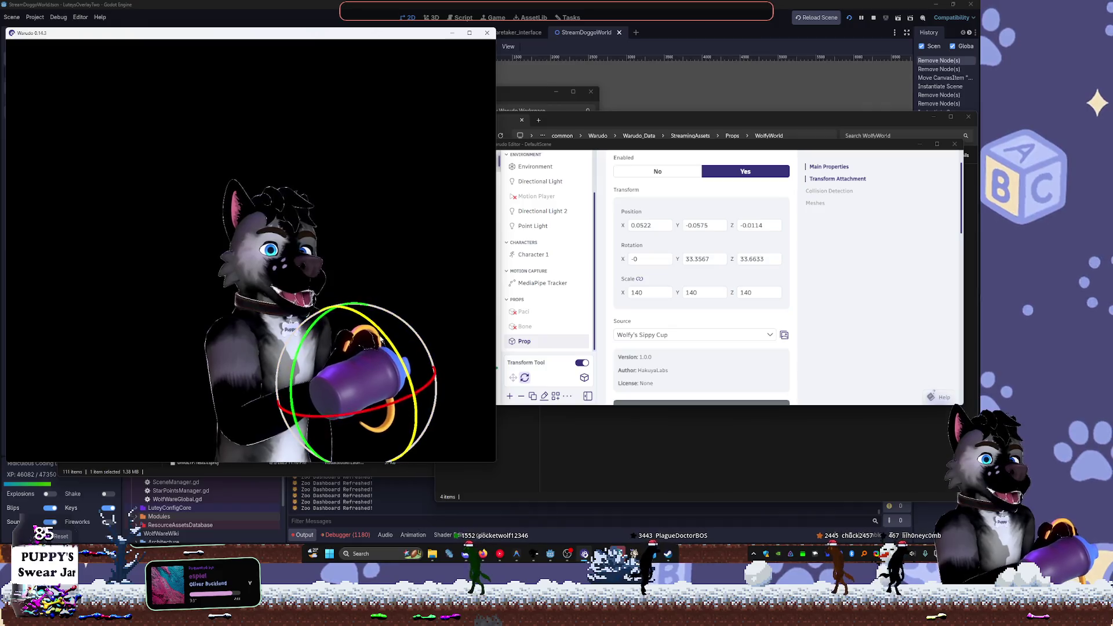
Tilt the sippy cup to a Z rotation of 48.4043 and switch the transform tool to Move
left_click(515, 381)
left_click(513, 379)
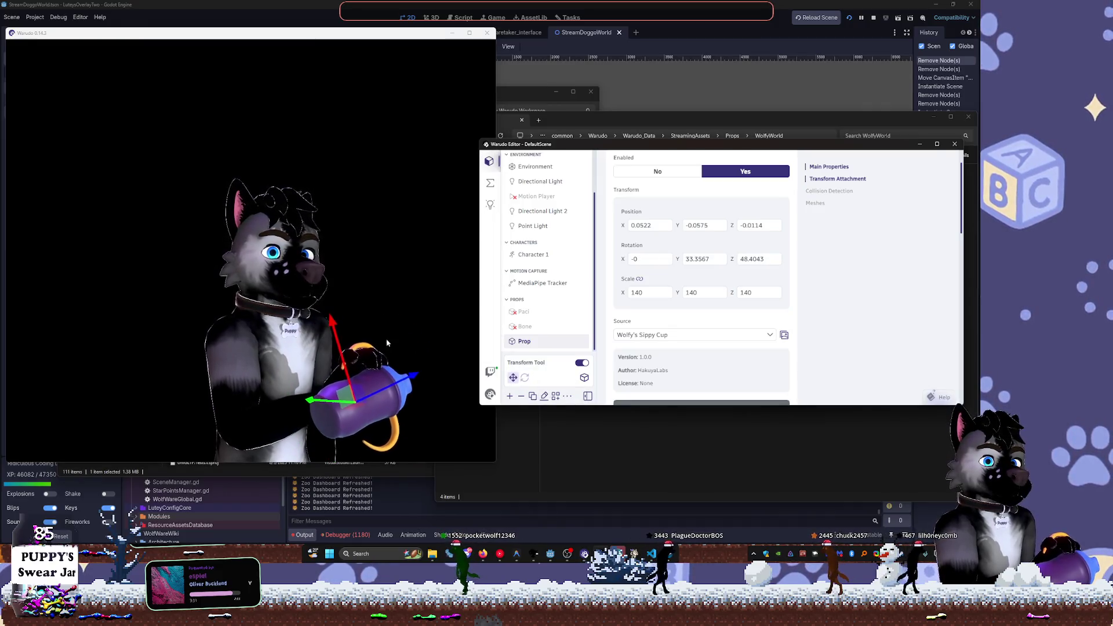
left_click(373, 314)
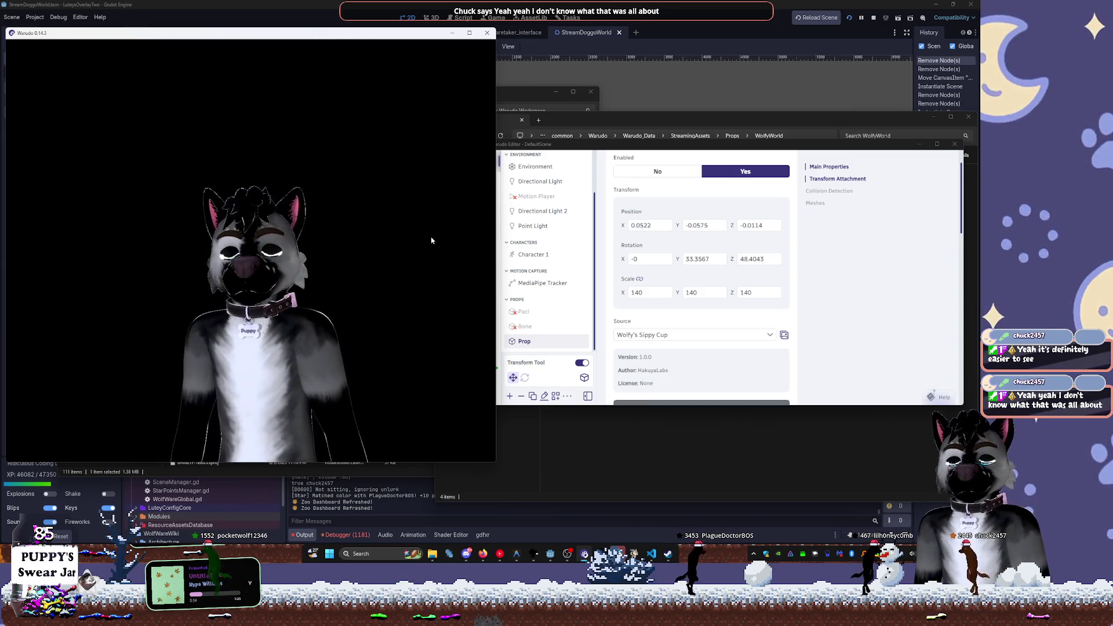
Bring the YouTube Music window playing Untitled 06 in front of Warudo
left_click(500, 553)
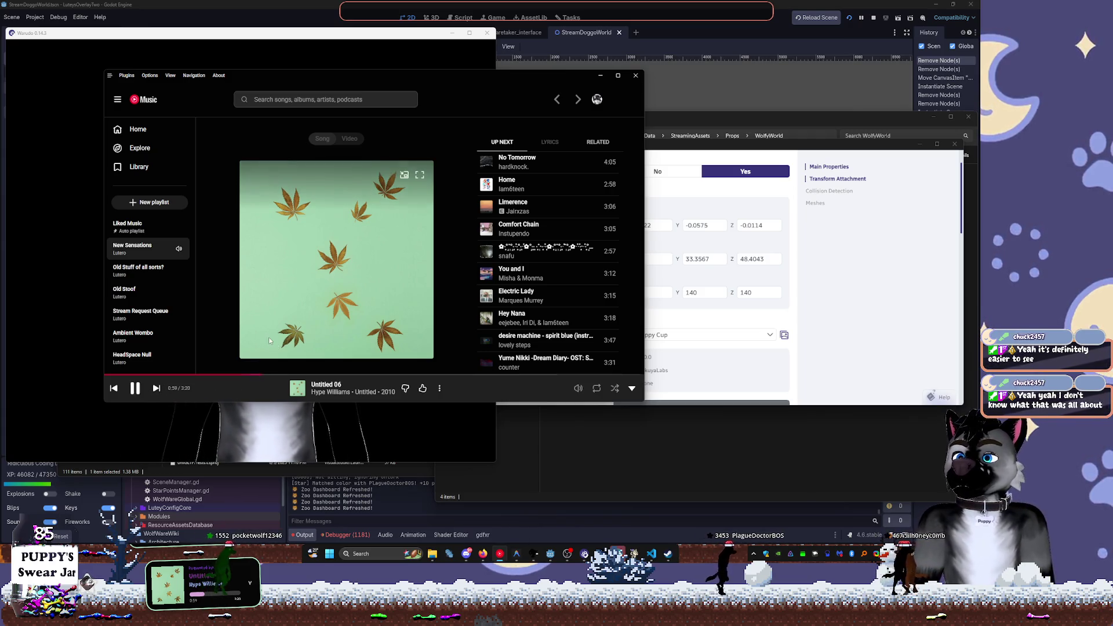
Start a radio mix from the Untitled 06 track in Up Next
left_click(600, 77)
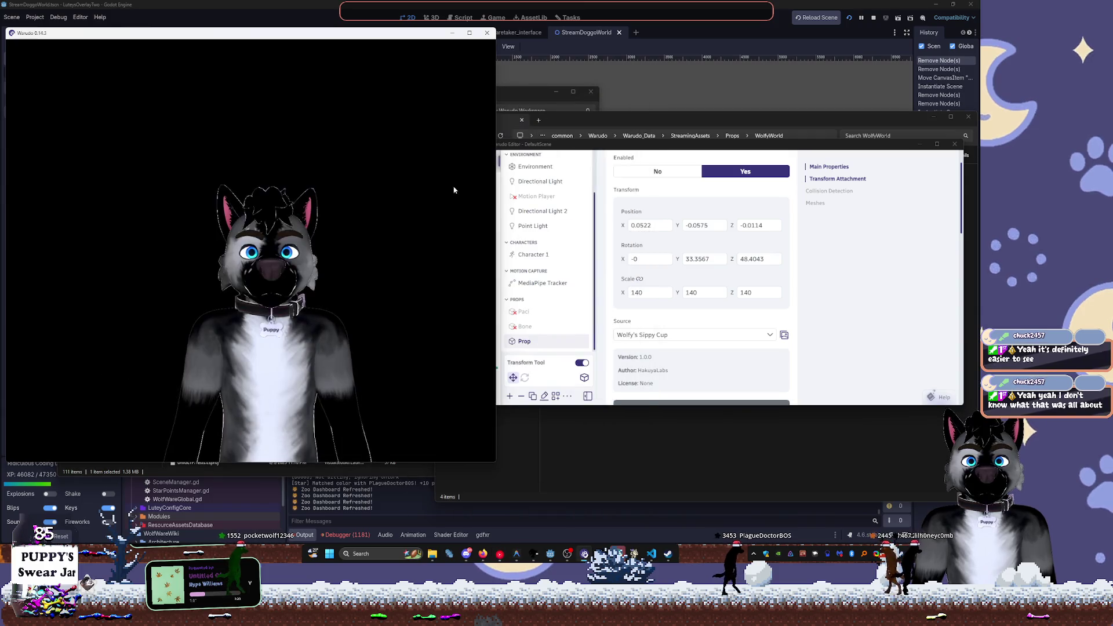
left_click(500, 554)
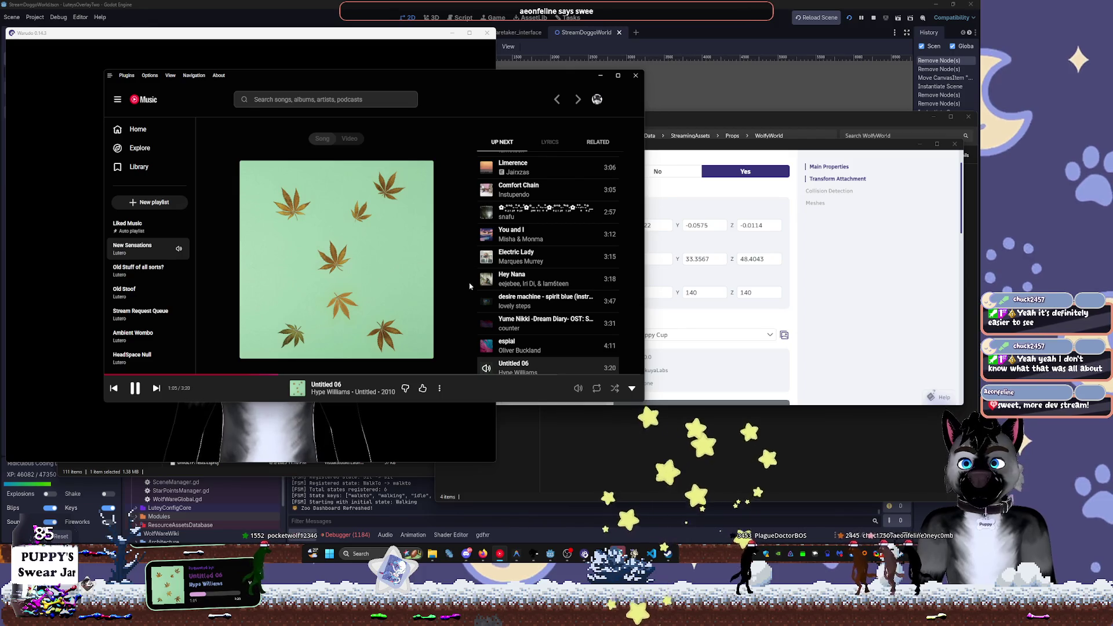
scroll(487, 257, "down", 2)
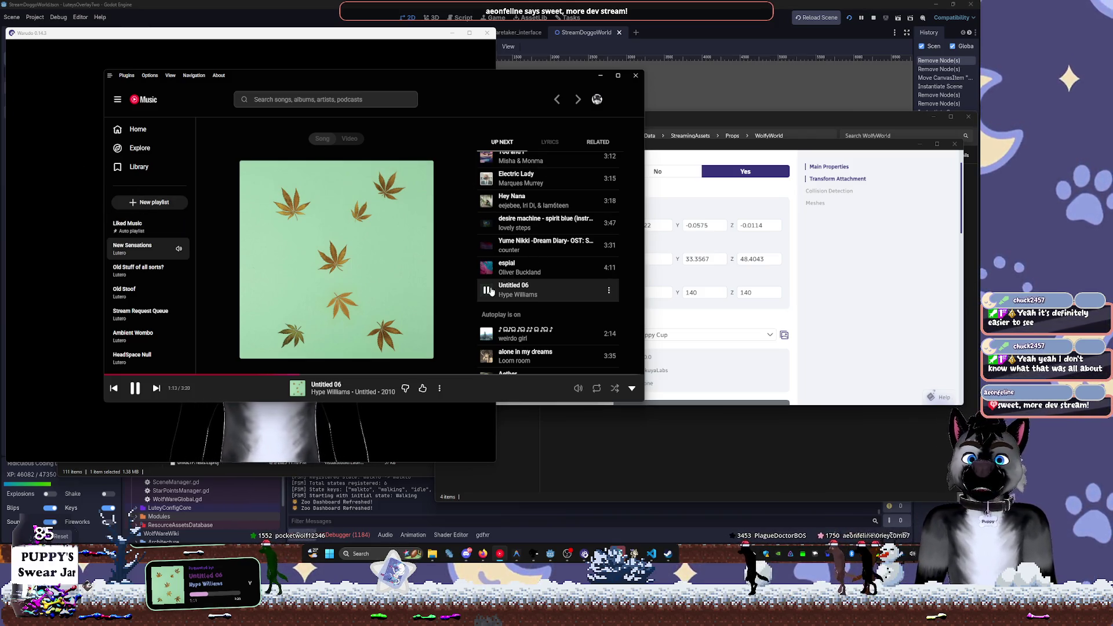
mouse_move(491, 293)
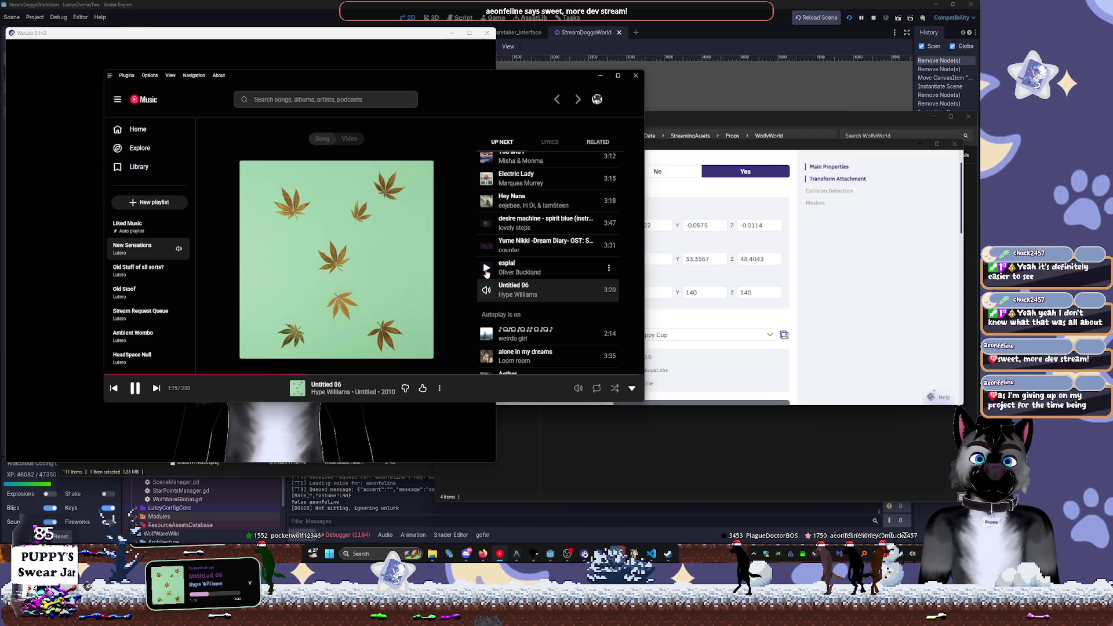
right_click(550, 287)
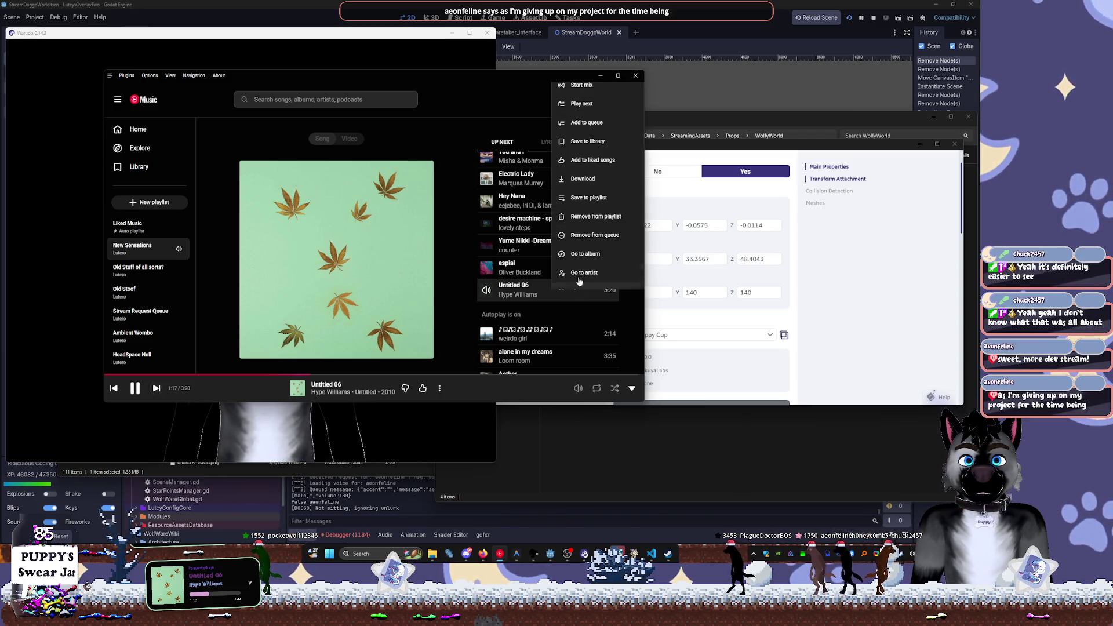
left_click(600, 86)
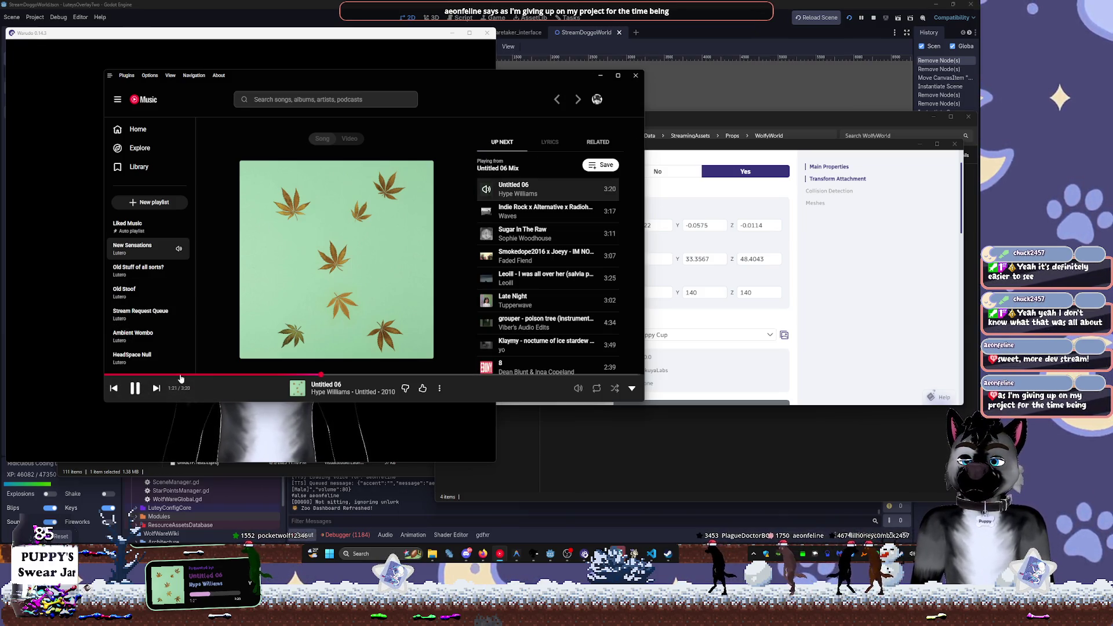
Skip ahead twice to Sugar In The Raw and minimize the player
left_click(156, 388)
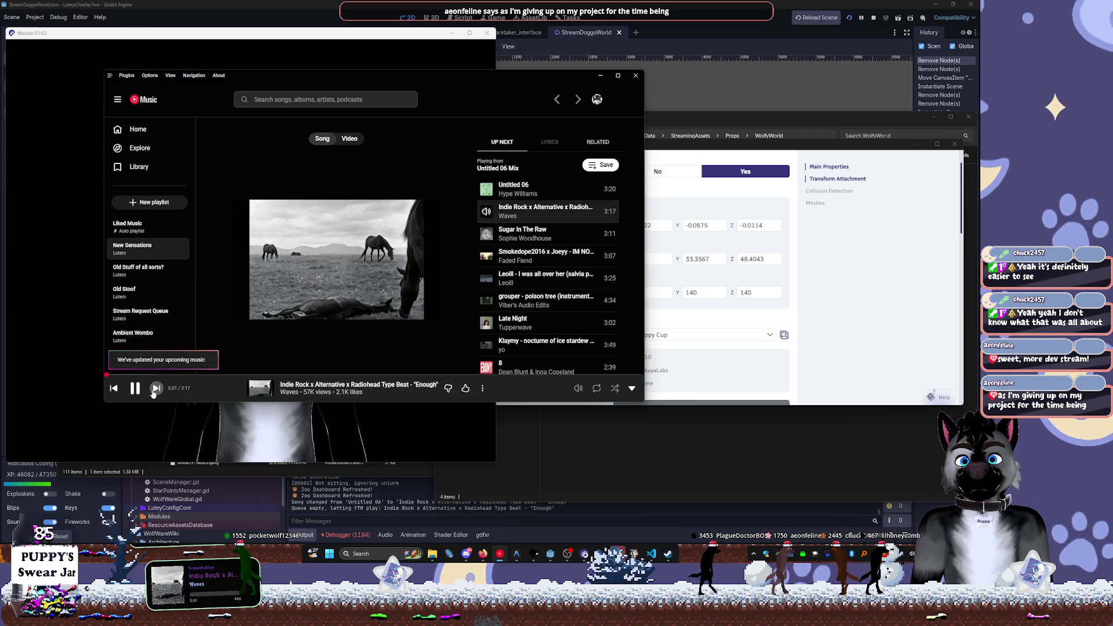
left_click(156, 388)
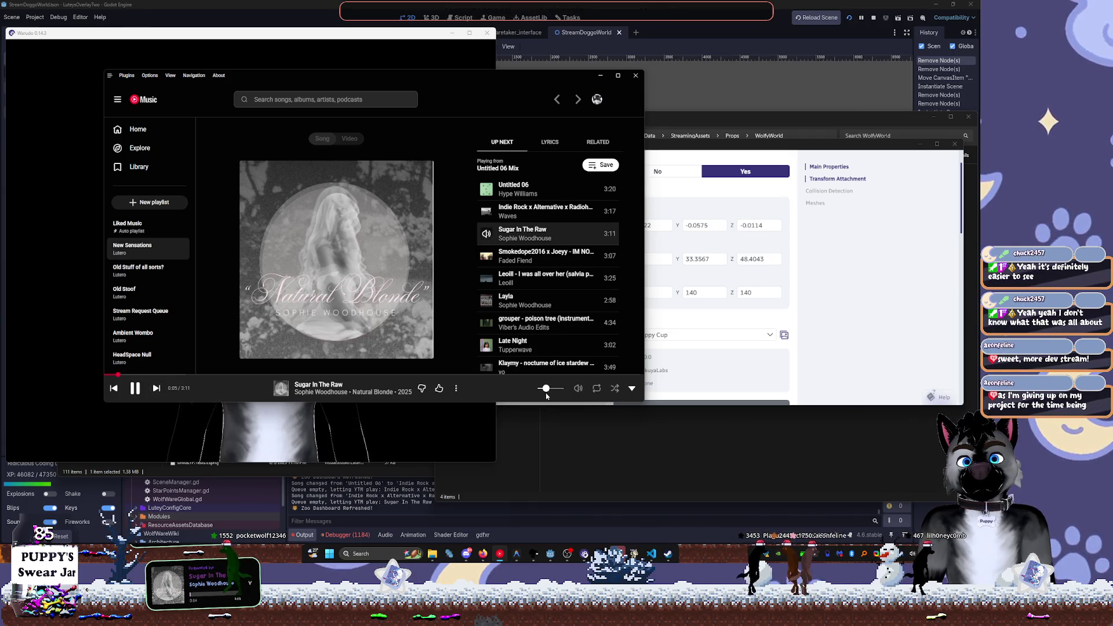
left_click(600, 76)
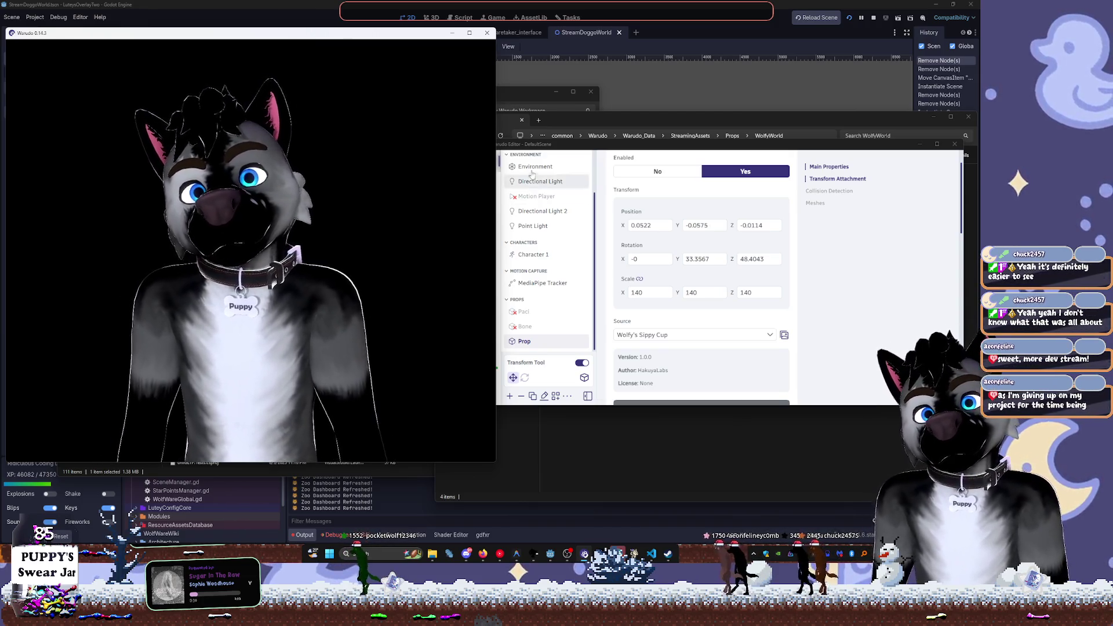
Change the cup prop's name from 'Prop' to 'SippyCup'
left_click(513, 191)
scroll(675, 278, "down", 2)
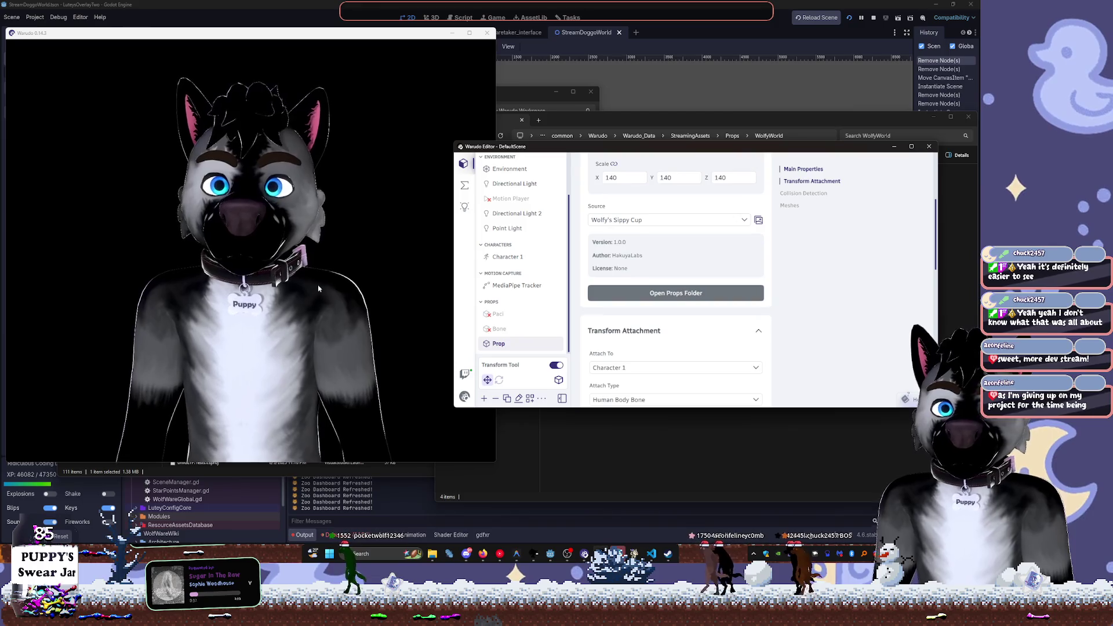
left_click(517, 399)
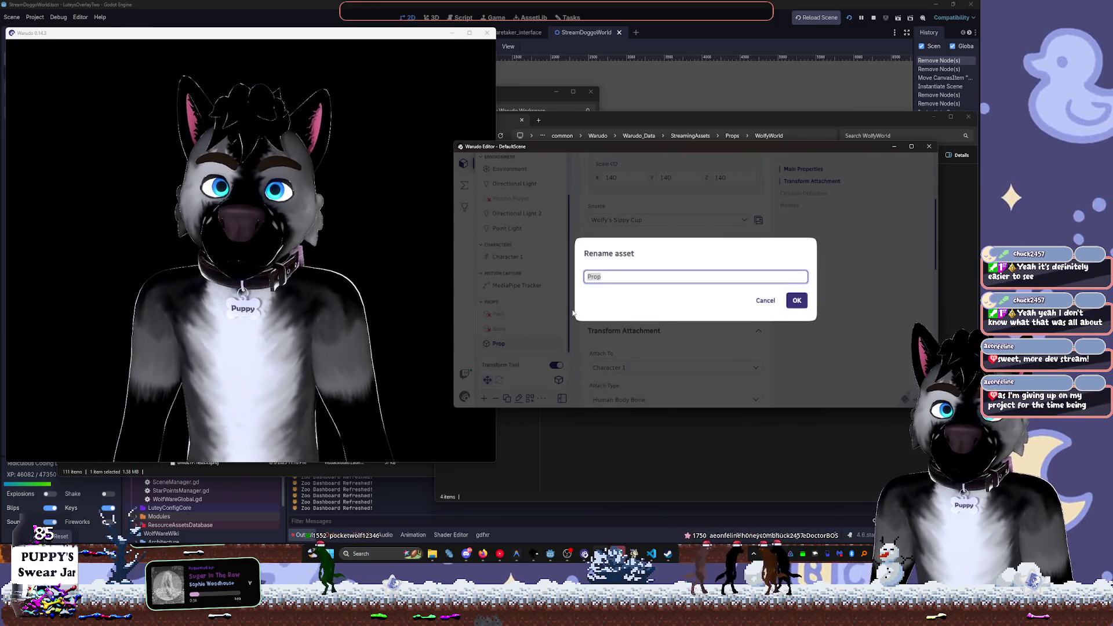
key("BackSpace")
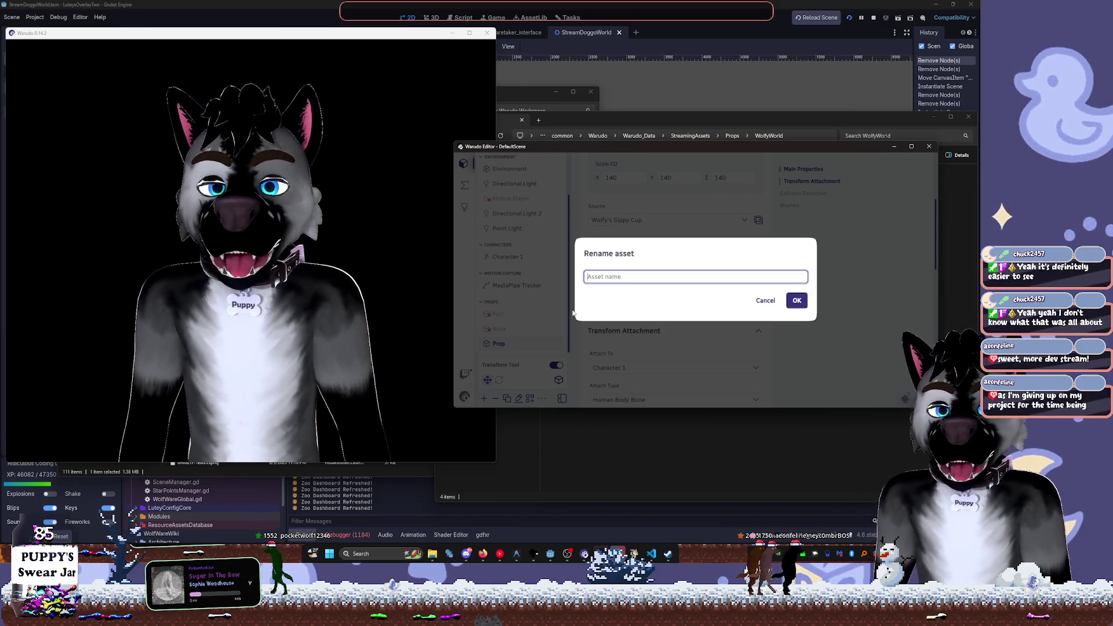
type("SippyCup")
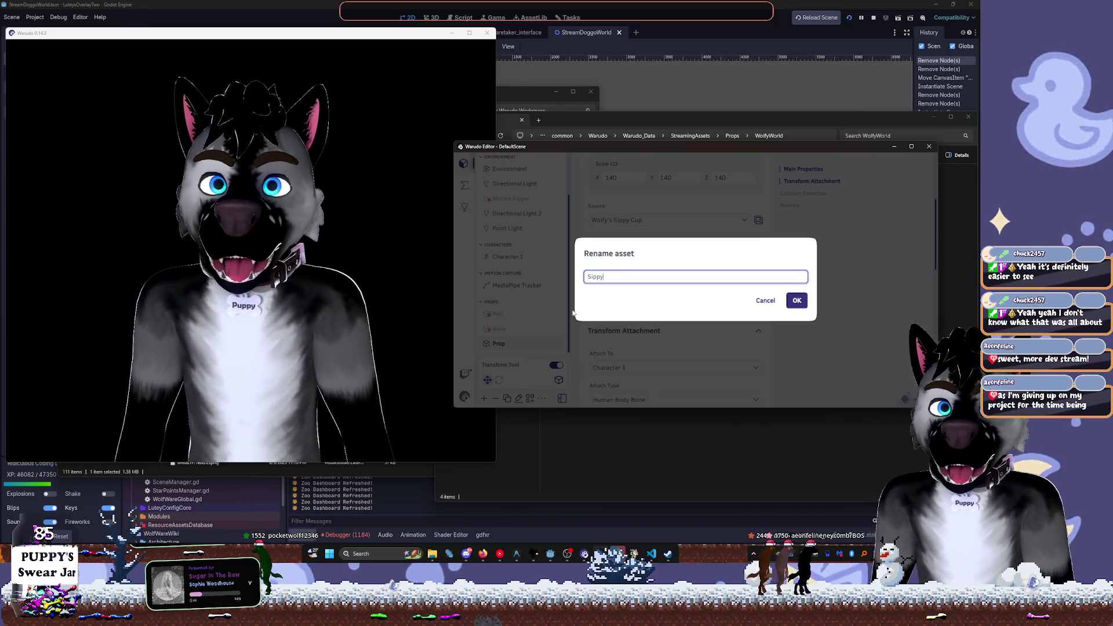
key("Return")
scroll(586, 343, "down", 1)
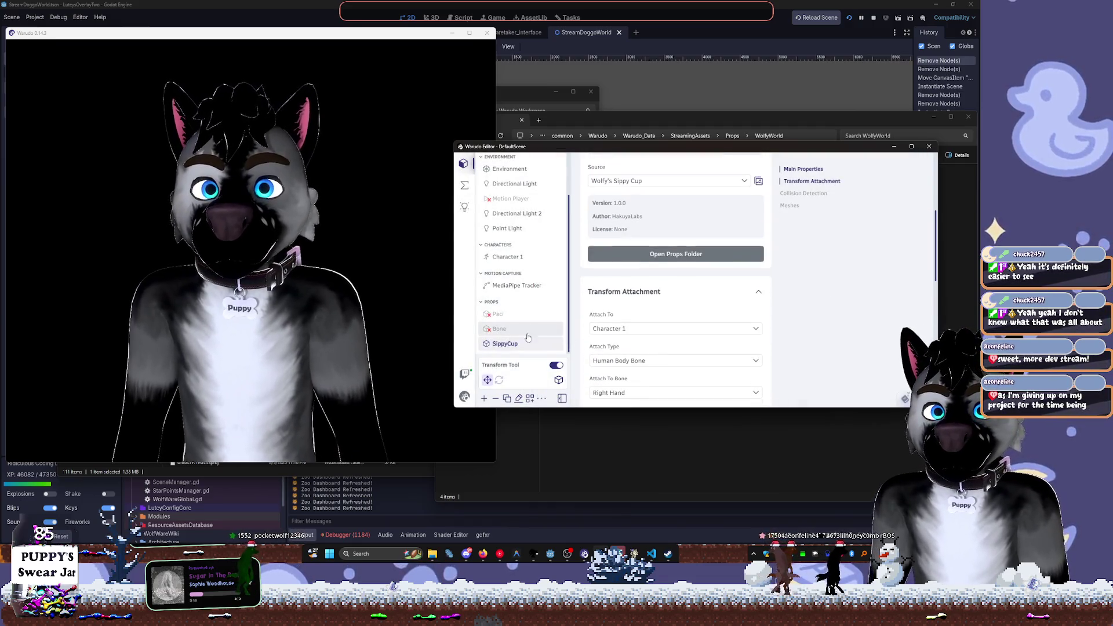
Turn off the Transform Tool and set SippyCup's Enabled to No
left_click(242, 371)
scroll(241, 371, "down", 5)
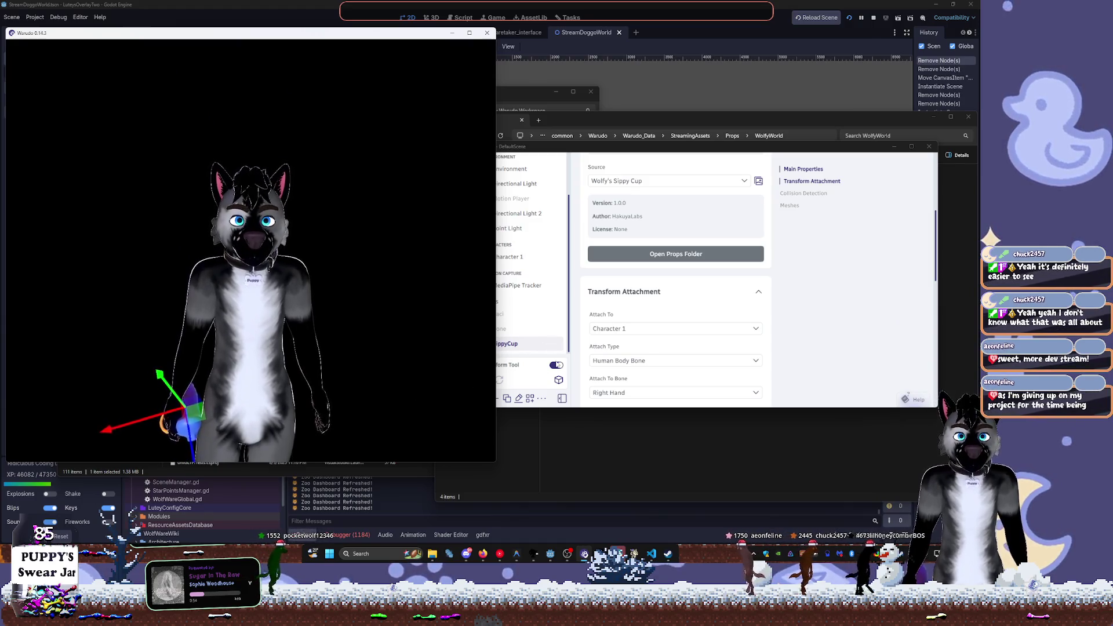
left_click(538, 354)
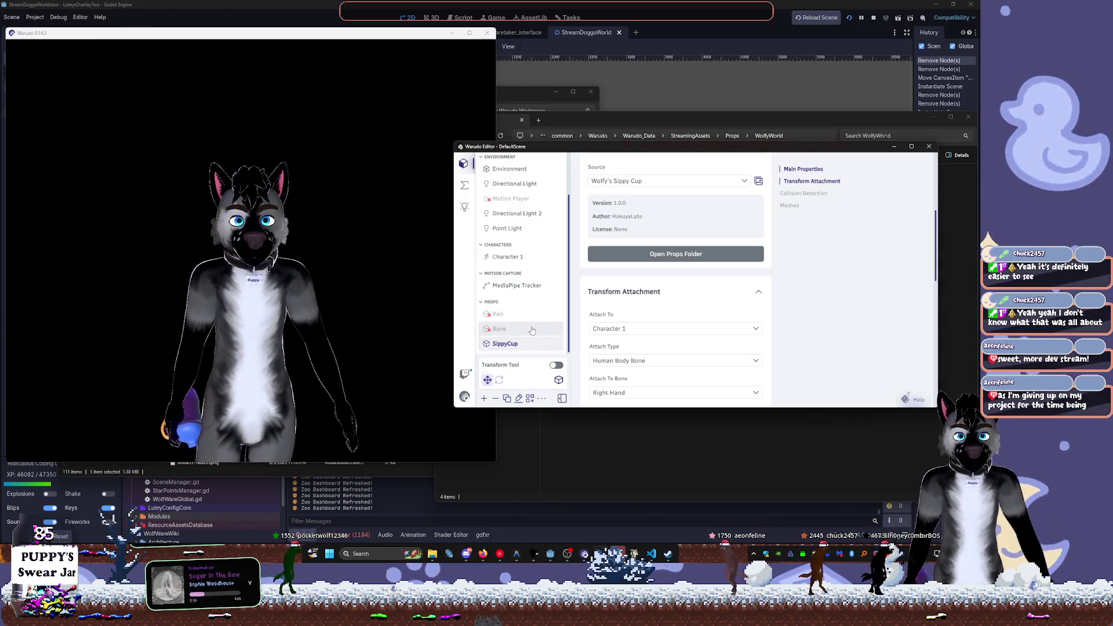
scroll(648, 225, "up", 3)
left_click(642, 214)
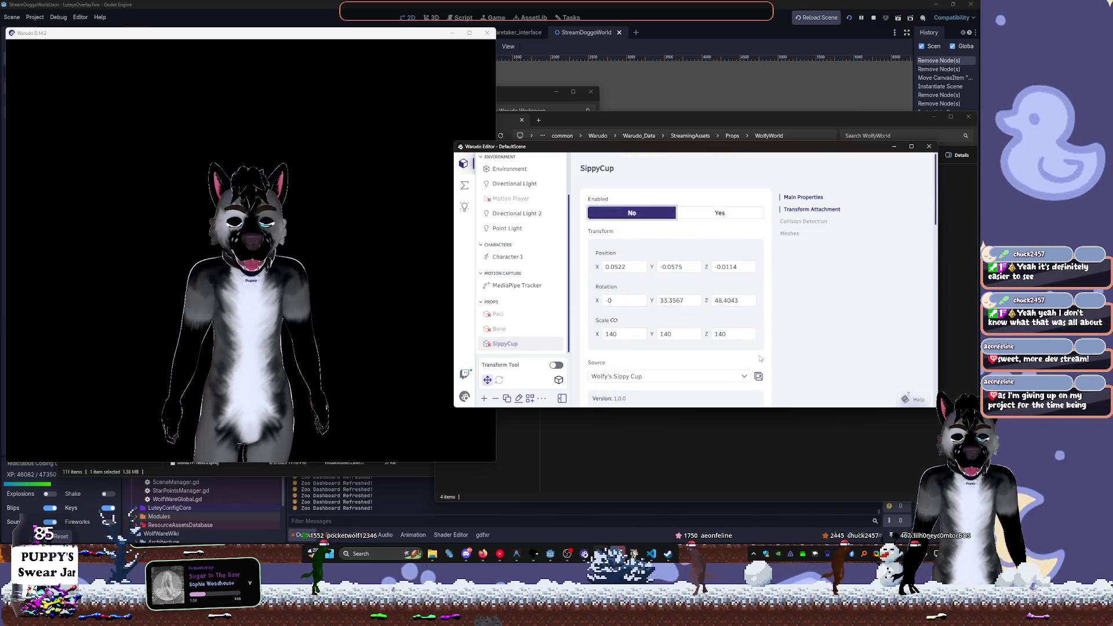
Bring up the WolfyWorld props folder, select the Cone of Shame file, then reselect SippyCup in Warudo
left_click(773, 440)
left_click(577, 204)
mouse_move(615, 120)
left_mouse_down()
mouse_move(565, 162)
mouse_move(471, 283)
left_mouse_up()
left_click(652, 166)
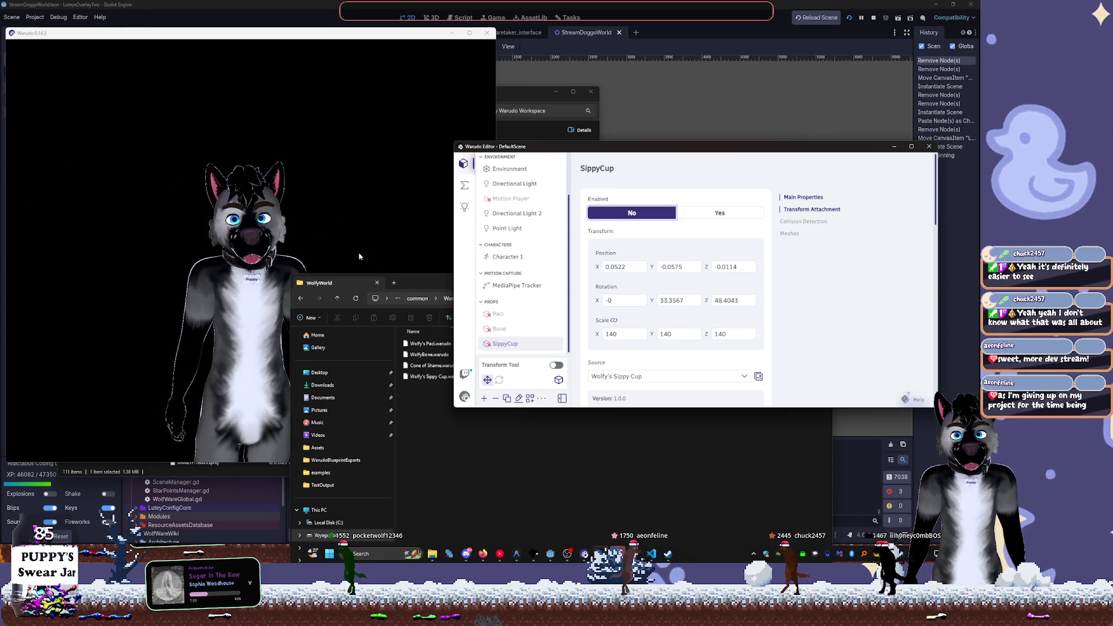
left_click(514, 346)
left_click(525, 378)
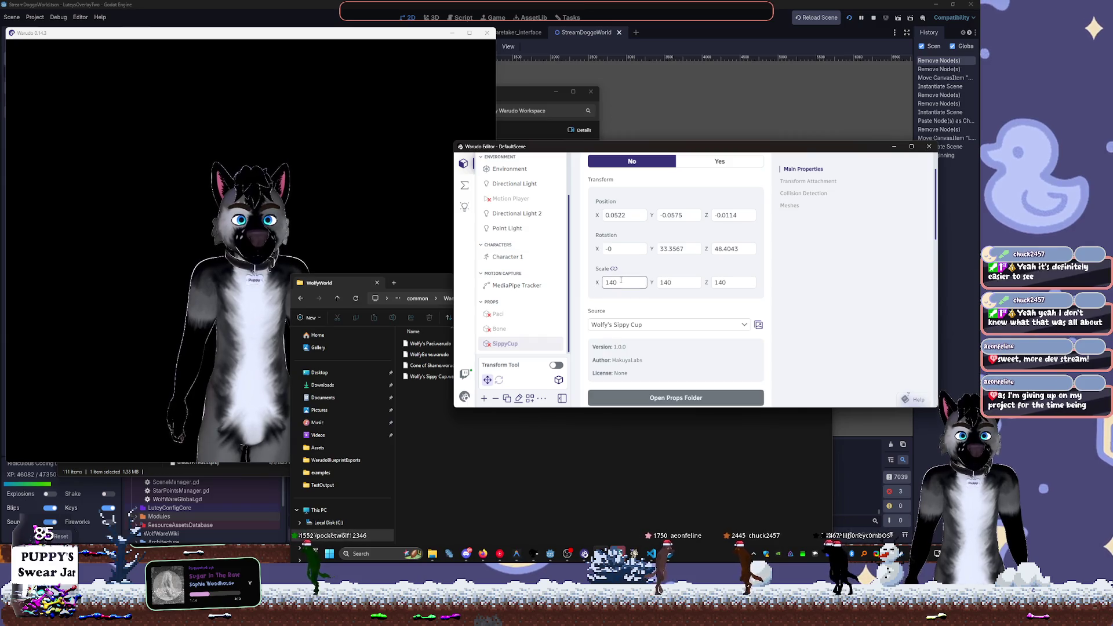
Add a new Prop asset with Cone of Shame as its source
left_click(546, 304)
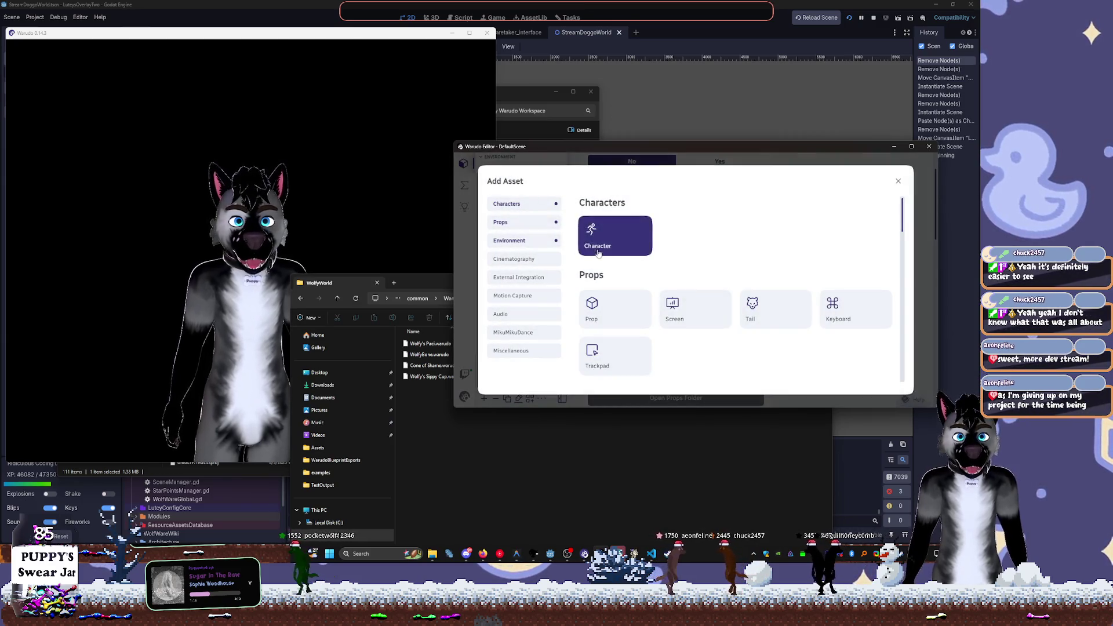
left_click(613, 308)
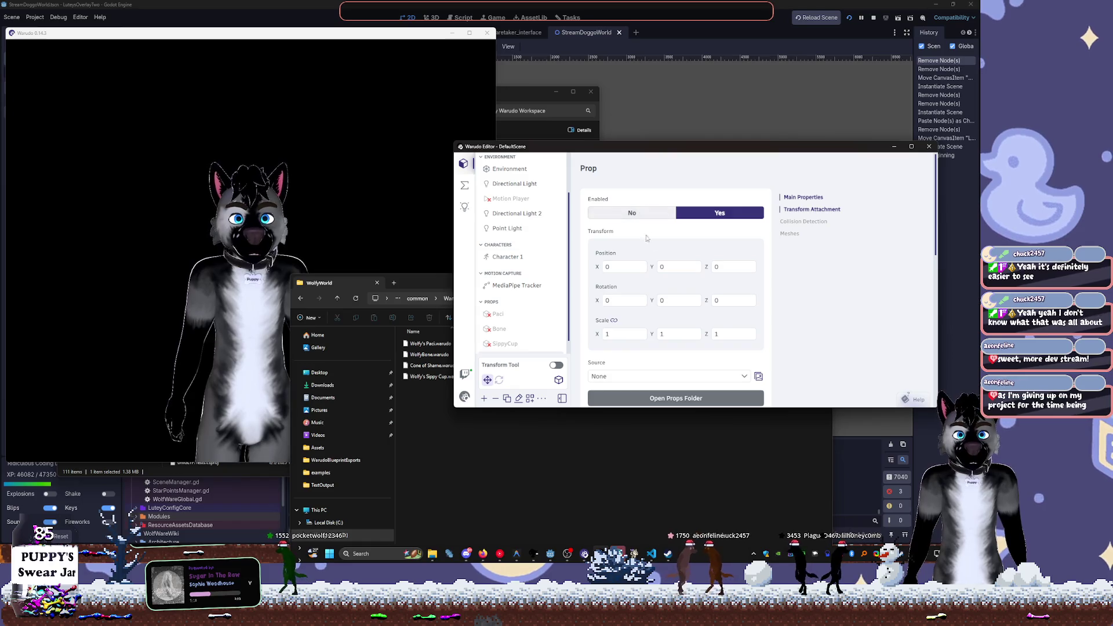
left_click(714, 378)
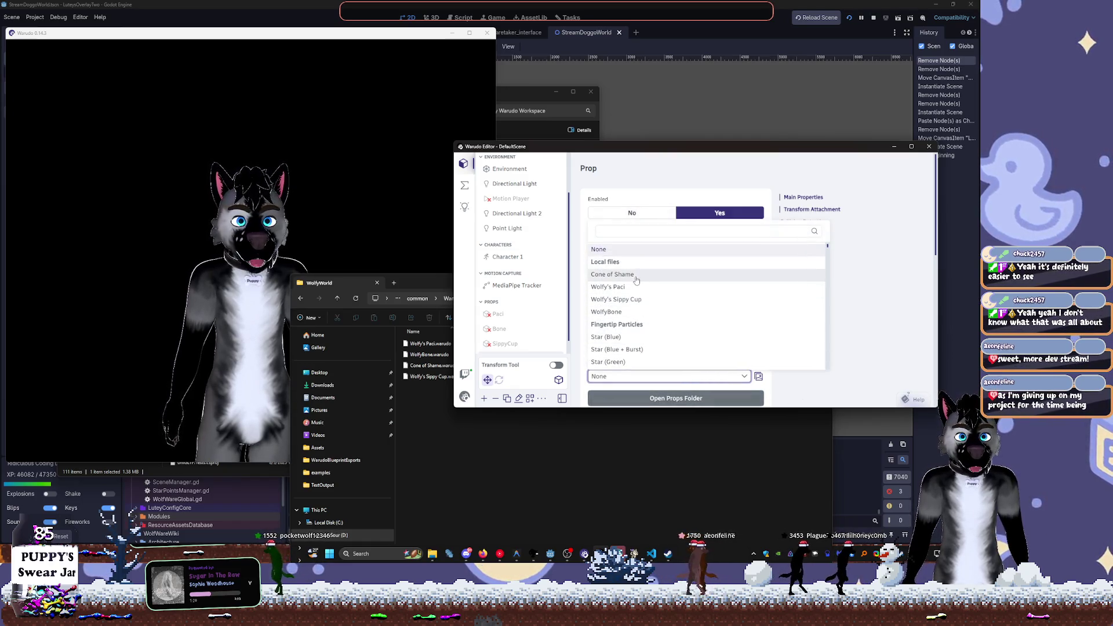
left_click(608, 274)
Attach the cone to Character 1's head and set its scale to 100
scroll(789, 331, "down", 5)
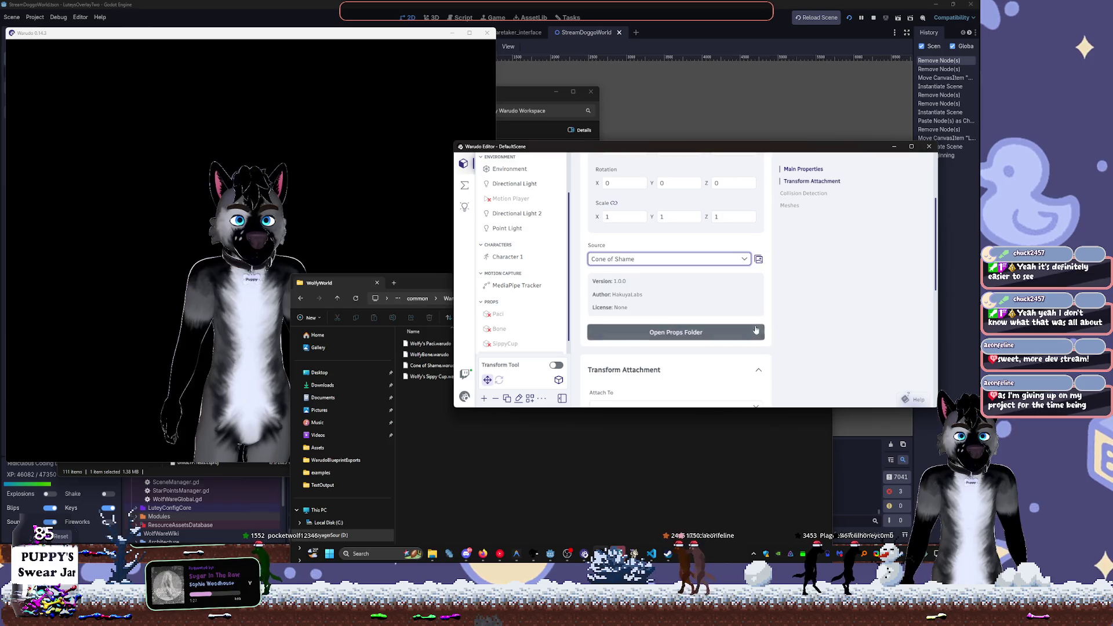
left_click(661, 289)
scroll(620, 217, "up", 1)
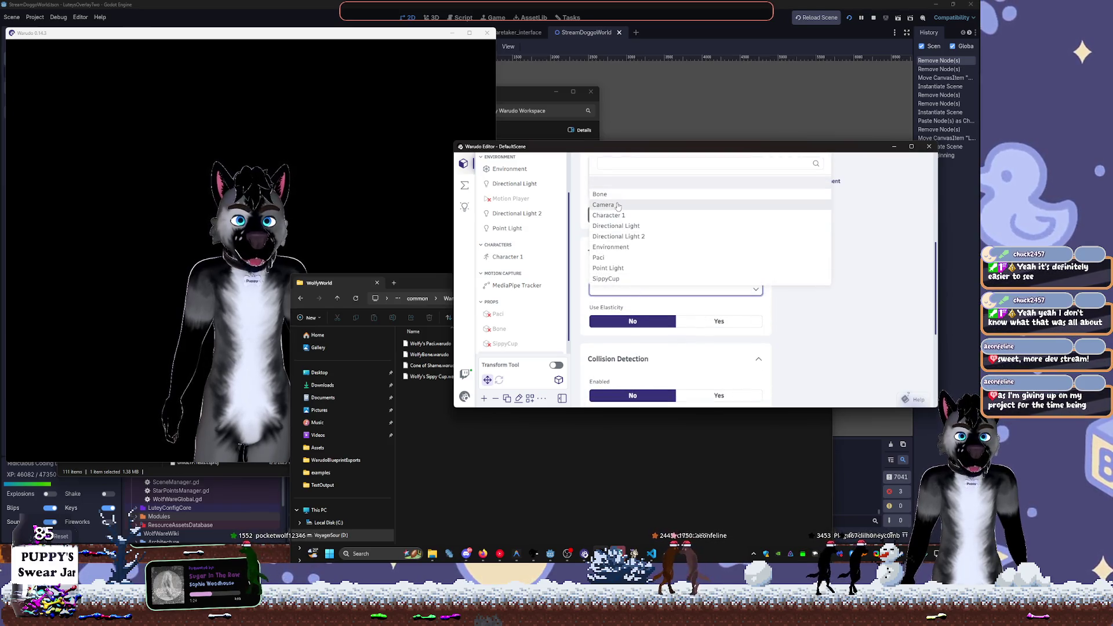
left_click(619, 227)
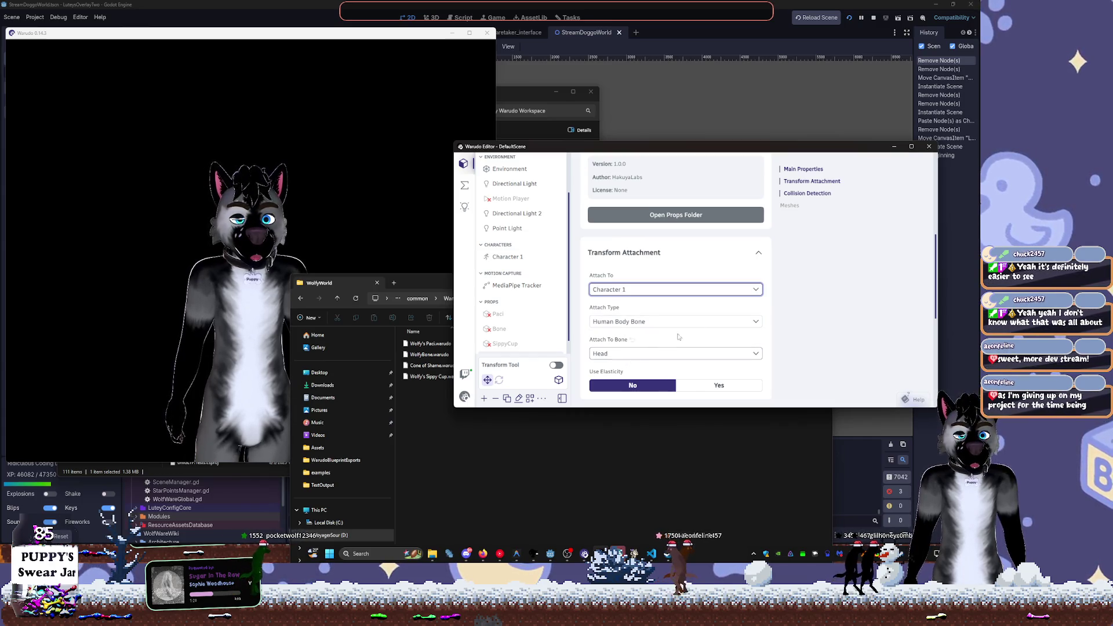
scroll(777, 279, "down", 3)
scroll(790, 296, "up", 1)
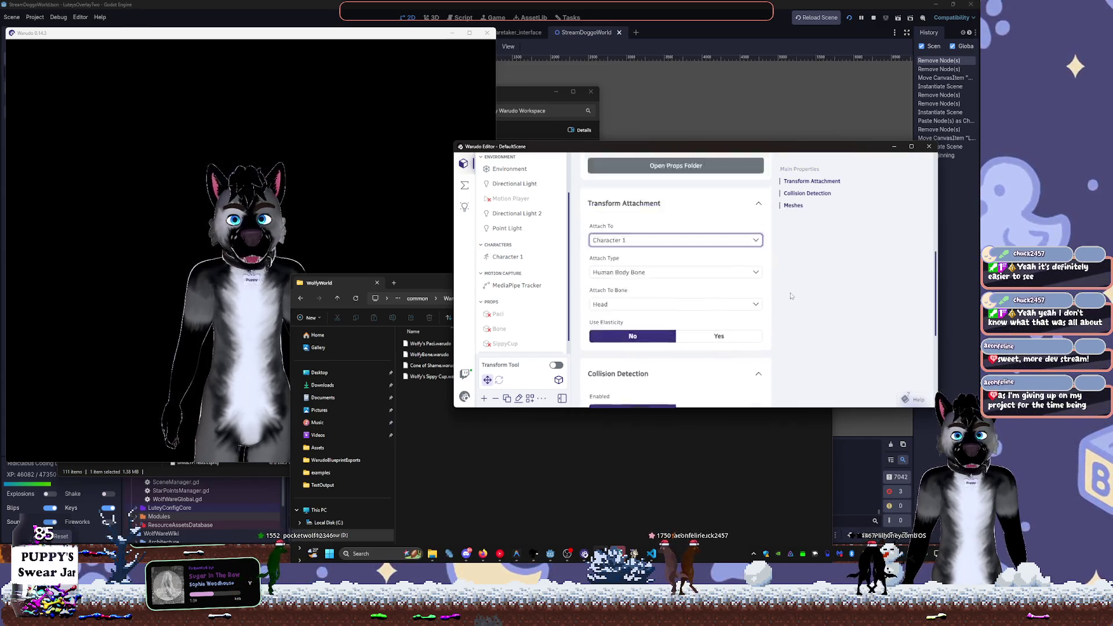
scroll(791, 296, "up", 3)
scroll(682, 300, "up", 5)
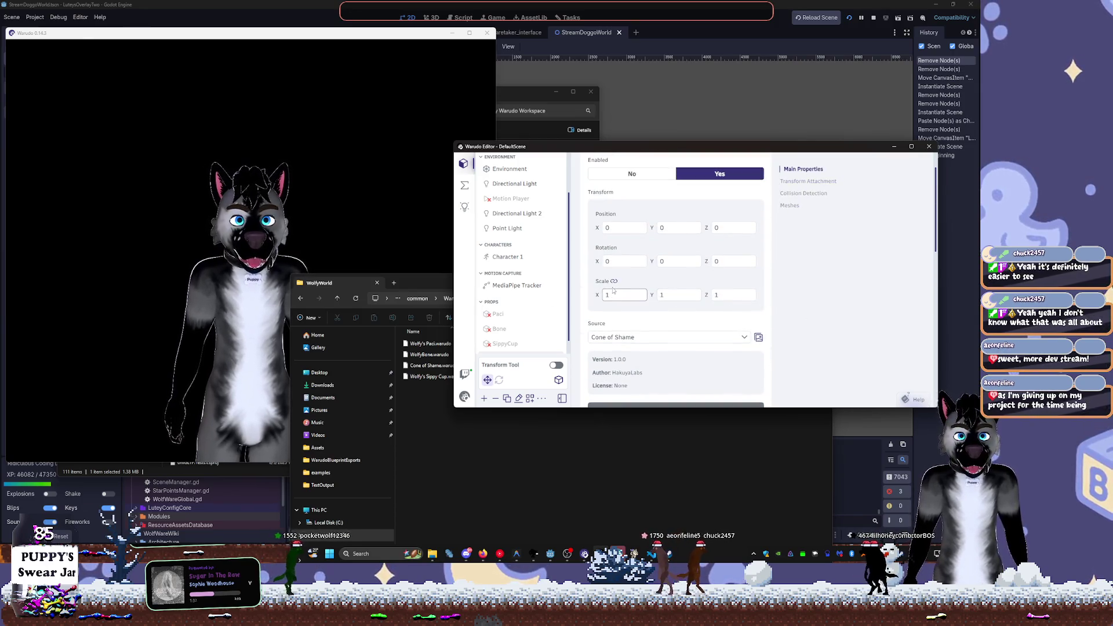
type("100")
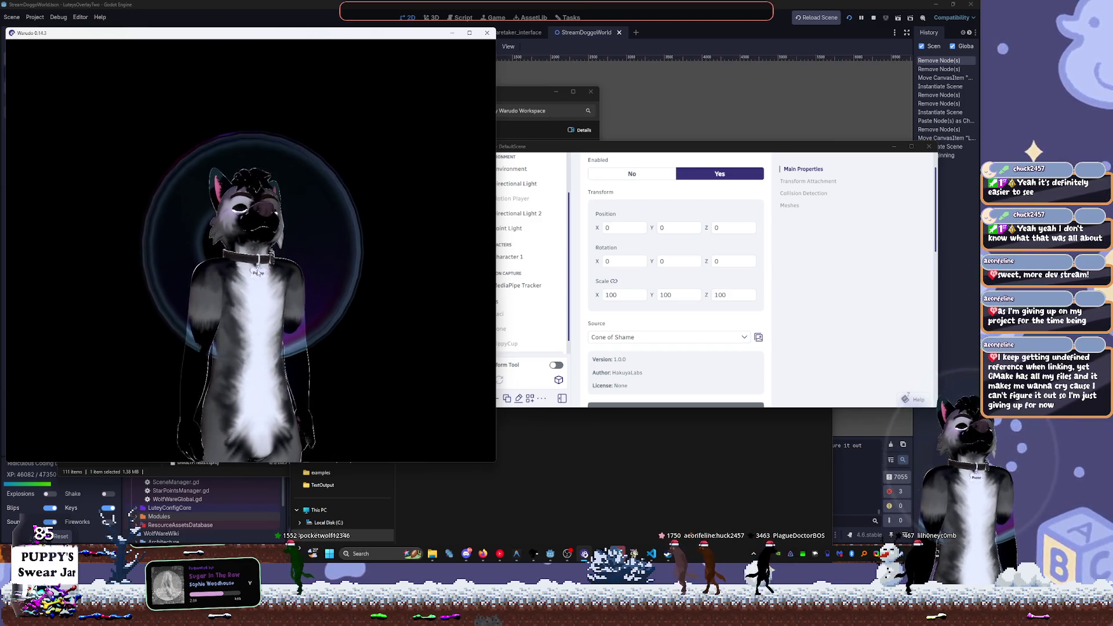
Set the Cone of Shame's Y rotation to 0 and X rotation to -90
left_click(661, 260)
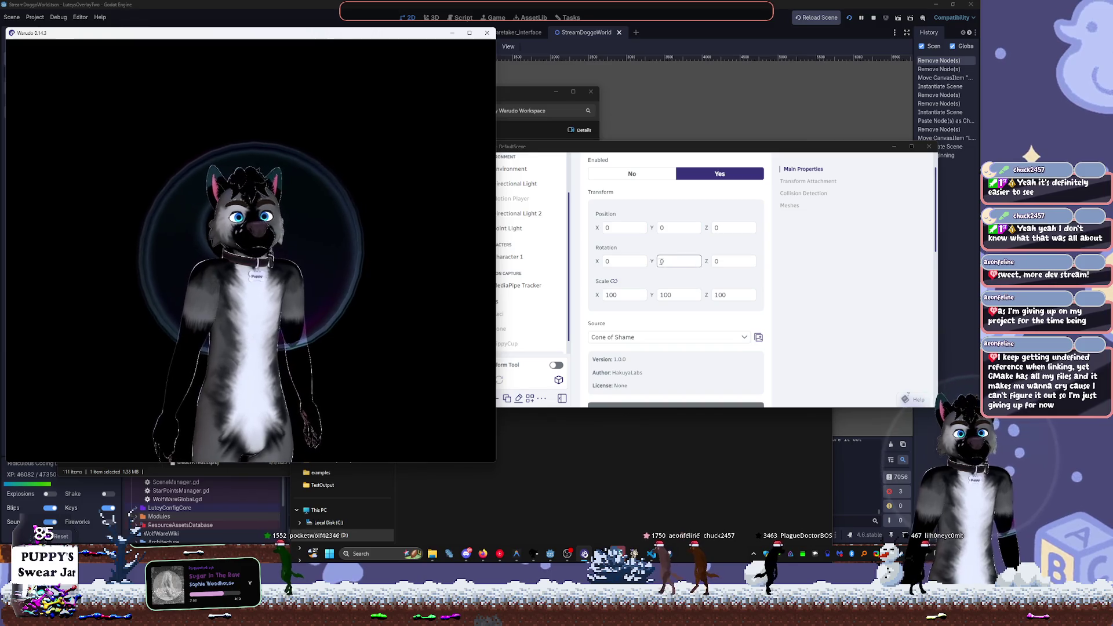
type("90")
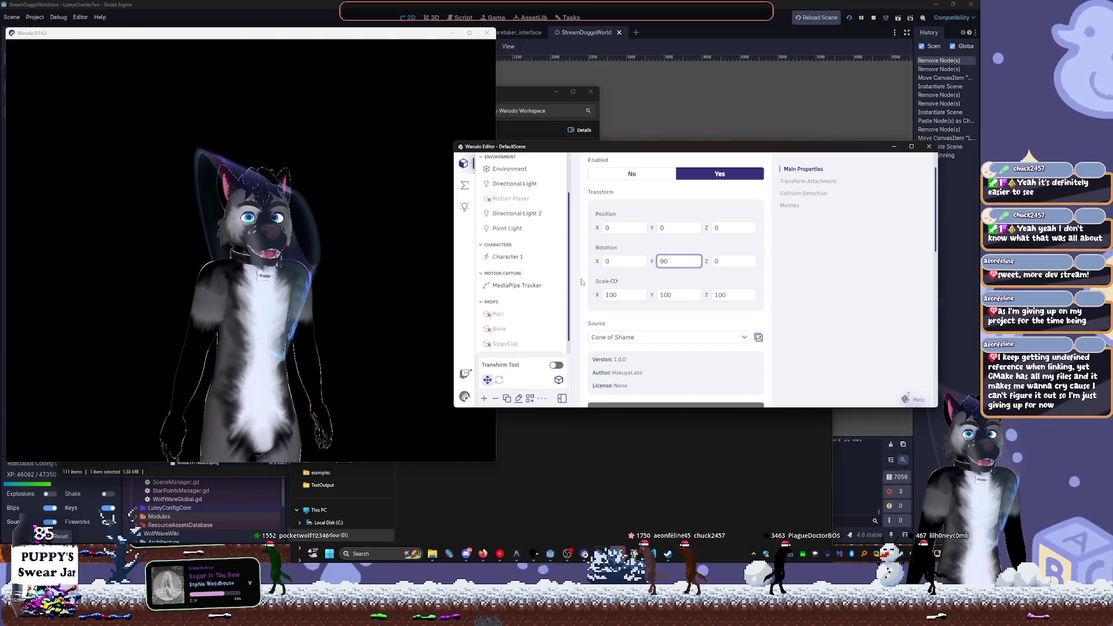
key("BackSpace")
key("BackSpace")
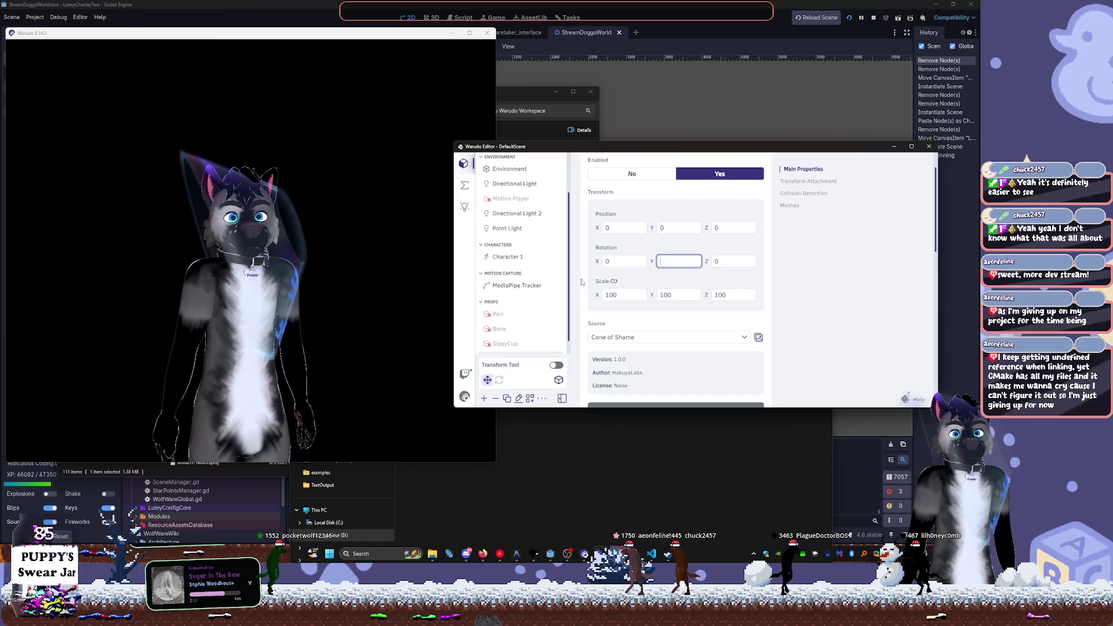
type("0")
key("shift+Tab")
type("90")
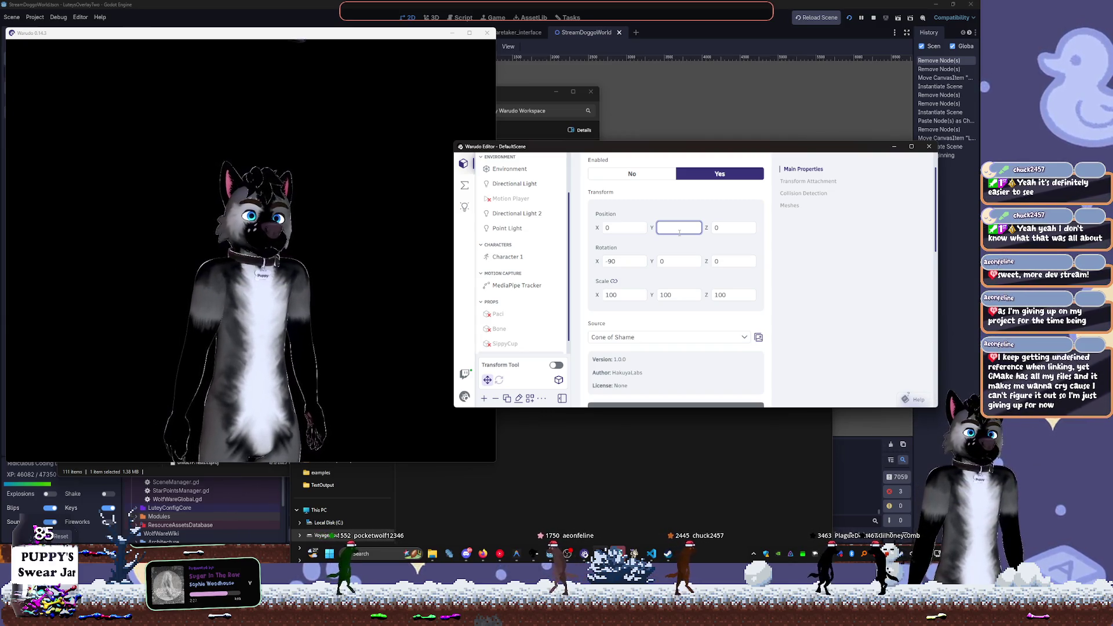
Set the cone's position to Y 0.15 and Z 0.1
key("BackSpace")
type("1")
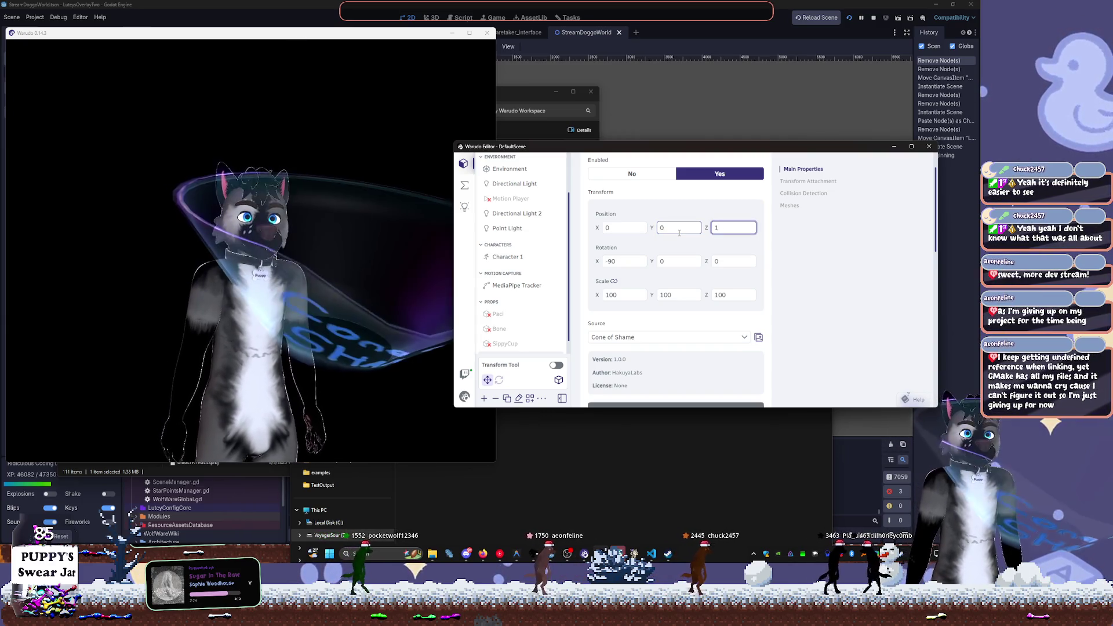
key("Return")
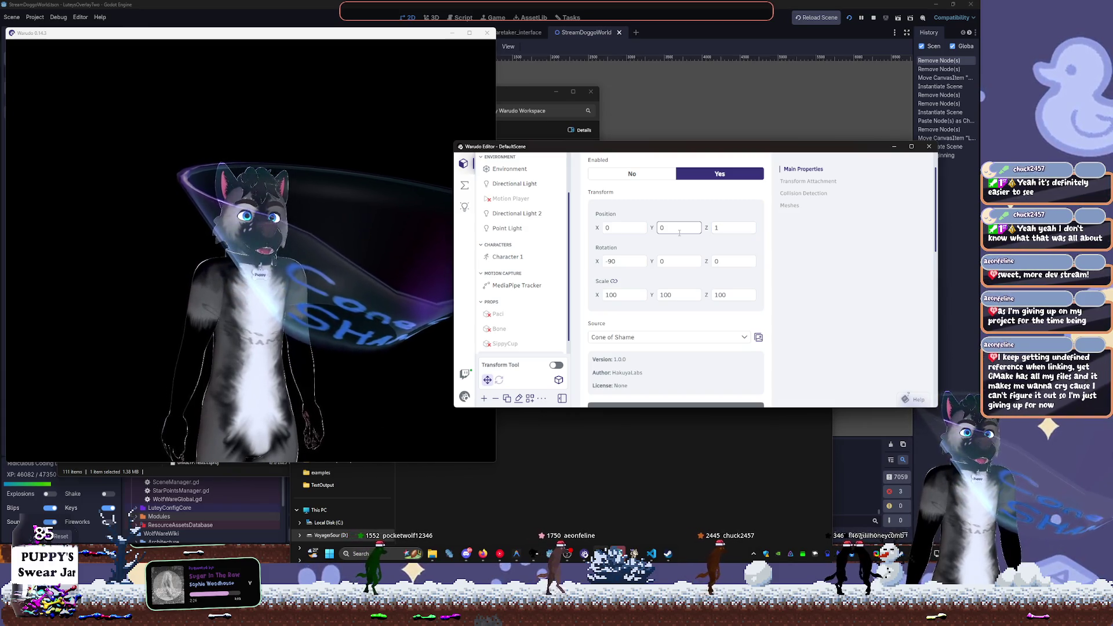
key("Tab")
key("BackSpace")
type("0")
key("Return")
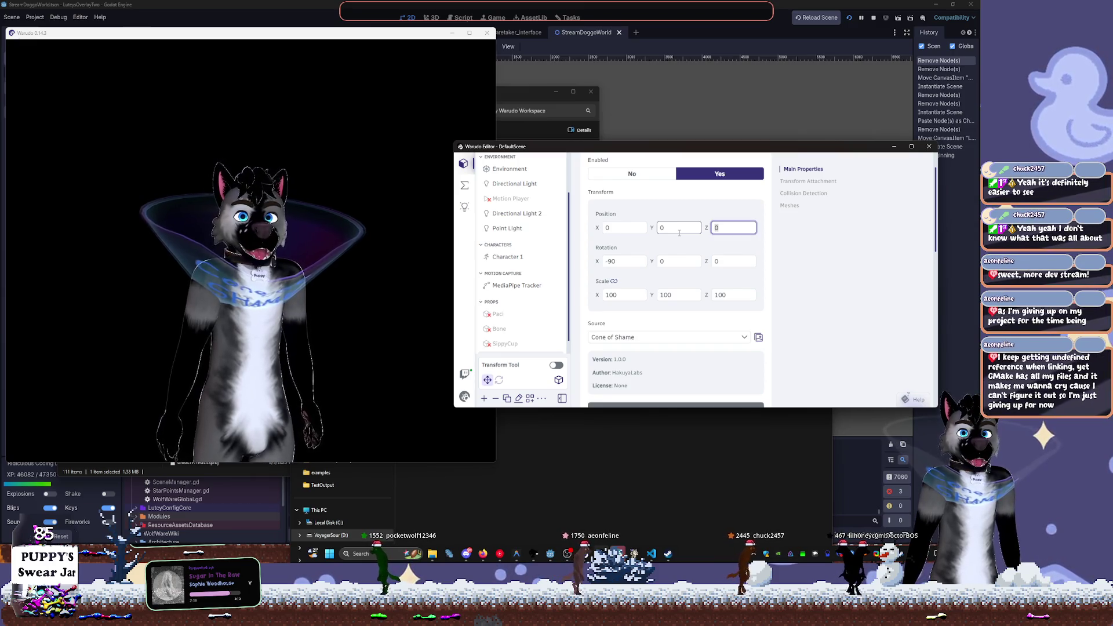
type("1")
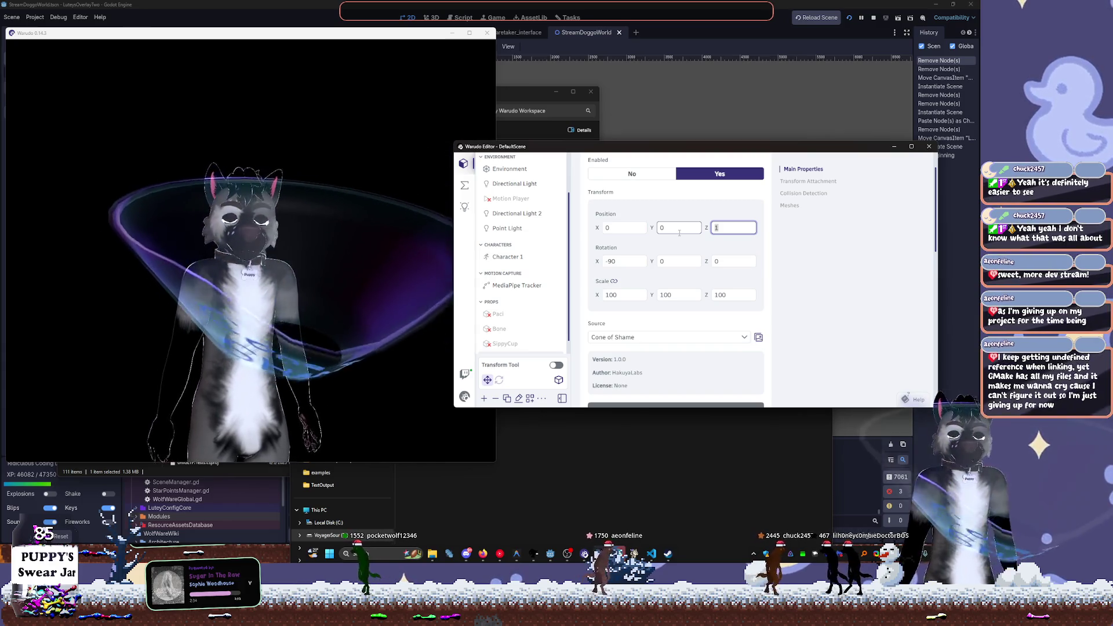
type("0.5")
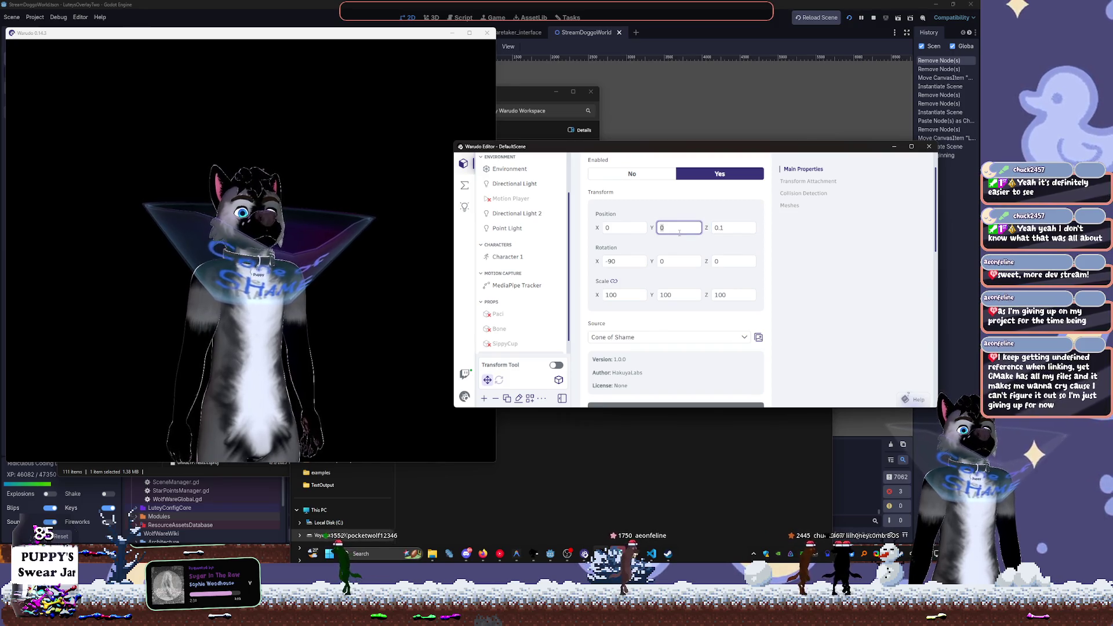
type("0.5")
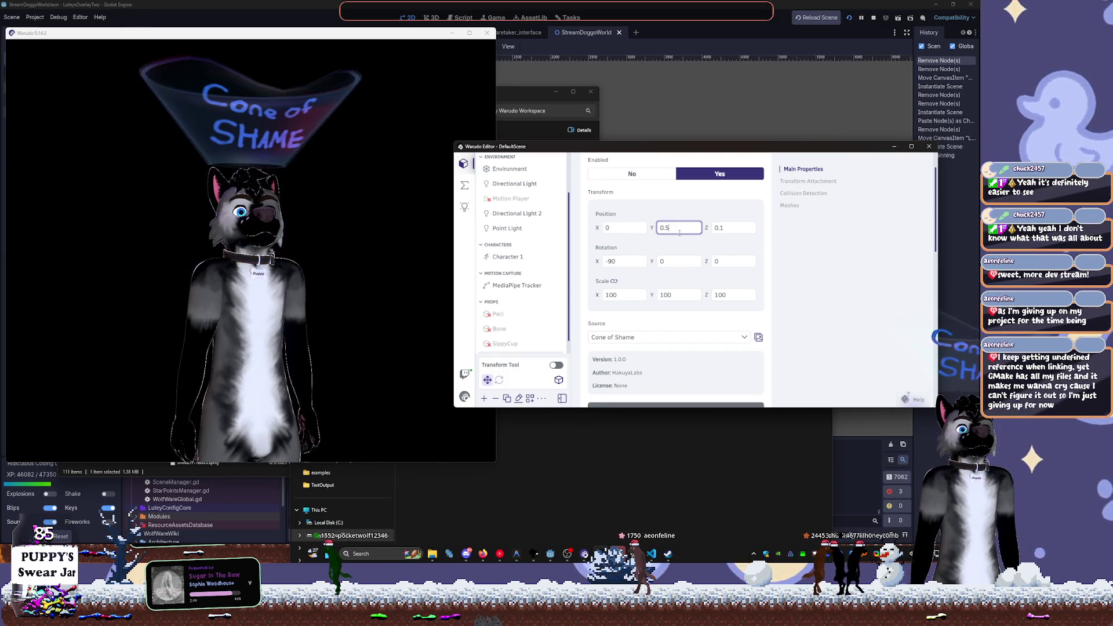
type("0.2")
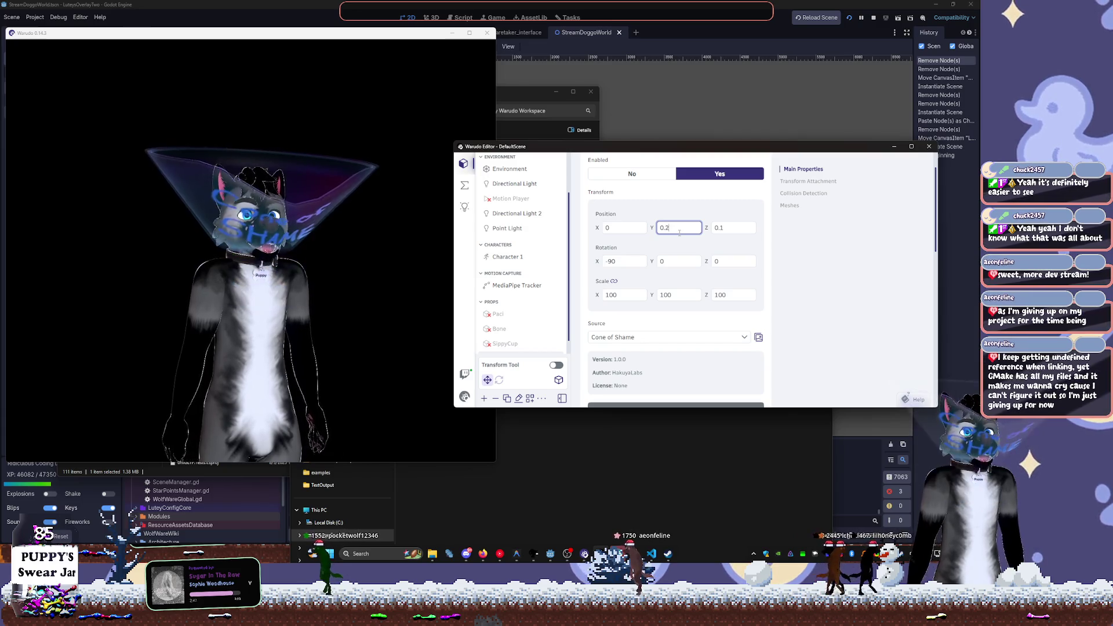
key("BackSpace")
type("15")
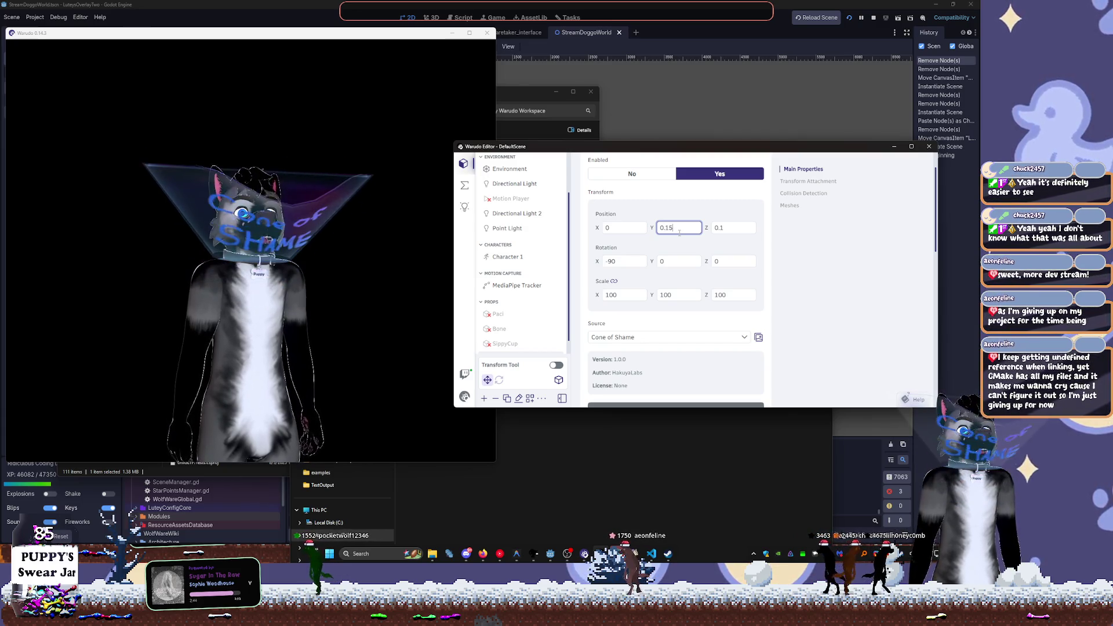
key("shift+Tab")
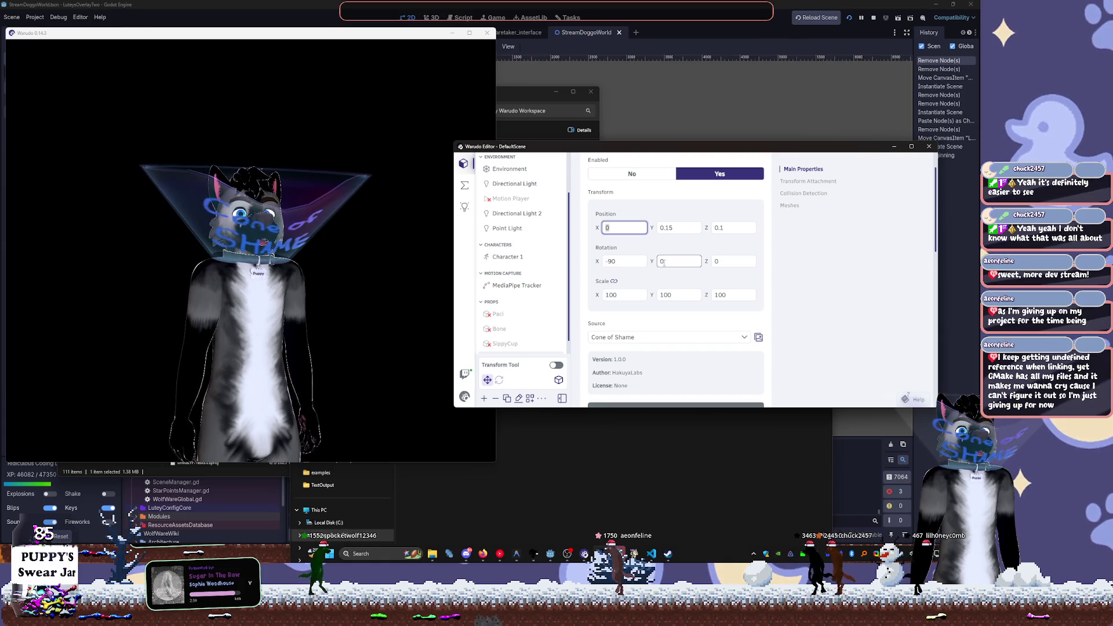
Reset the cone's Y and Z rotation to 0
key("BackSpace")
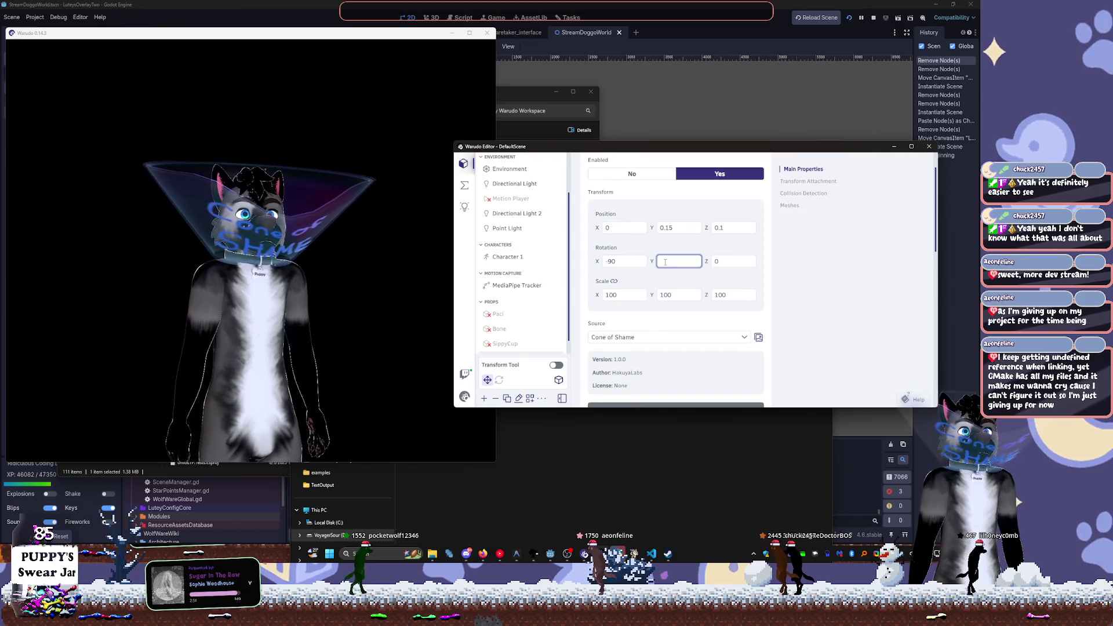
type("-")
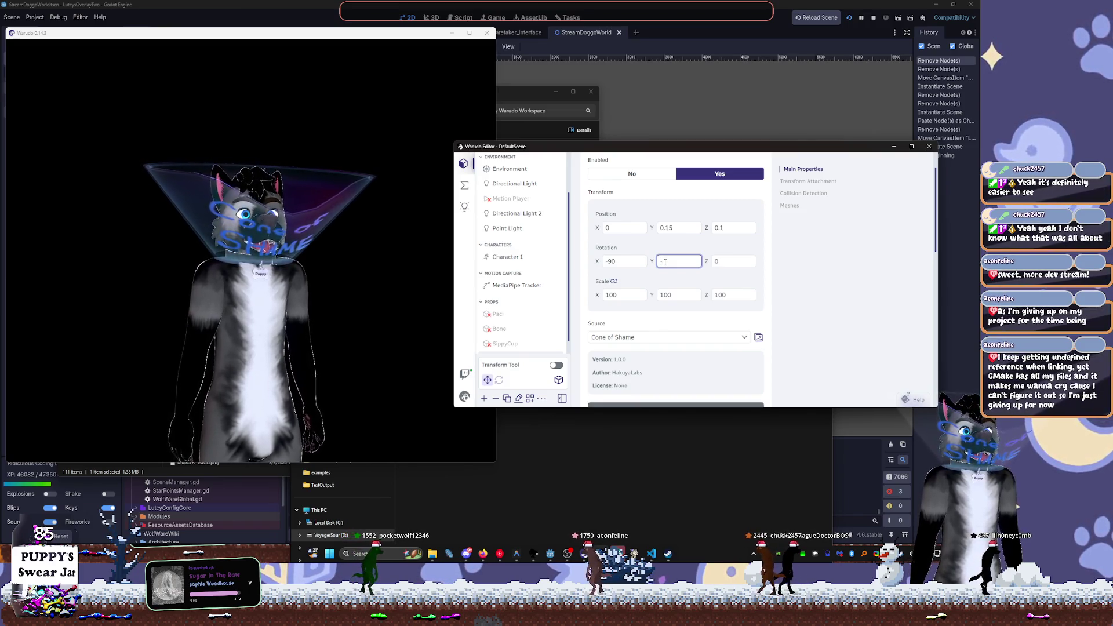
type("12")
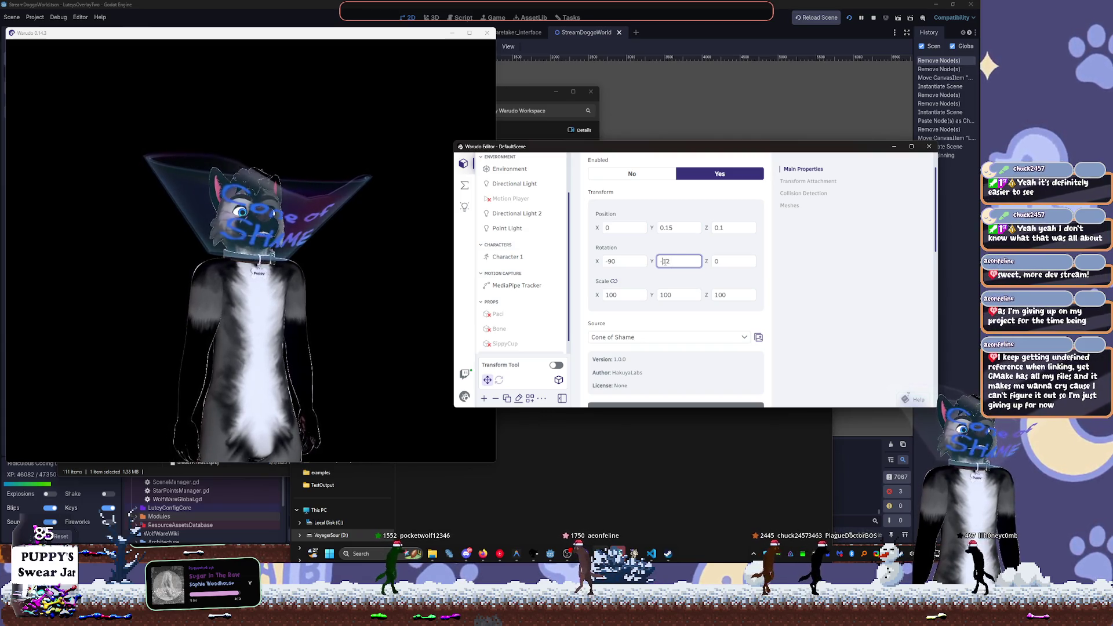
key("BackSpace")
key("BackSpace")
key("BackSpace")
type("0")
key("Tab")
type("12")
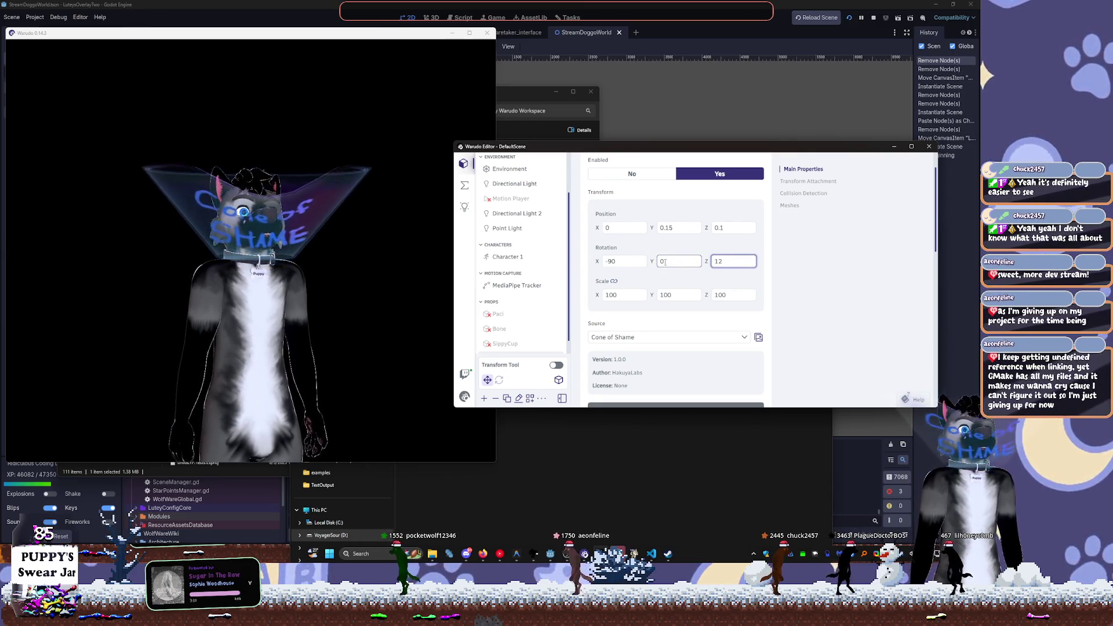
key("BackSpace")
type("0")
key("shift+Tab")
key("shift+Tab")
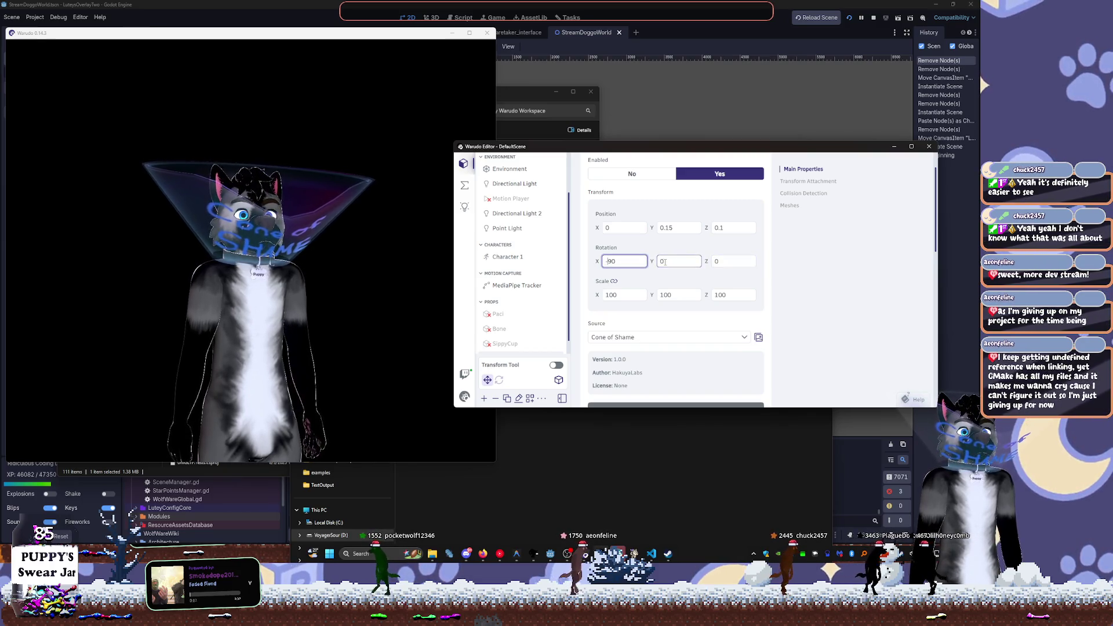
Tune the cone's X rotation to -105
type("10")
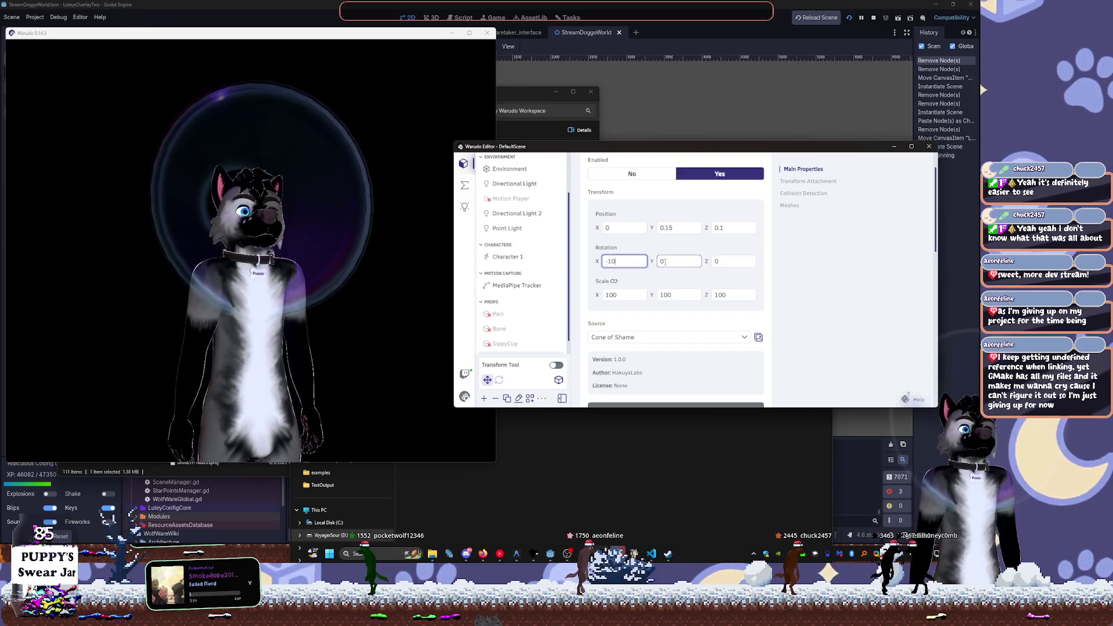
type("2")
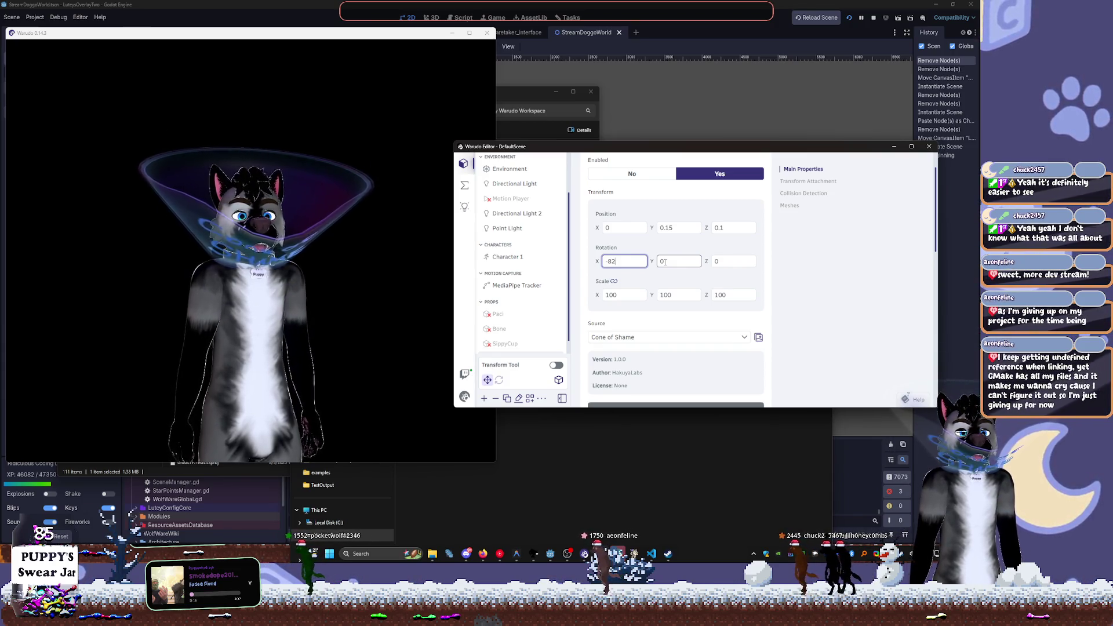
key("BackSpace")
type("10")
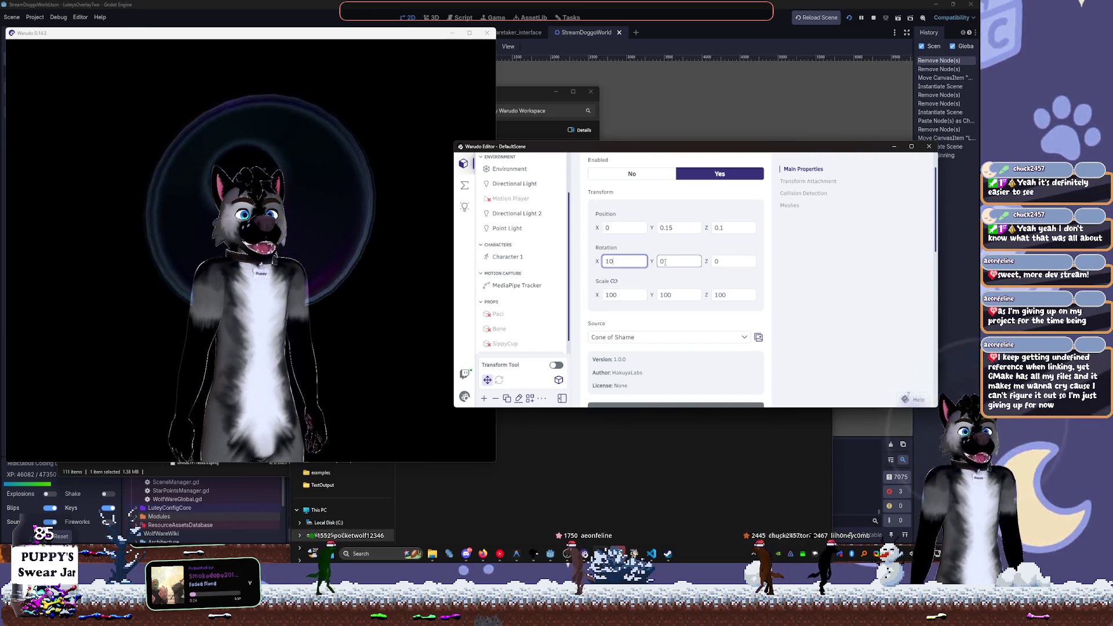
type("-100")
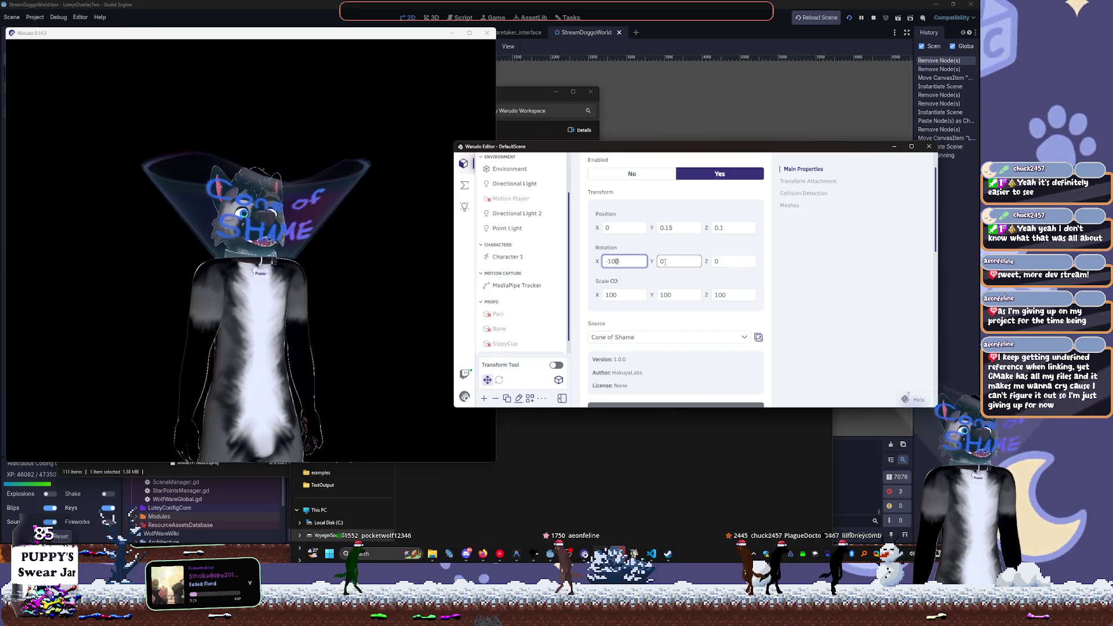
key("BackSpace")
type("5")
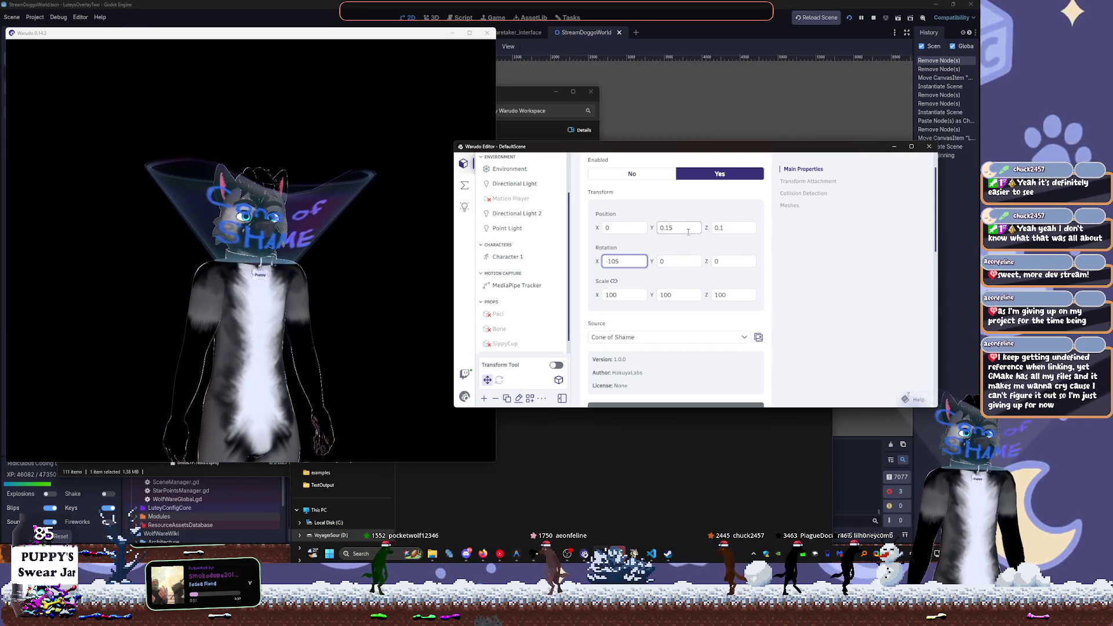
Enable the Transform Tool and drag the cone into place around the avatar's neck
left_click(338, 323)
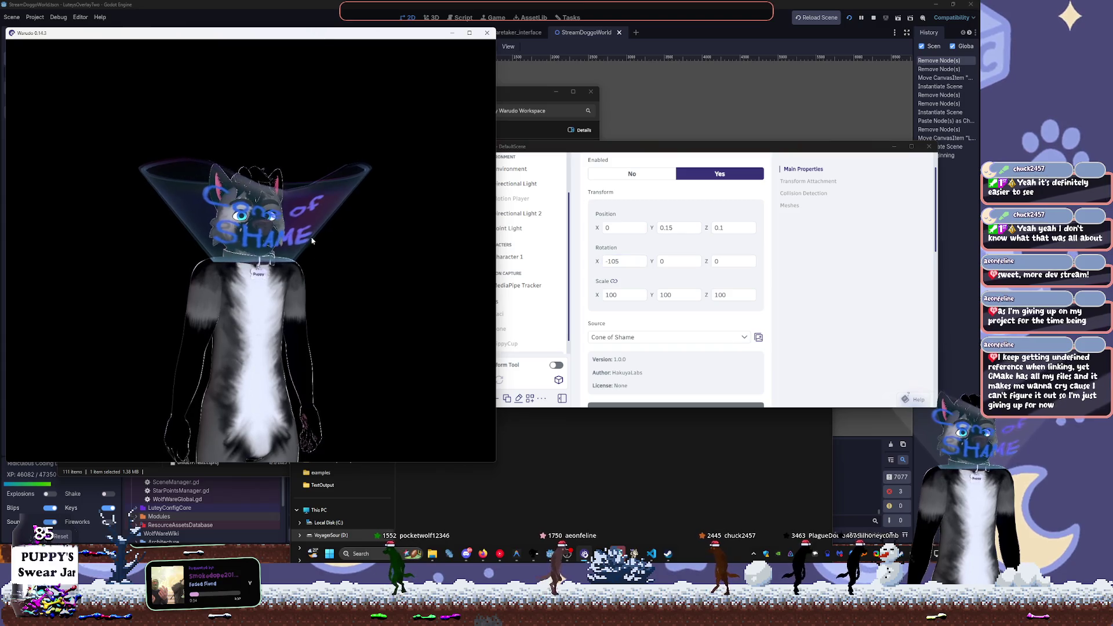
left_click(514, 380)
left_click(554, 366)
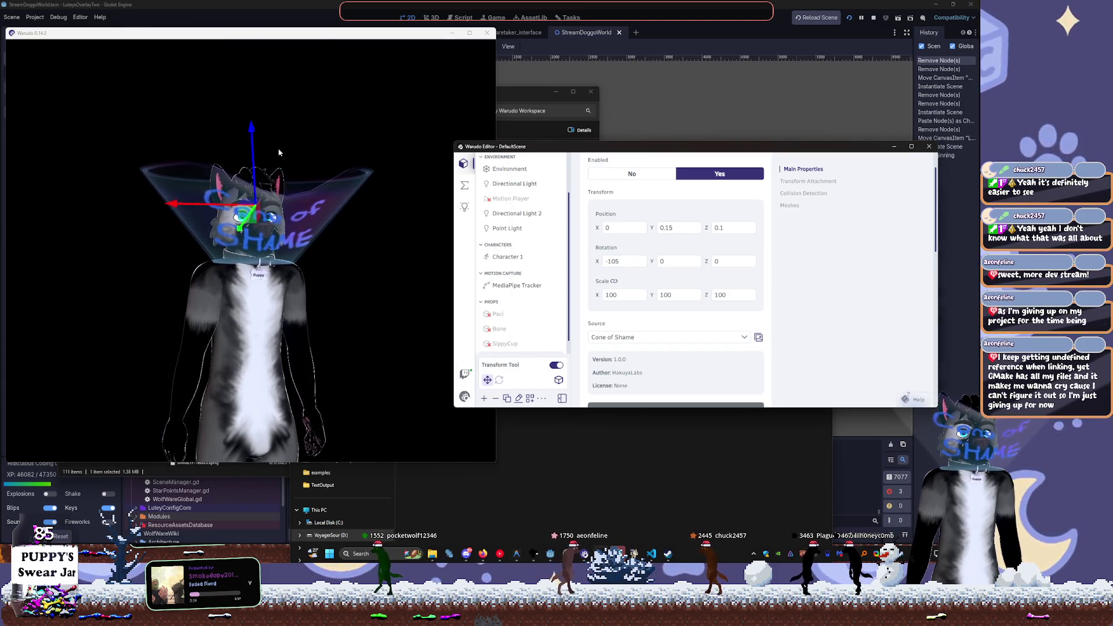
mouse_move(253, 142)
left_mouse_down()
mouse_move(251, 58)
mouse_move(256, 149)
mouse_move(377, 251)
mouse_move(417, 258)
left_mouse_up()
mouse_move(217, 240)
left_mouse_down()
mouse_move(192, 235)
mouse_move(208, 238)
left_mouse_up()
mouse_move(371, 277)
left_mouse_down()
mouse_move(293, 333)
mouse_move(294, 298)
left_mouse_up()
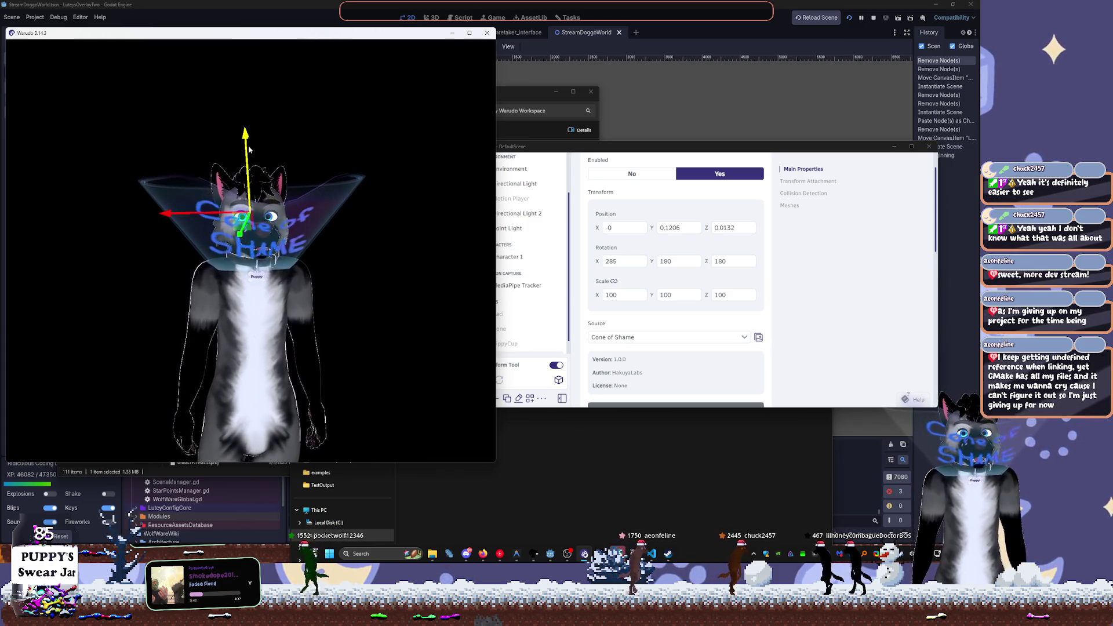
left_click_drag(249, 150, 248, 136)
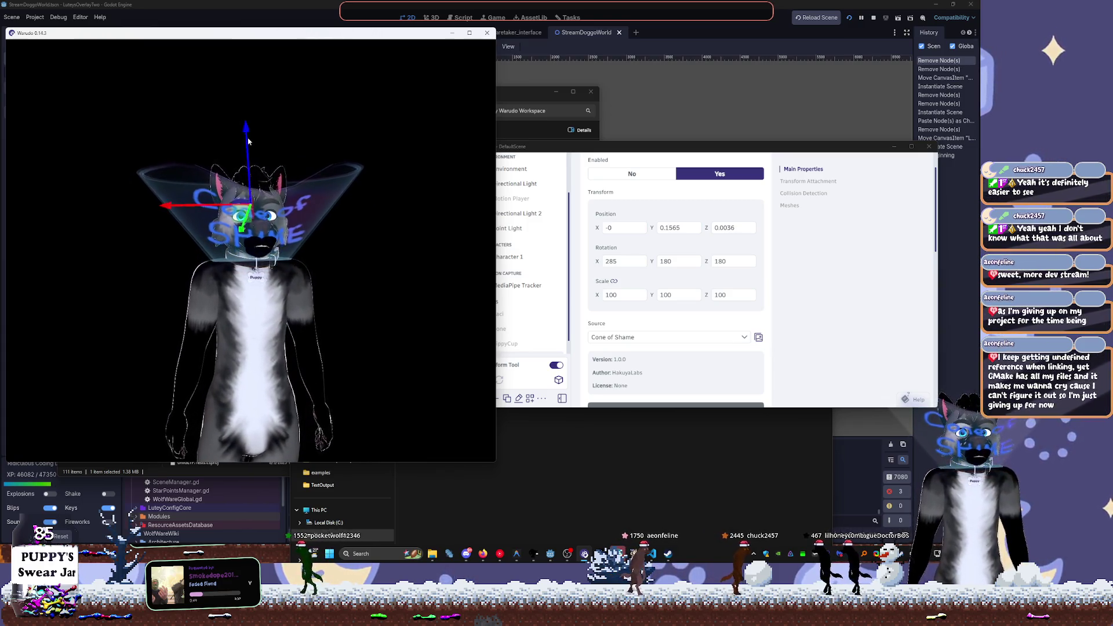
Set the cone's scale to 94 and lower it slightly along its axis
left_click(624, 294)
type("9")
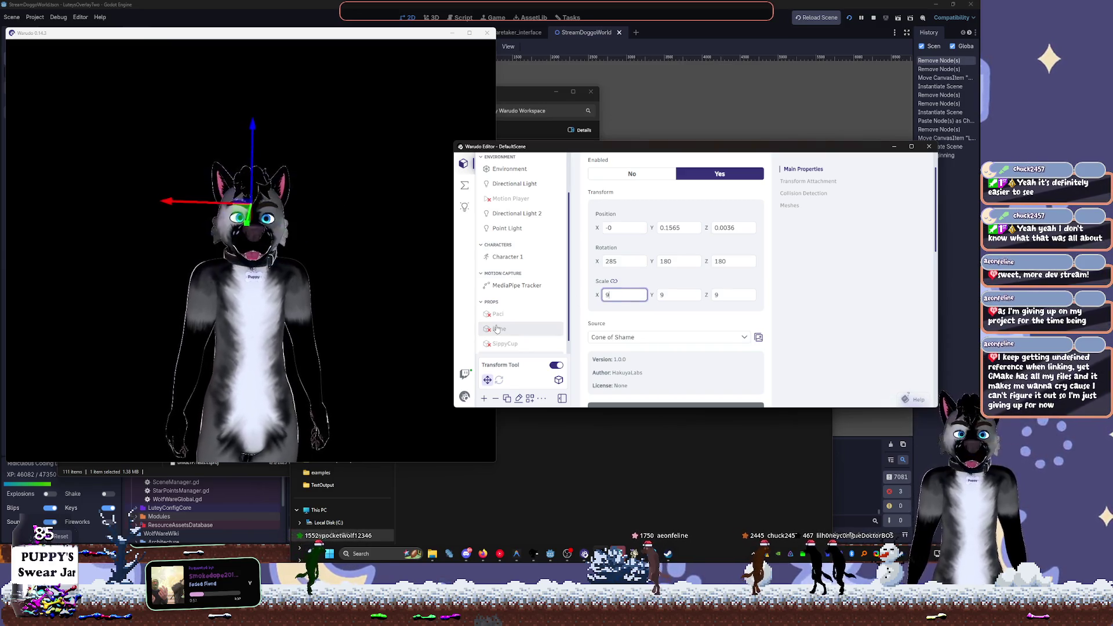
type("4")
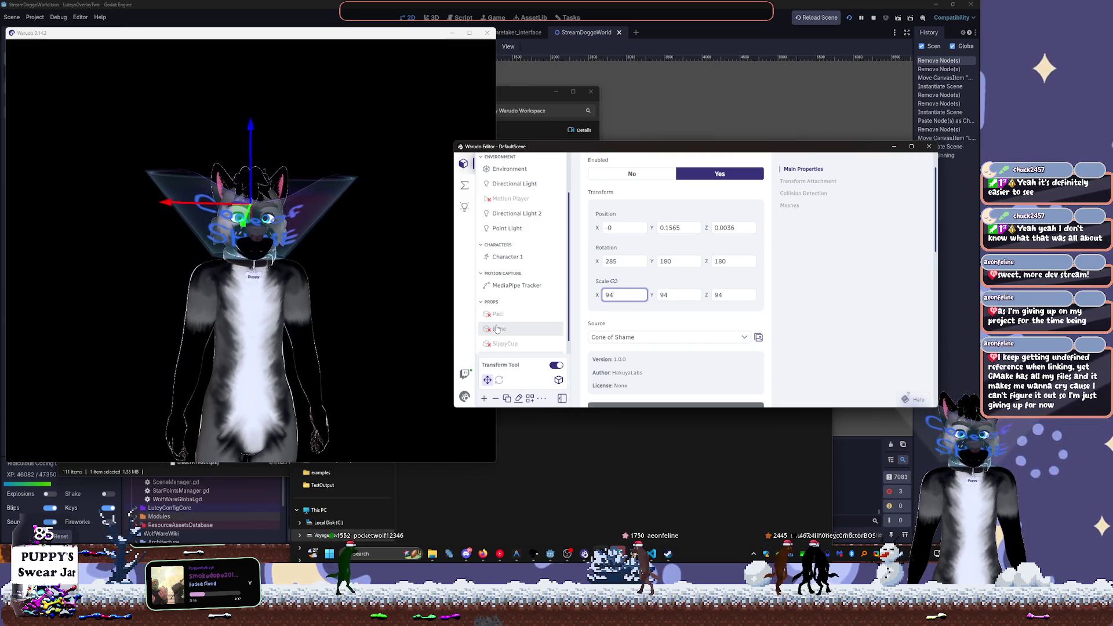
mouse_move(367, 261)
left_mouse_down()
mouse_move(393, 296)
mouse_move(202, 222)
mouse_move(233, 214)
left_mouse_up()
mouse_move(245, 162)
left_mouse_down()
mouse_move(254, 149)
mouse_move(347, 301)
left_mouse_up()
key("e")
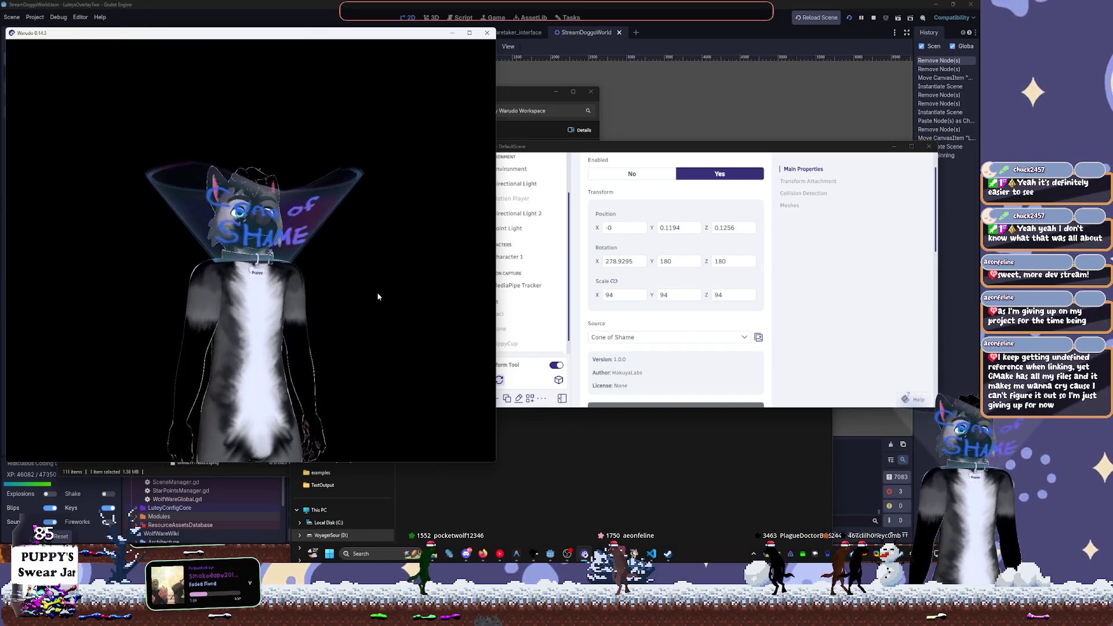
Rename the cone prop to 'ConeOfShame'
left_click(606, 297)
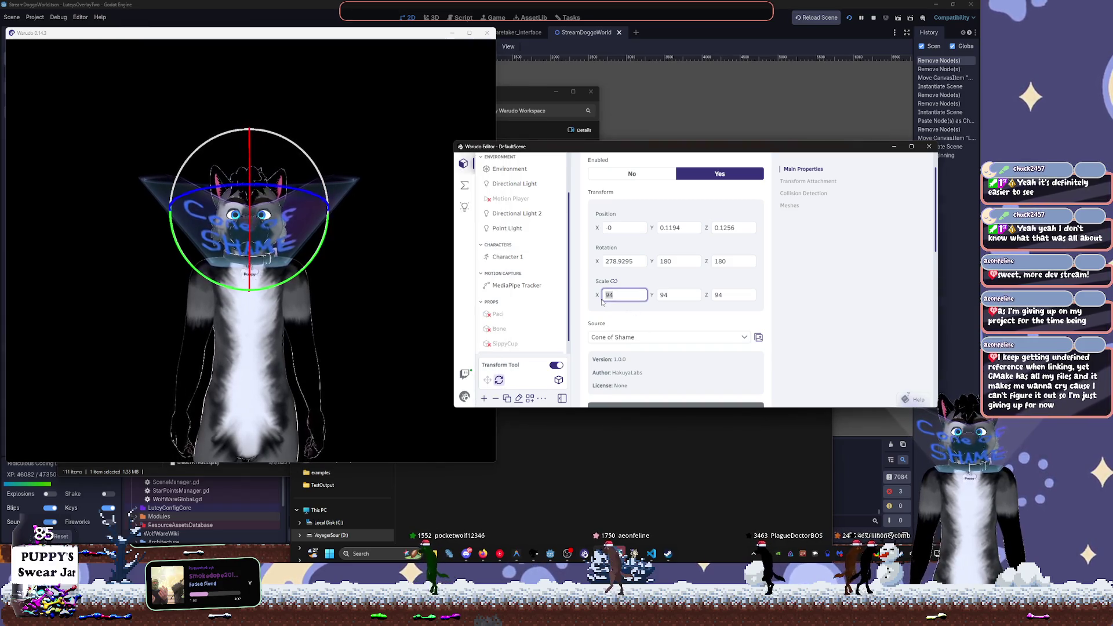
left_click(408, 281)
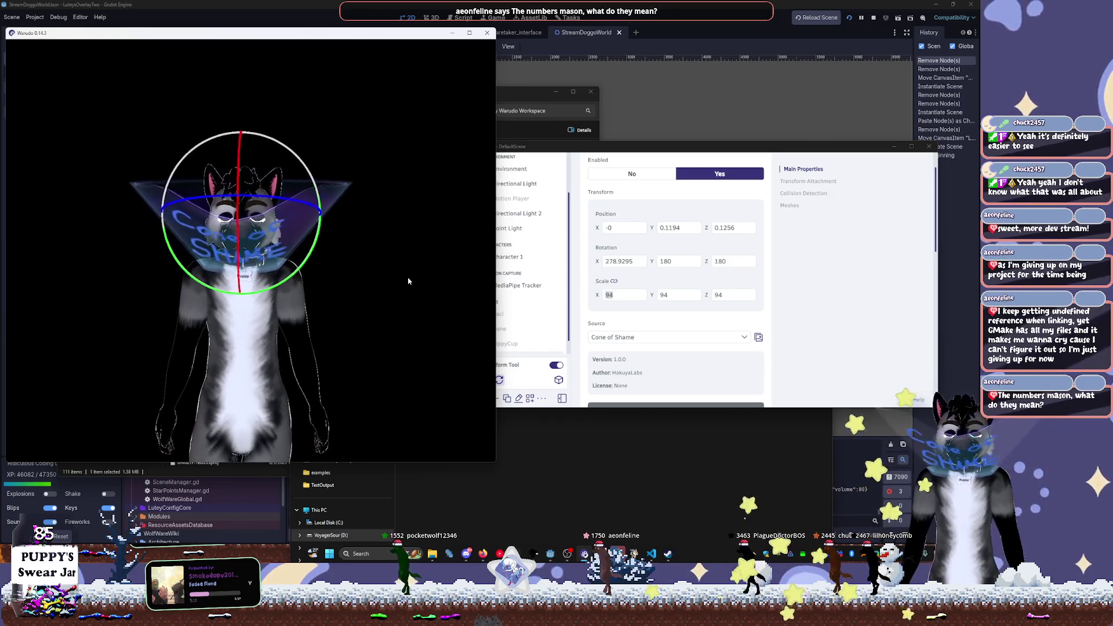
left_click(875, 352)
scroll(520, 336, "down", 1)
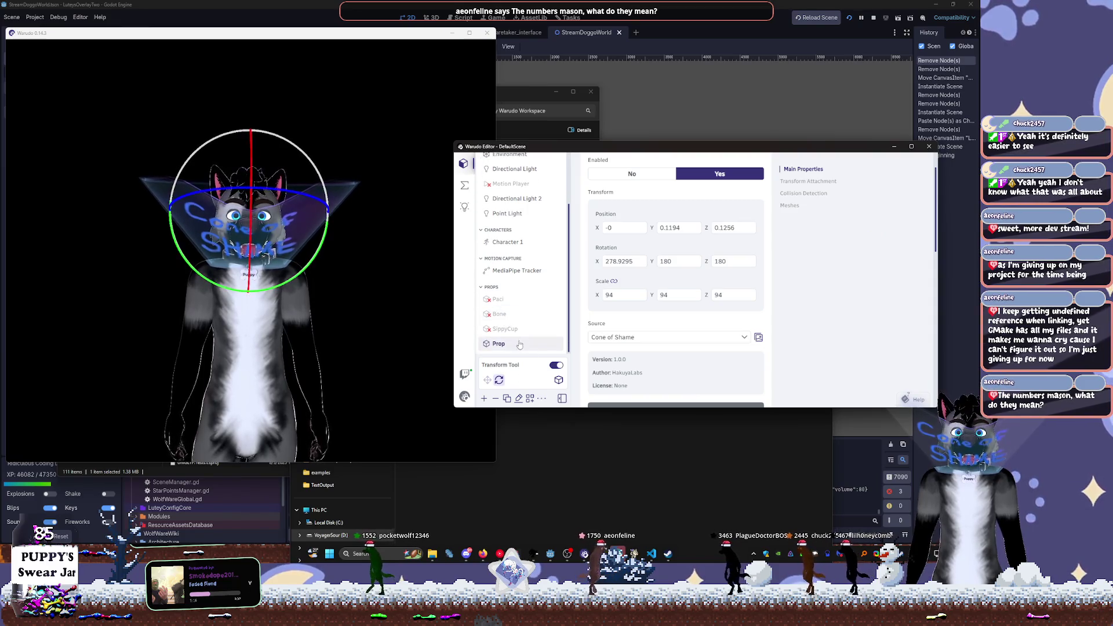
left_click(519, 399)
type("ConeOfShame")
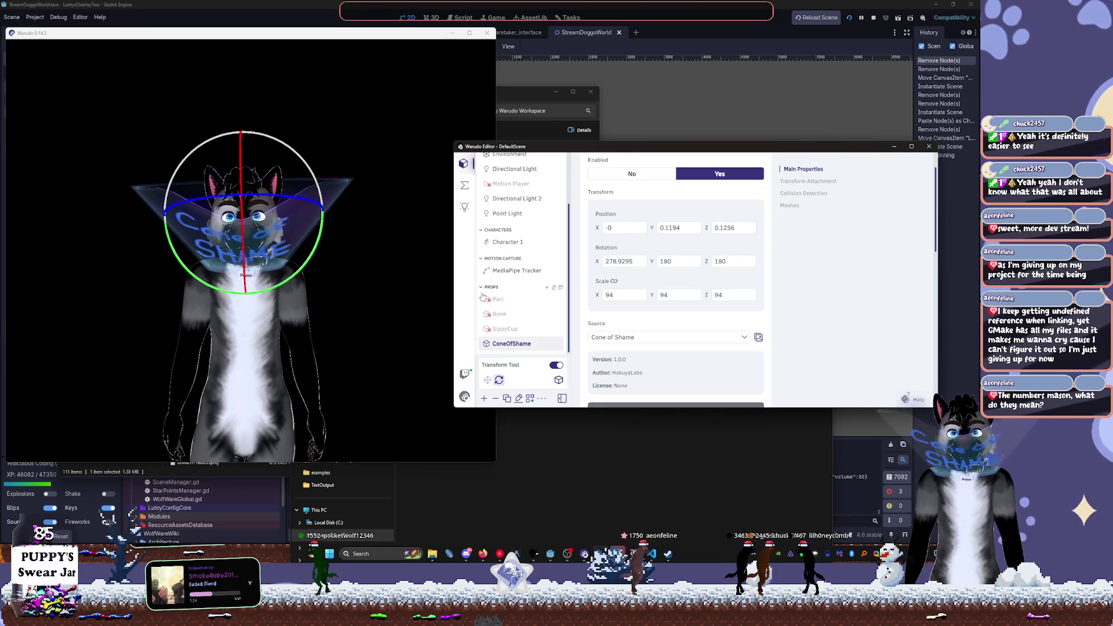
Turn off the Transform Tool and set ConeOfShame's Enabled to No
left_click(555, 365)
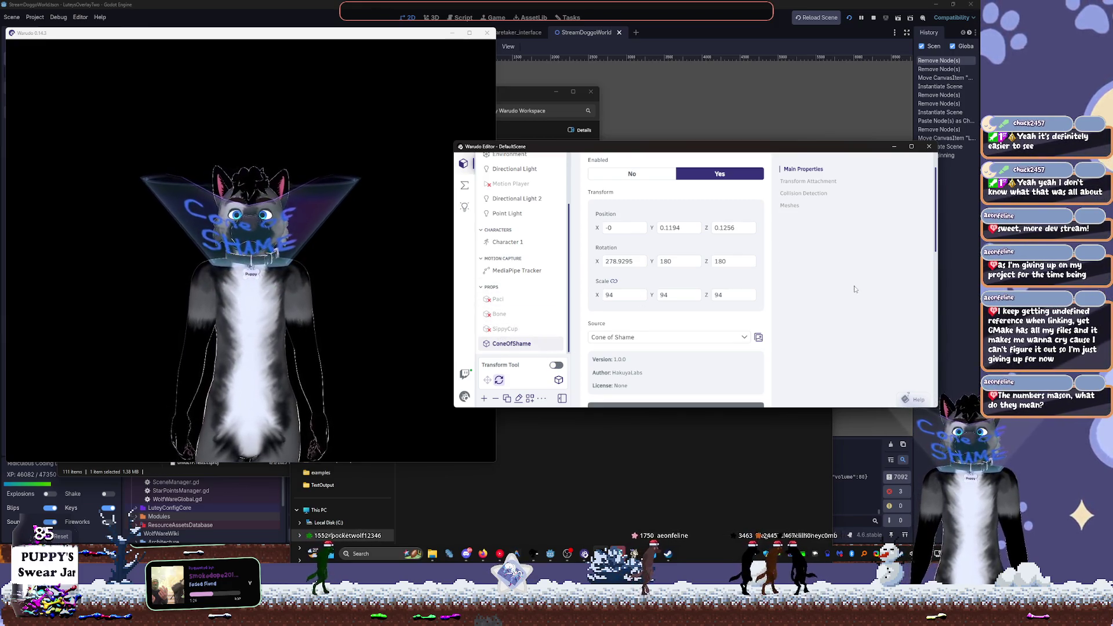
scroll(635, 302, "up", 1)
left_click(632, 213)
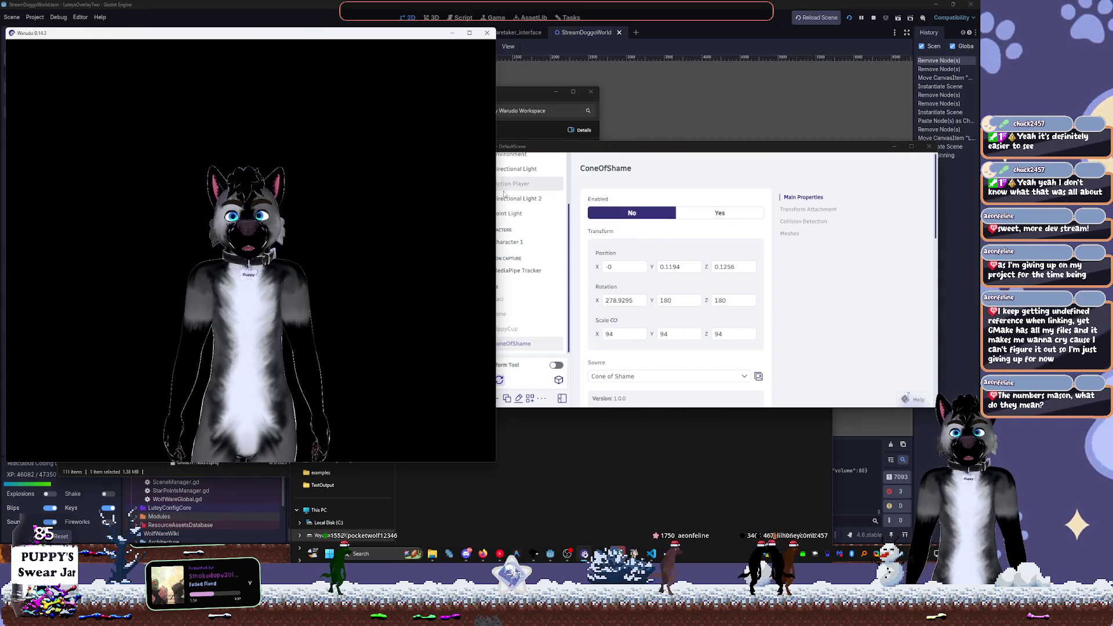
mouse_move(626, 153)
left_mouse_down()
mouse_move(641, 149)
mouse_move(618, 158)
left_mouse_up()
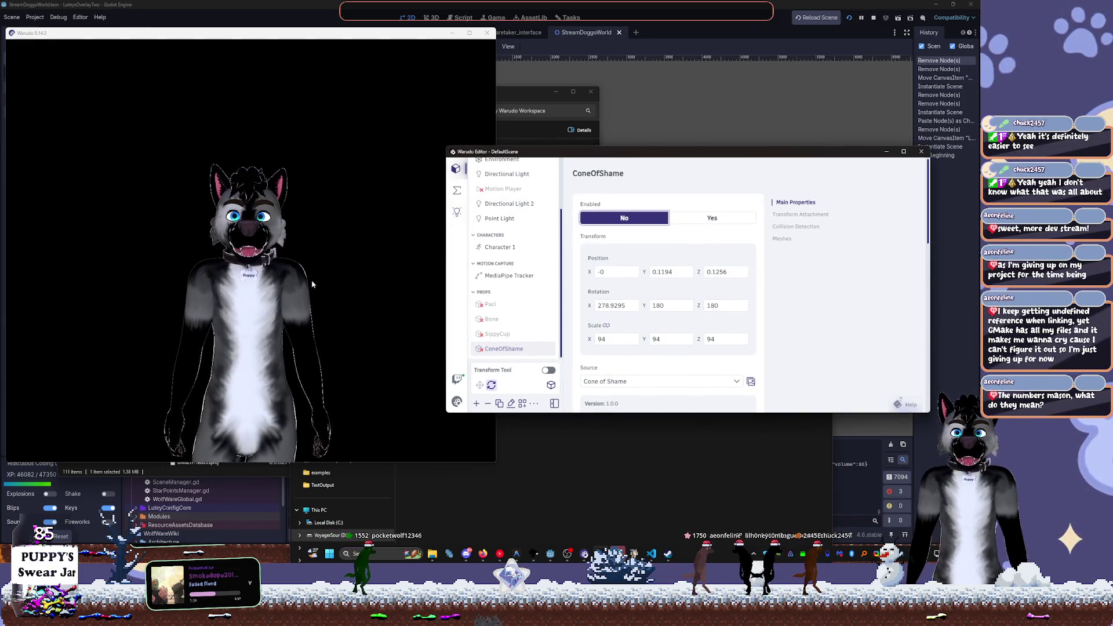
Open the Warudo workshop item browser and scroll down to the HeadPat Gimick prop
left_click(456, 190)
left_click(458, 215)
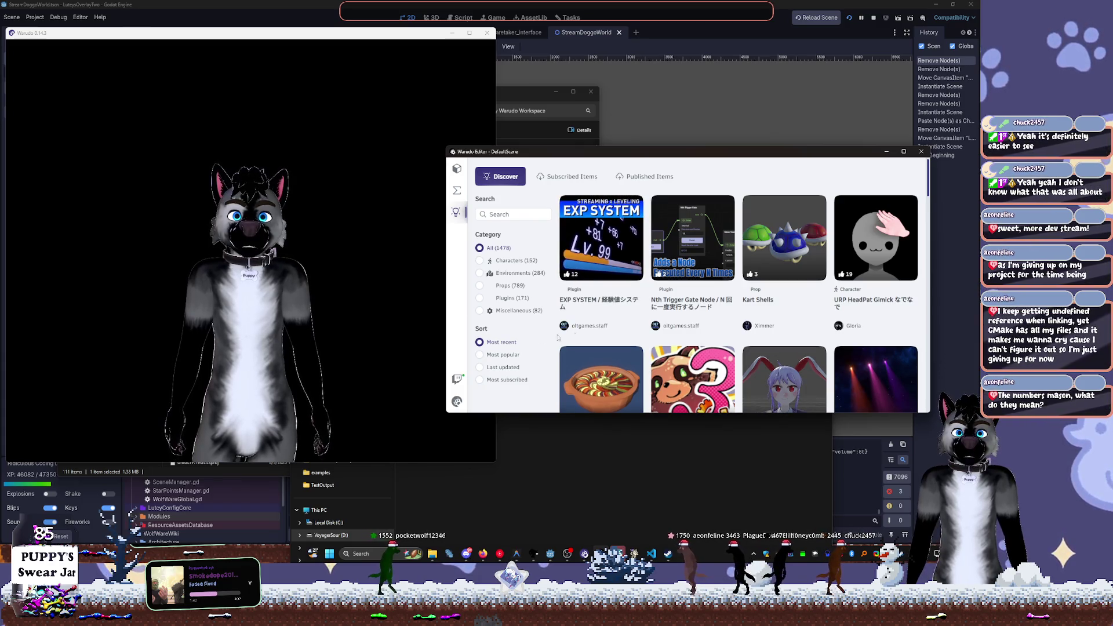
scroll(632, 329, "down", 6)
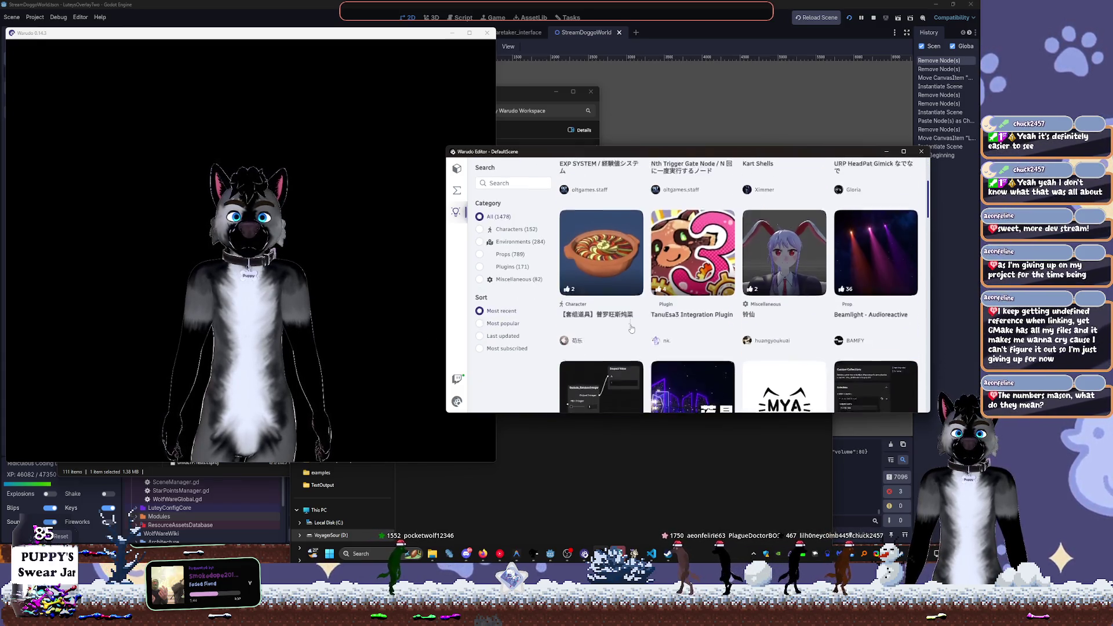
scroll(631, 329, "down", 2)
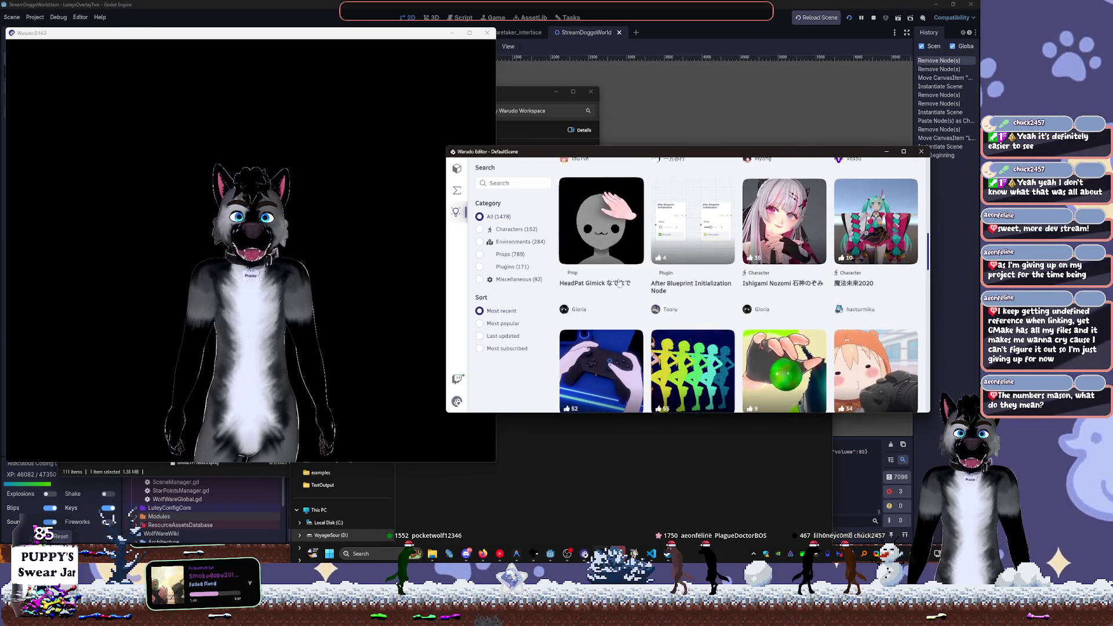
Open the HeadPat Gimick details page and subscribe to download it
left_click(605, 222)
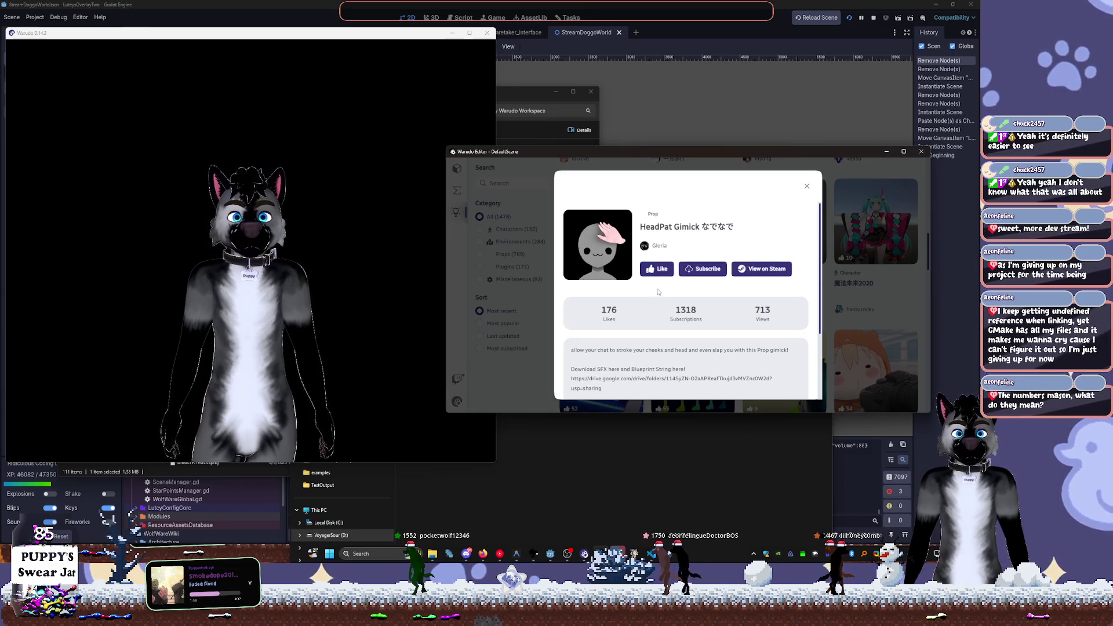
scroll(658, 291, "down", 5)
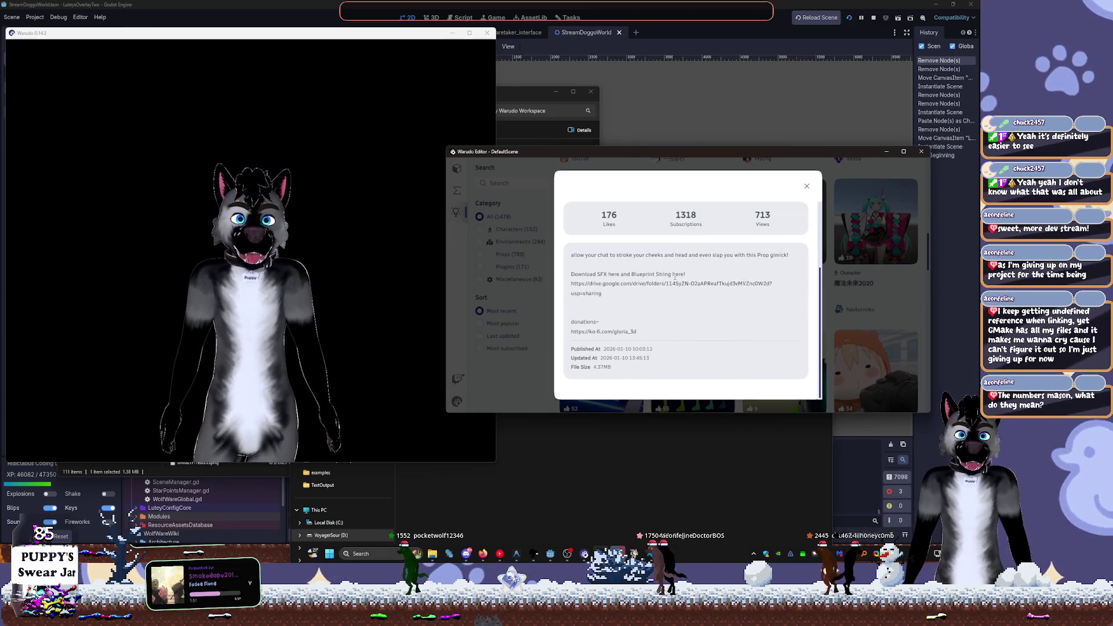
scroll(675, 276, "up", 5)
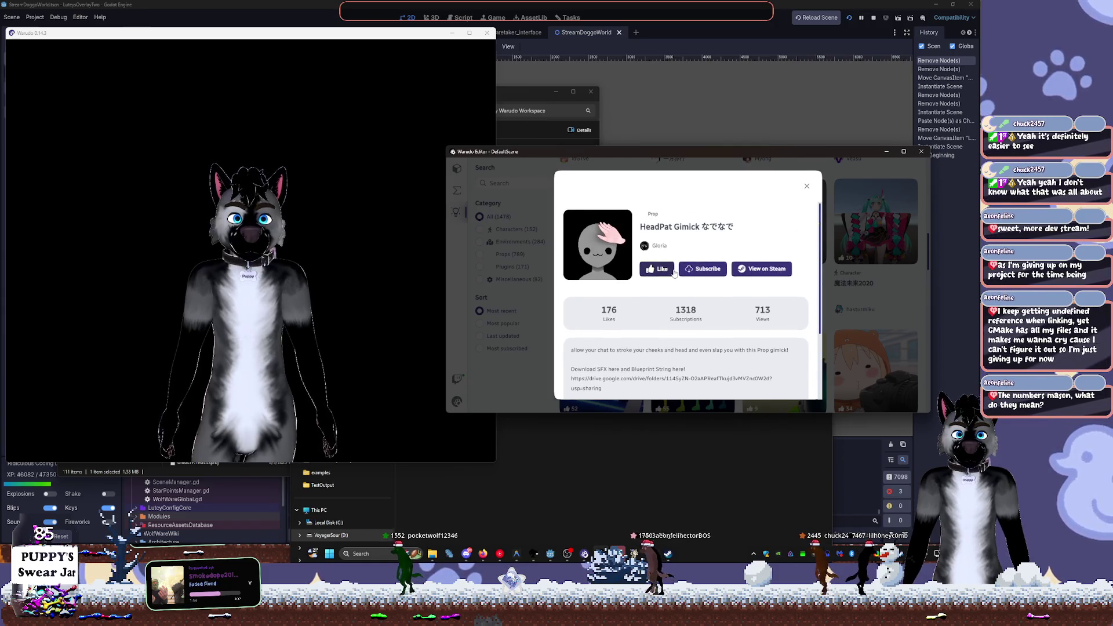
left_click(706, 270)
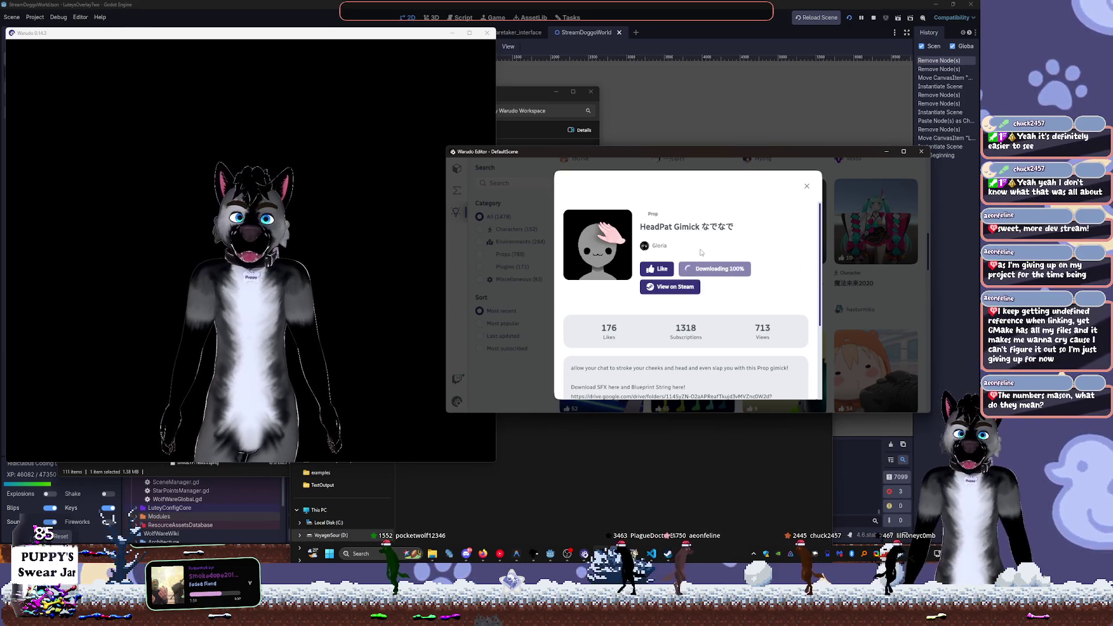
scroll(706, 229, "down", 1)
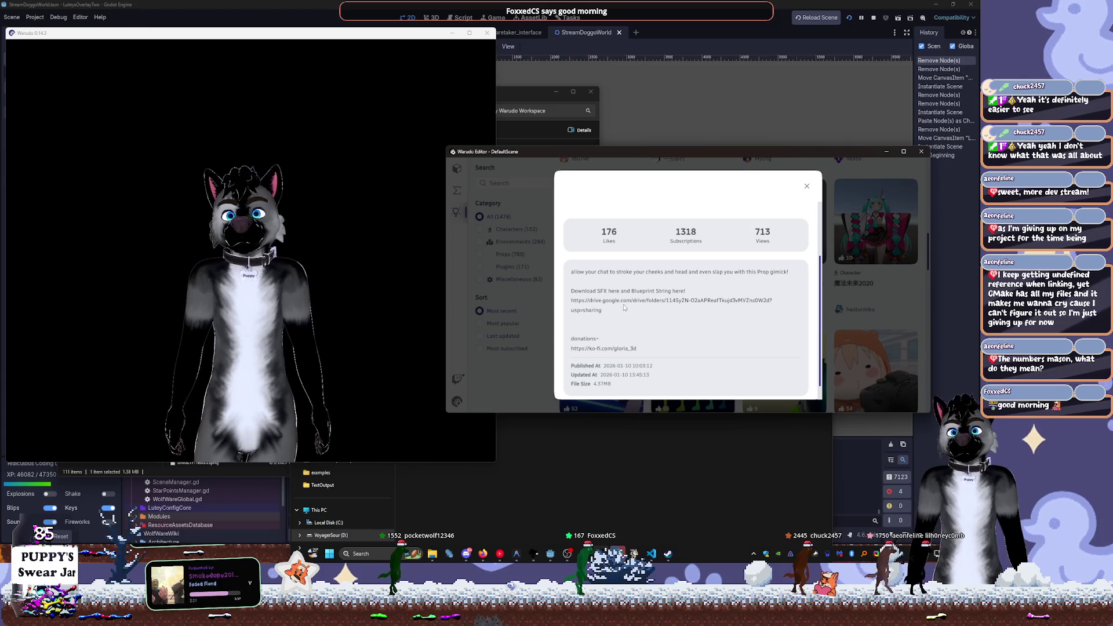
scroll(735, 251, "up", 2)
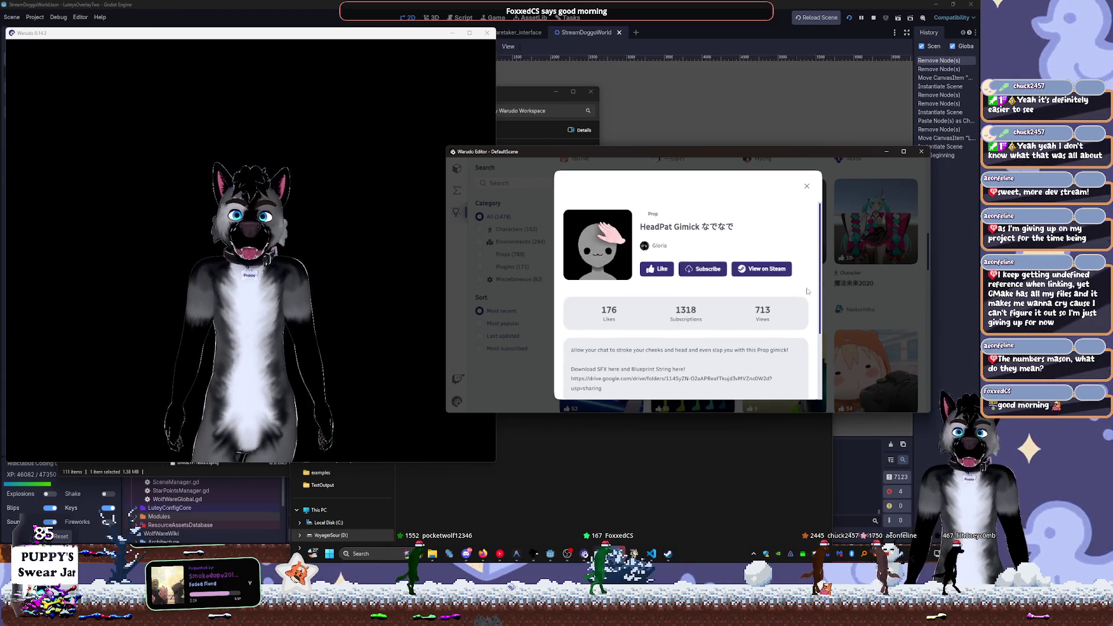
Close the HeadPat Gimick details and browse the items matching 'pat'
left_click(806, 186)
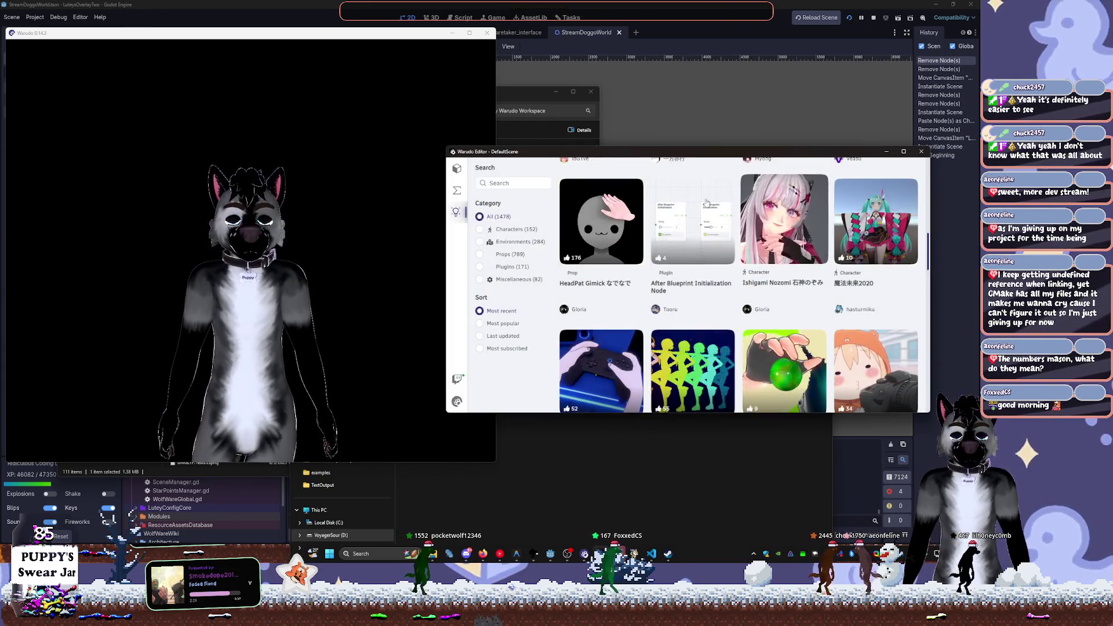
scroll(646, 301, "down", 2)
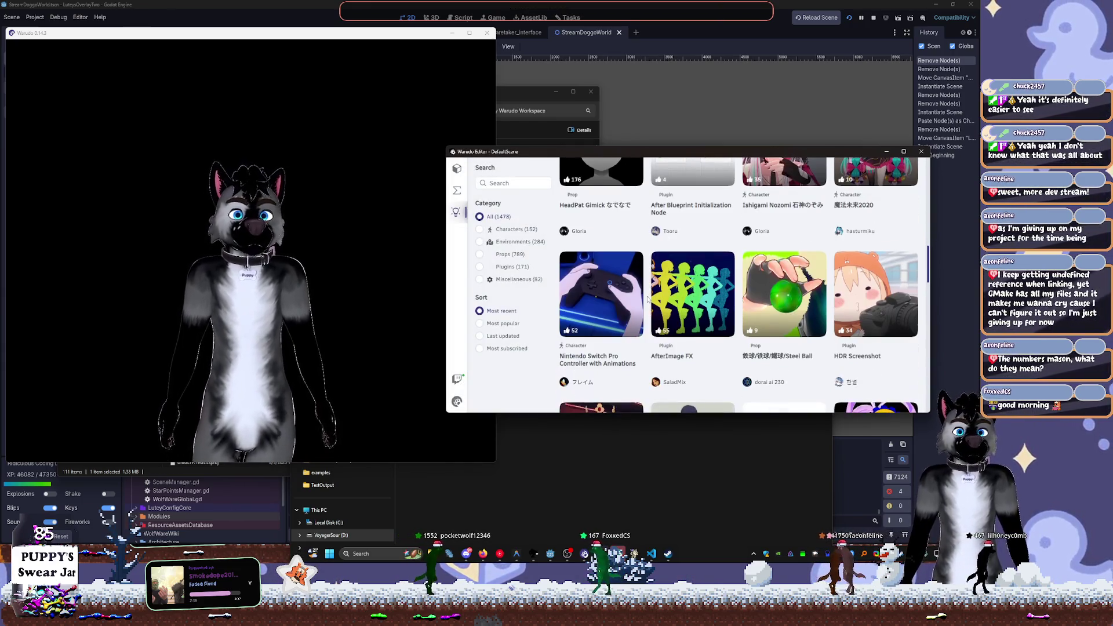
scroll(580, 249, "up", 4)
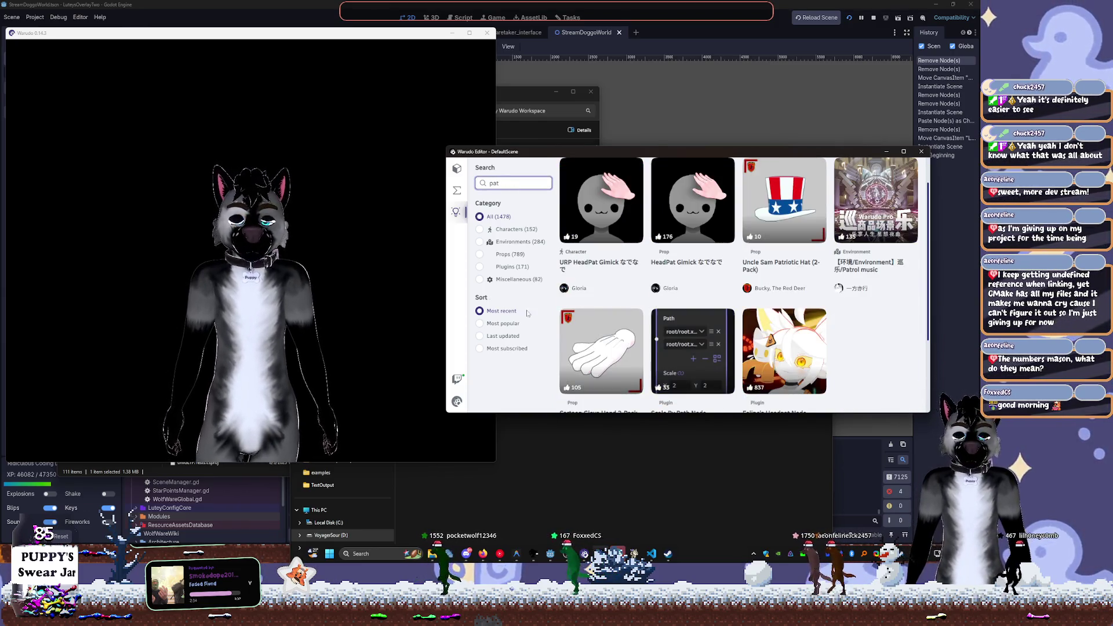
scroll(788, 286, "up", 1)
scroll(788, 287, "down", 1)
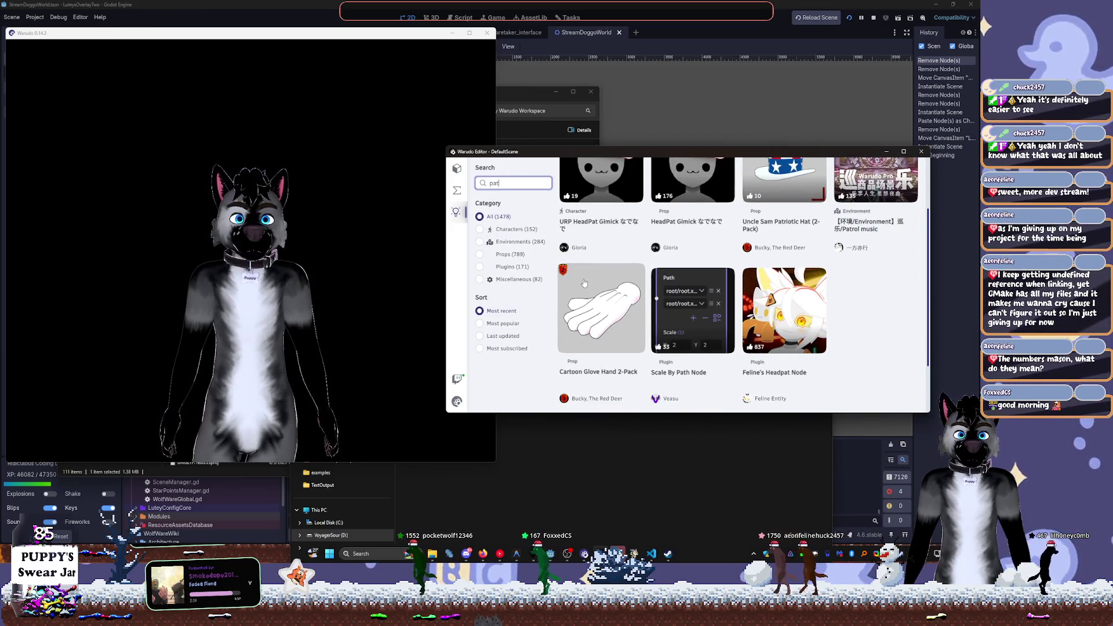
scroll(594, 320, "up", 1)
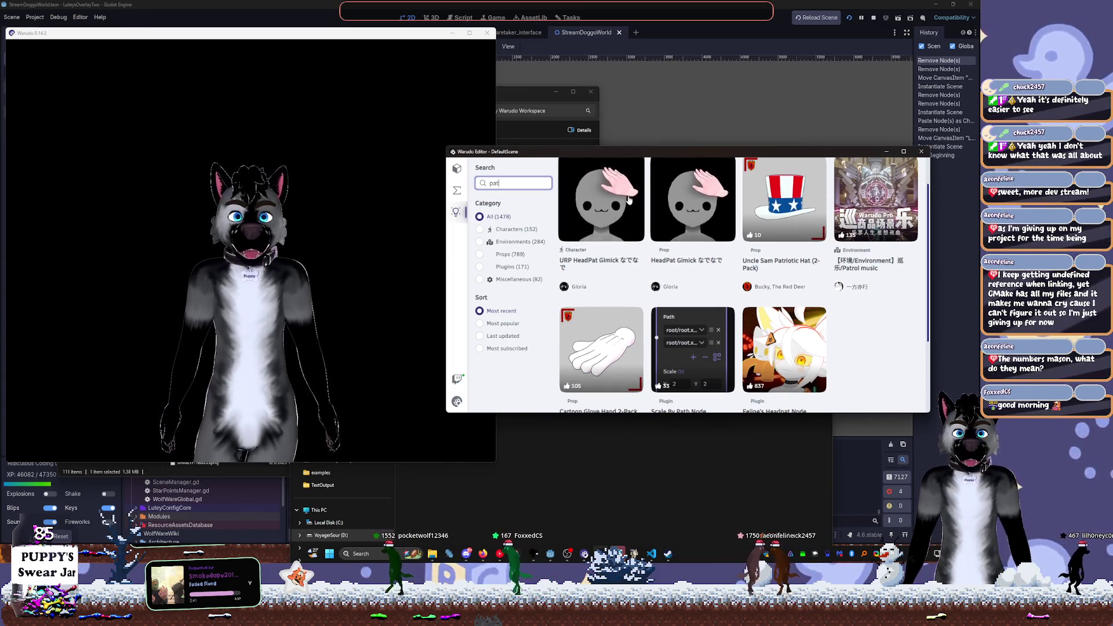
View the Cartoon Glove Hand 2-Pack details, then dismiss them with Esc
left_click(601, 353)
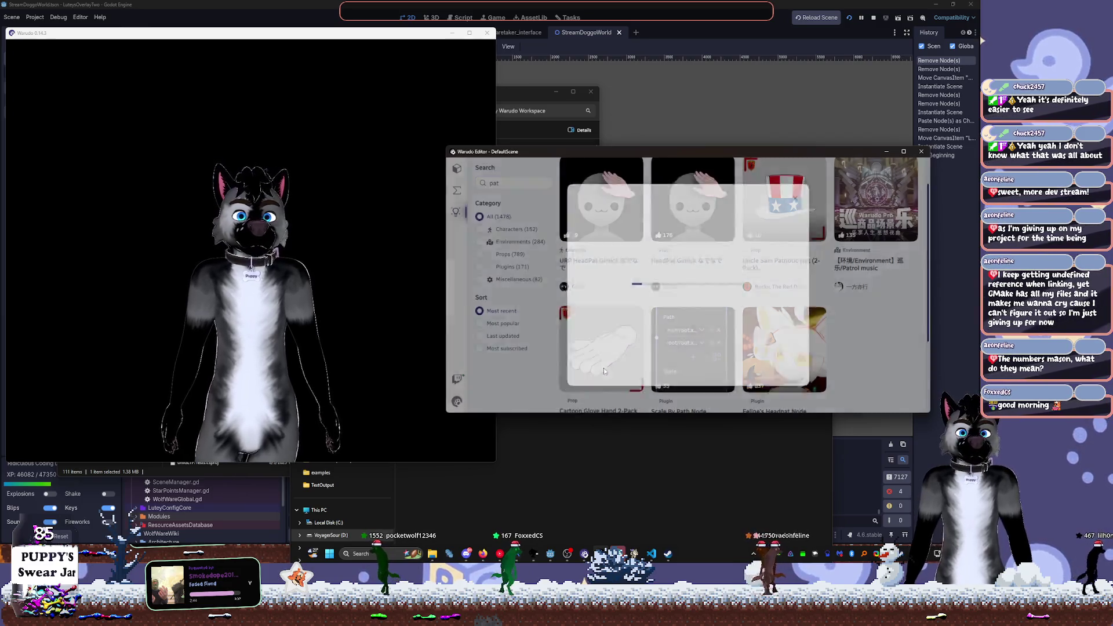
scroll(666, 293, "down", 2)
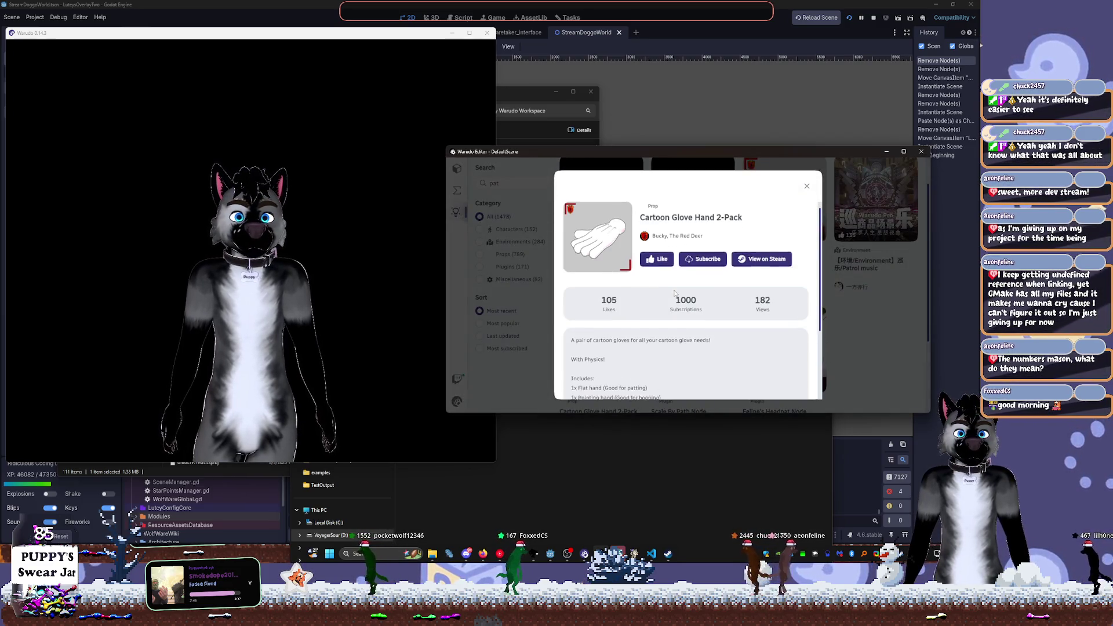
scroll(670, 308, "down", 1)
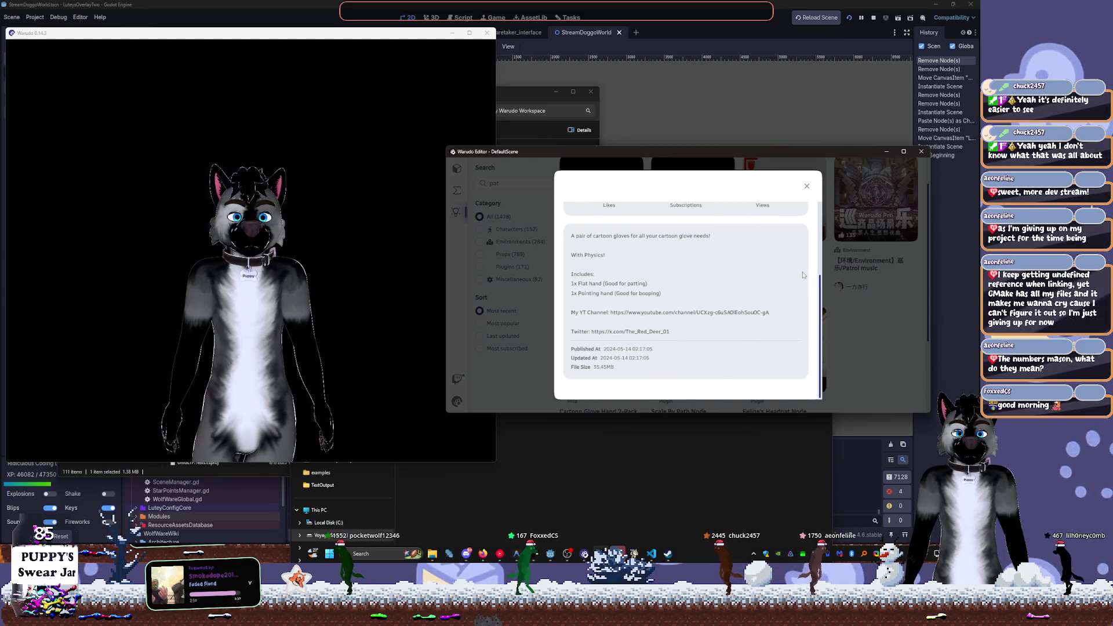
key("Escape")
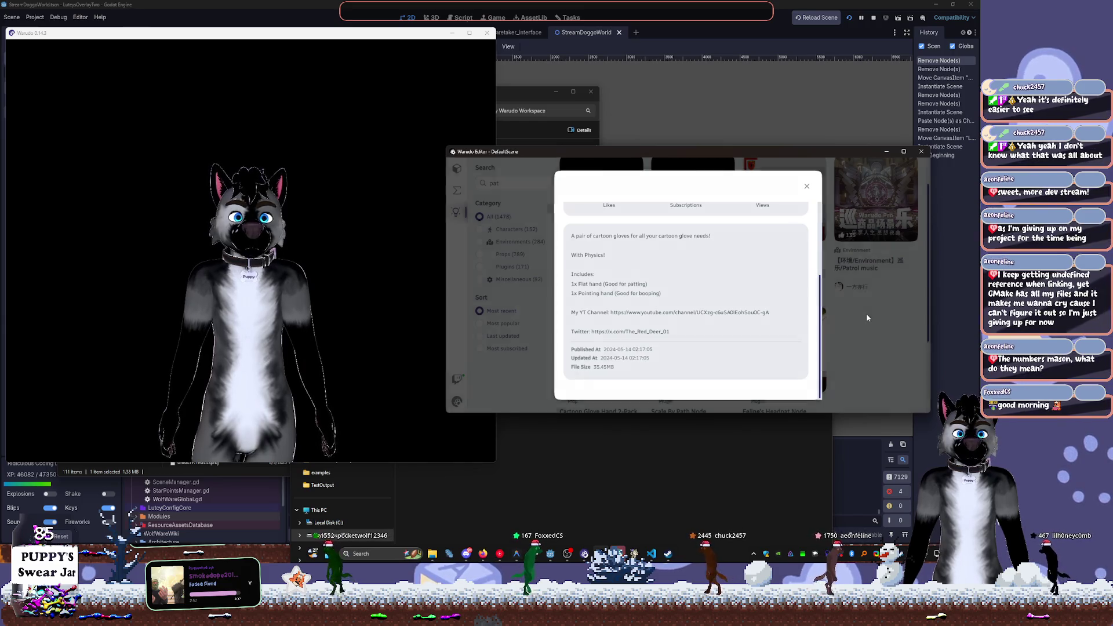
scroll(693, 319, "down", 1)
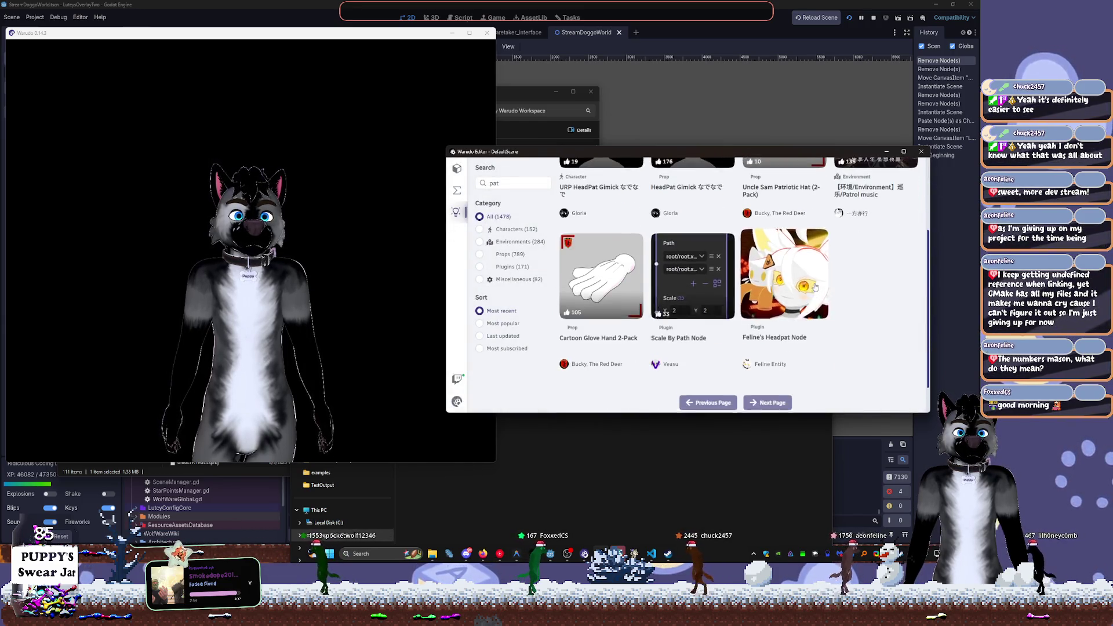
scroll(617, 212, "up", 2)
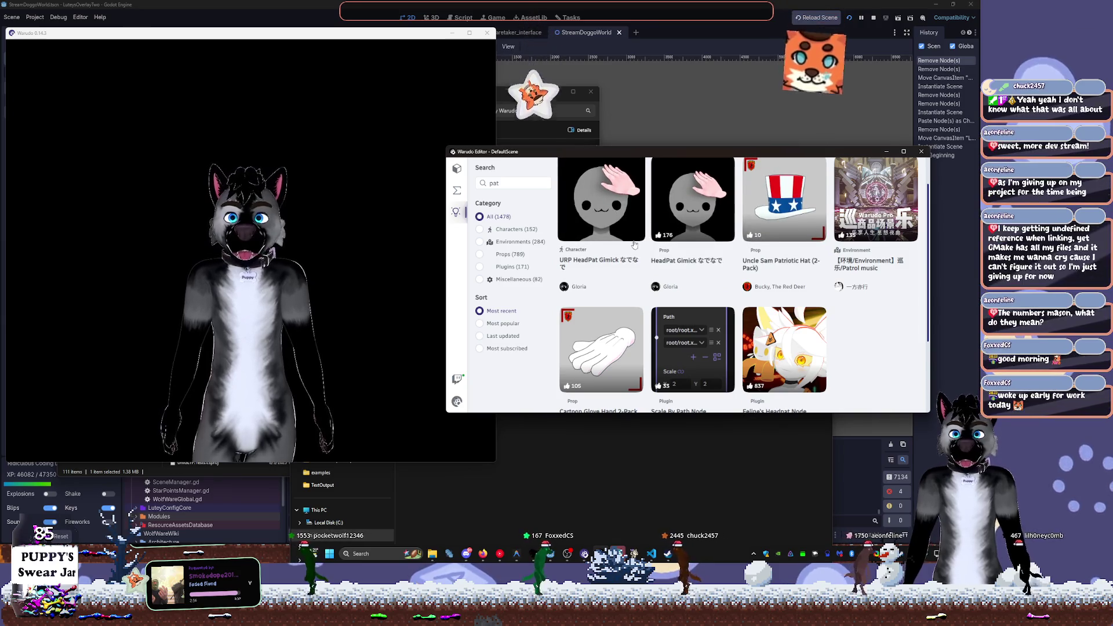
scroll(625, 226, "up", 1)
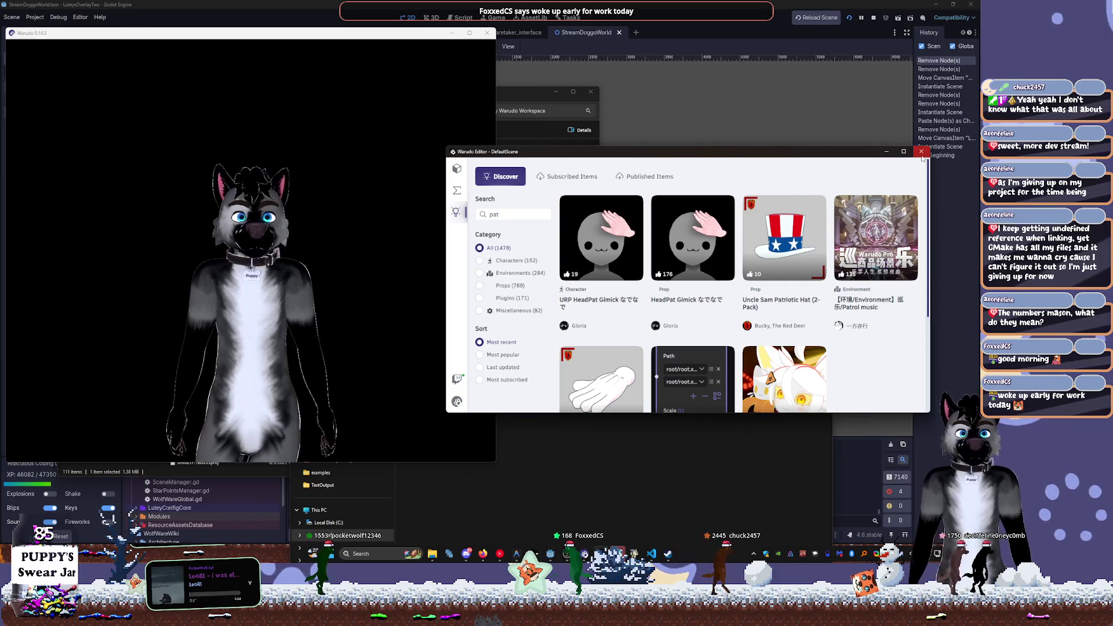
key("alt+Tab")
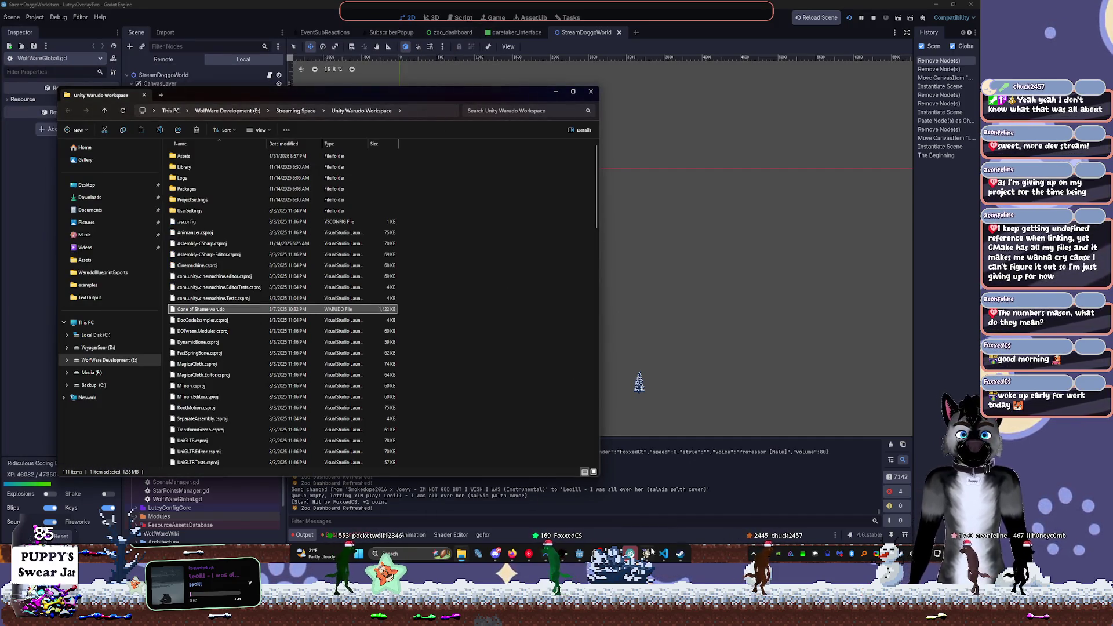
Check the Unity Warudo Workspace folder with Cone of Shame.warudo, then close it and return to Godot
mouse_move(636, 551)
mouse_move(597, 552)
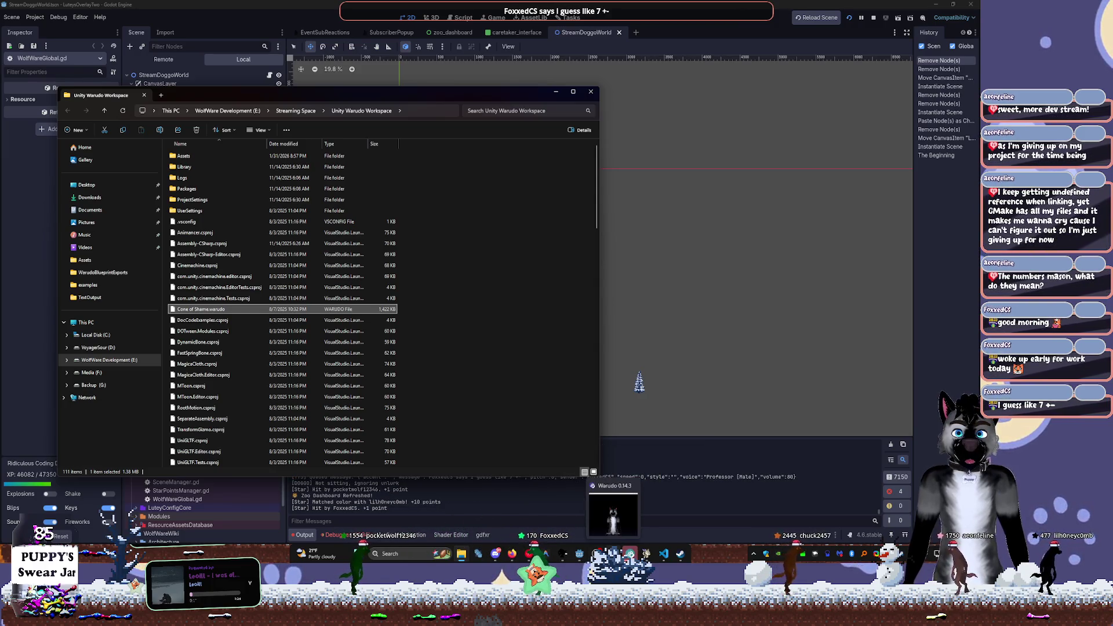
left_click(629, 553)
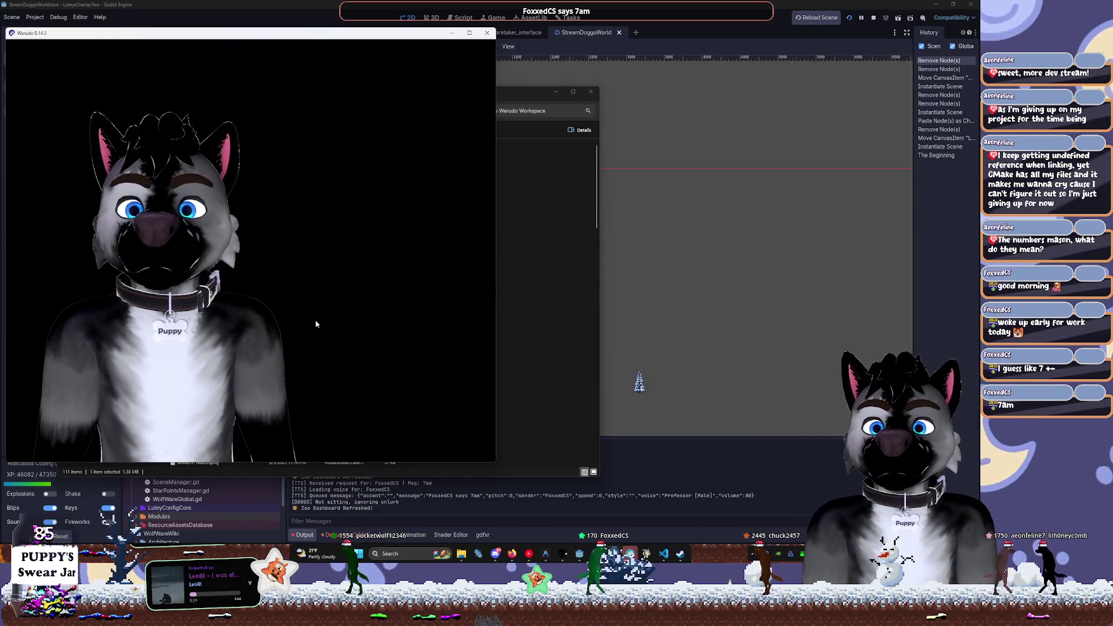
left_click(539, 315)
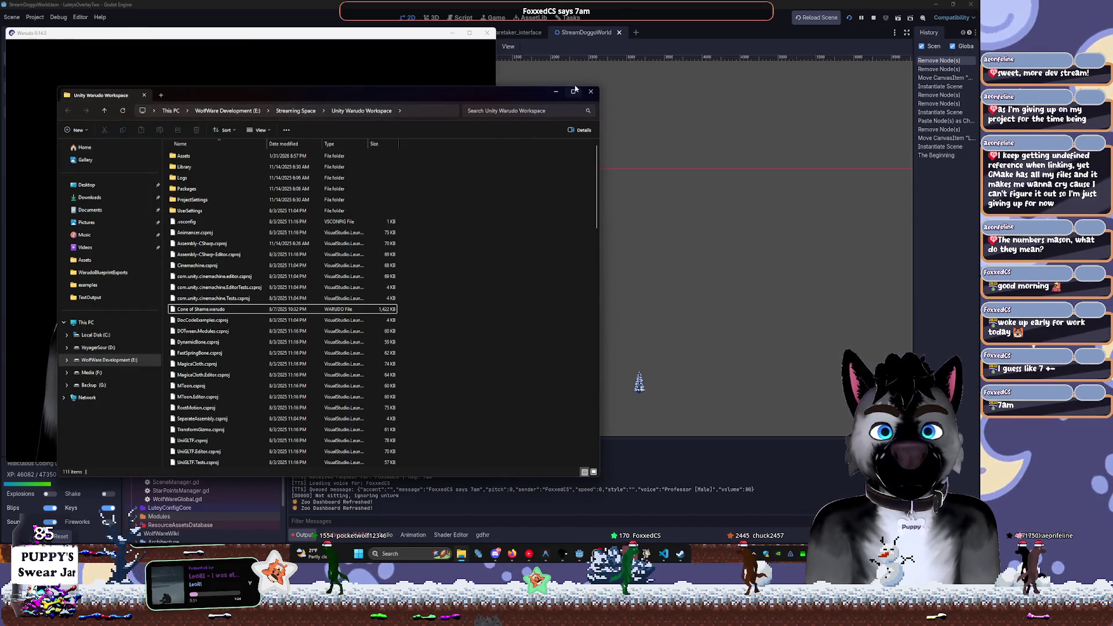
left_click(594, 96)
left_click(599, 142)
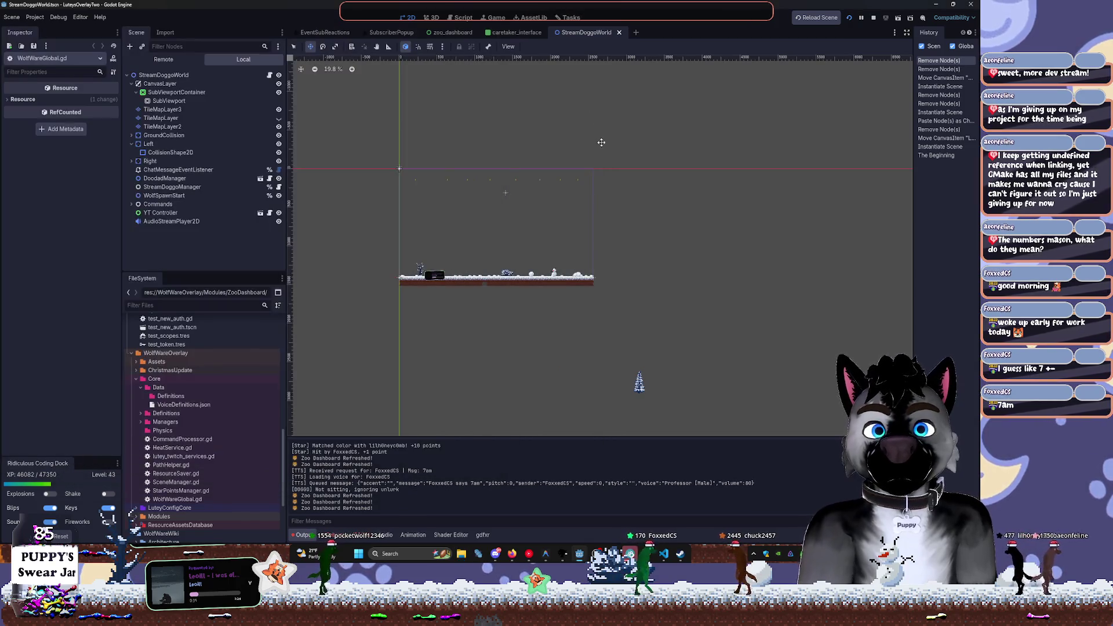
Close the EventSubReactions and SubscriberPopup scene tabs so zoo_dashboard is showing
left_click(325, 33)
left_click_drag(451, 105, 473, 208)
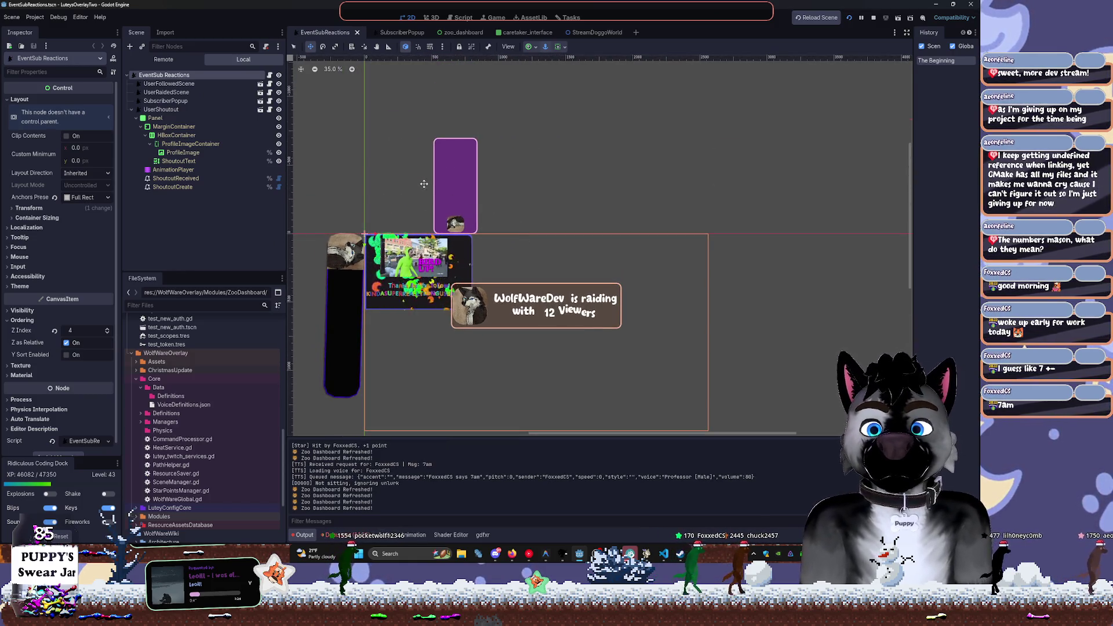
left_click(406, 32)
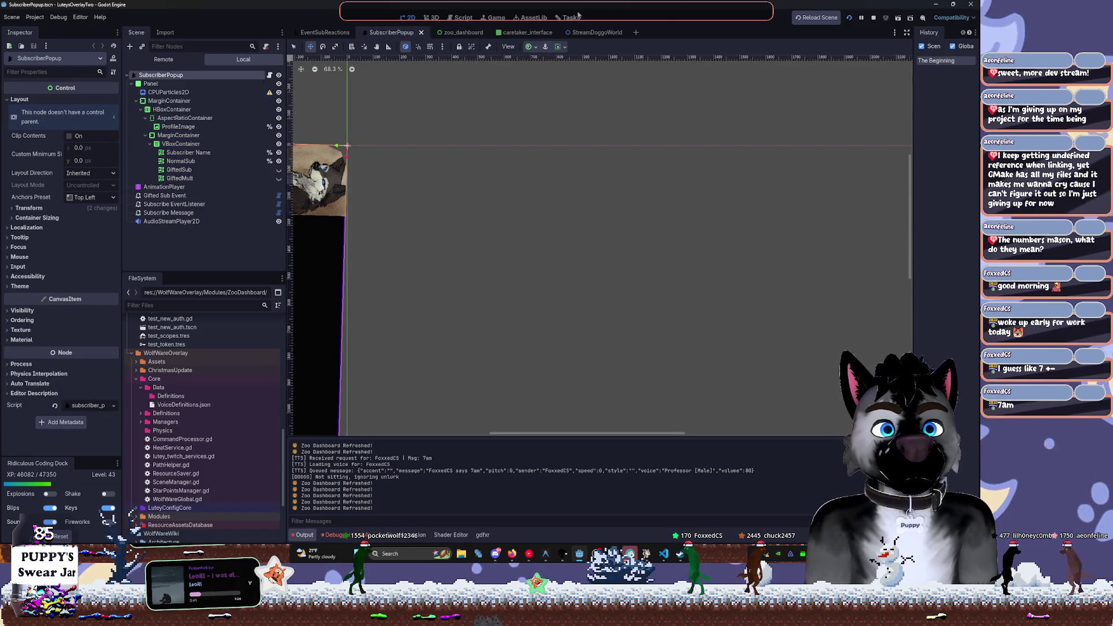
key("ctrl+shift+w")
key("ctrl+shift+w")
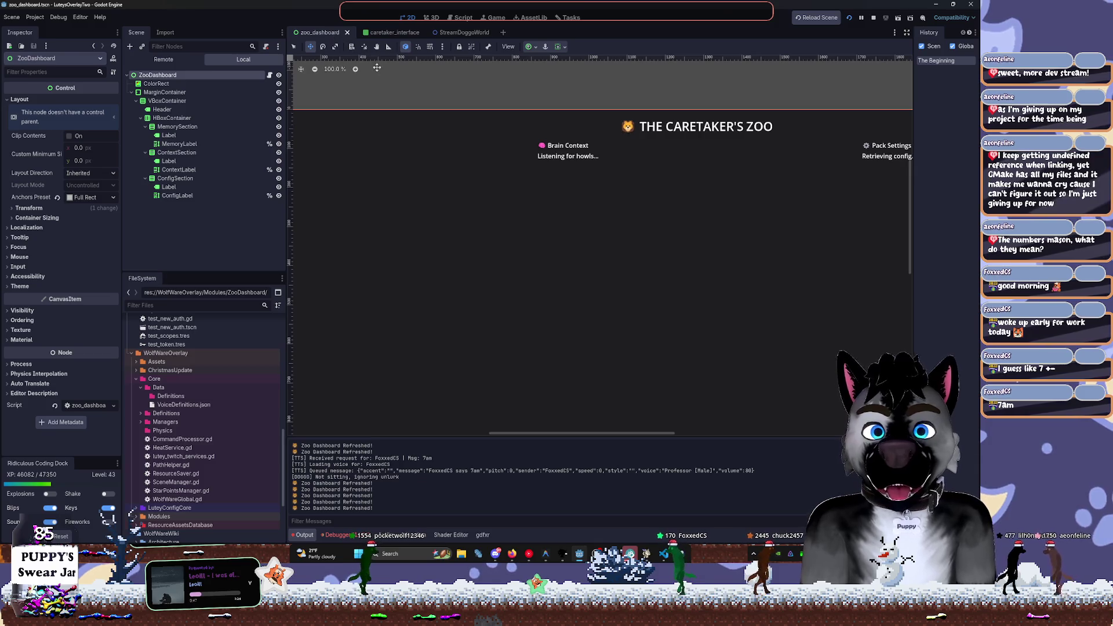
scroll(525, 109, "down", 4)
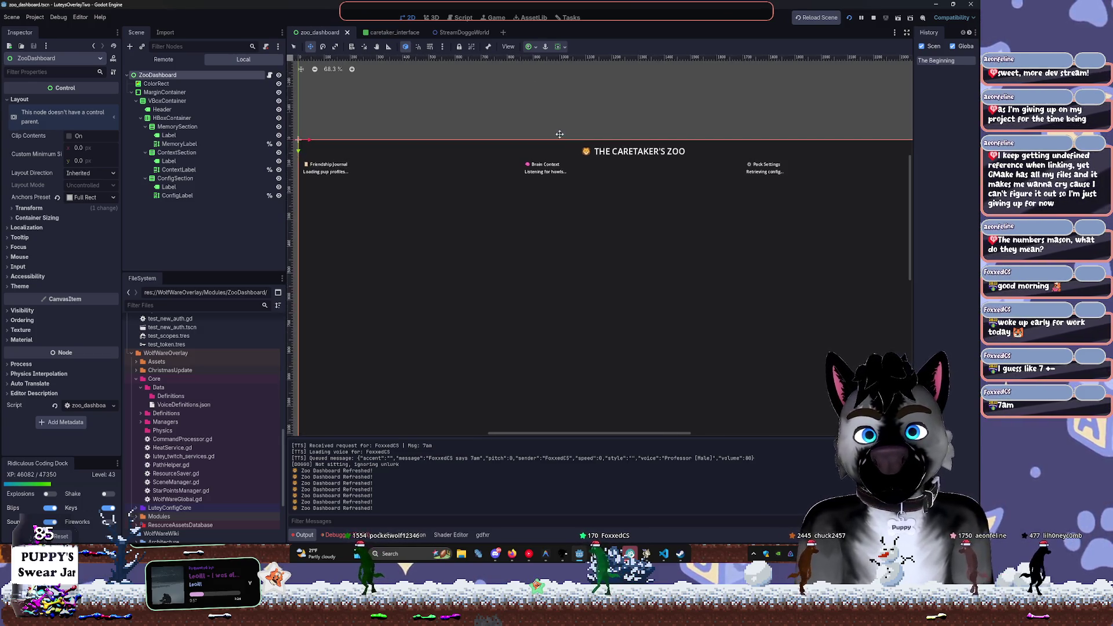
Select the ZooDashboard root and drag a corner handle to shrink the layout toward its centre
left_click(226, 84)
left_click(226, 75)
scroll(492, 139, "down", 2)
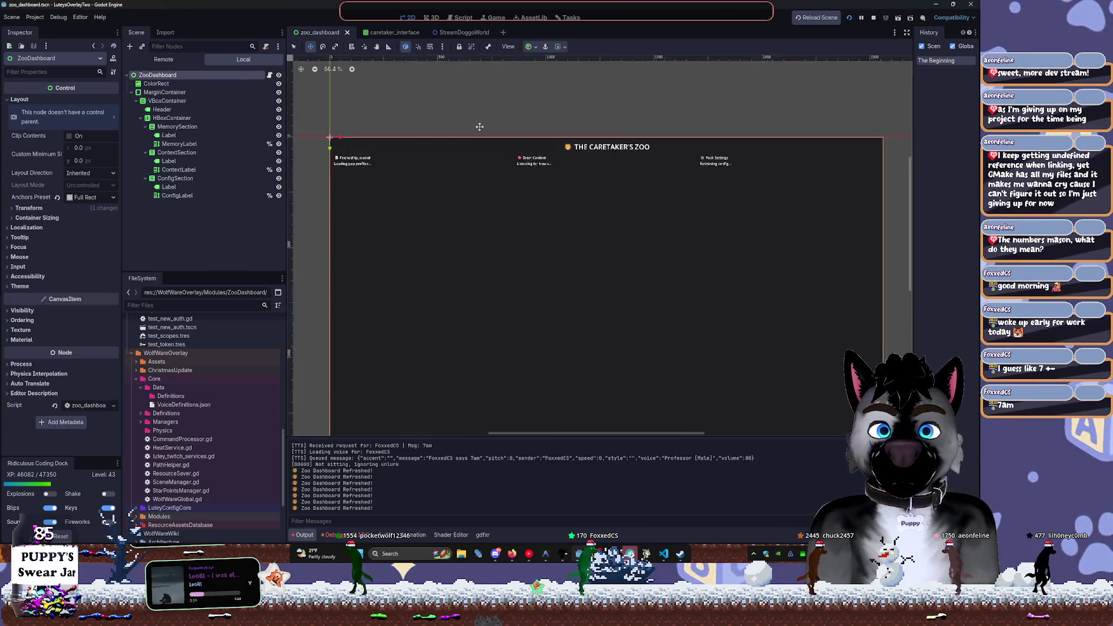
key("q")
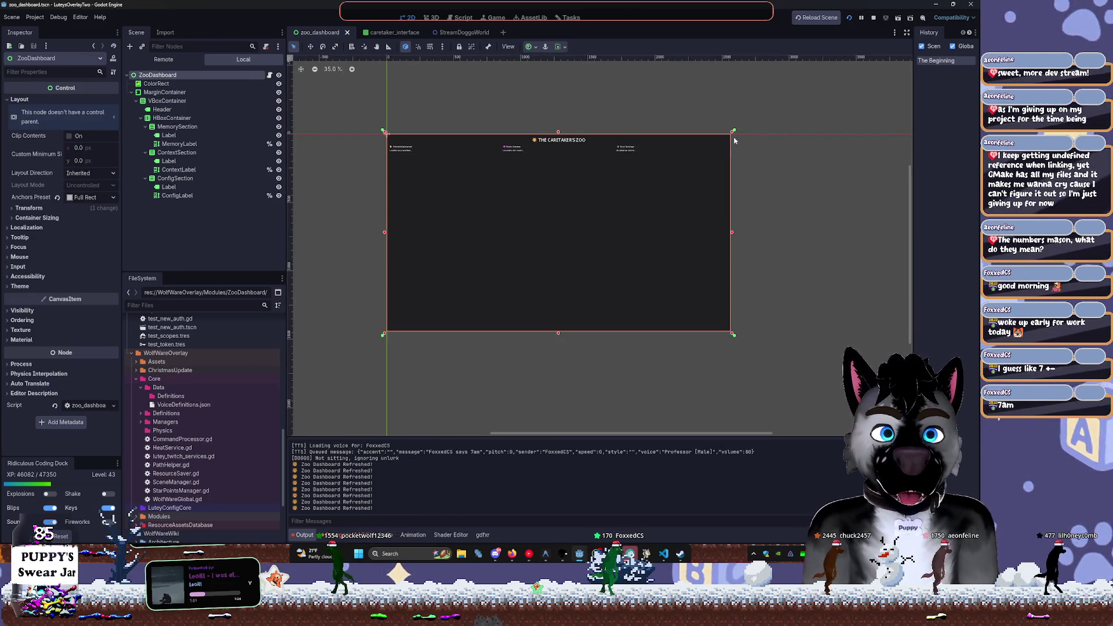
left_click_drag(732, 136, 663, 159)
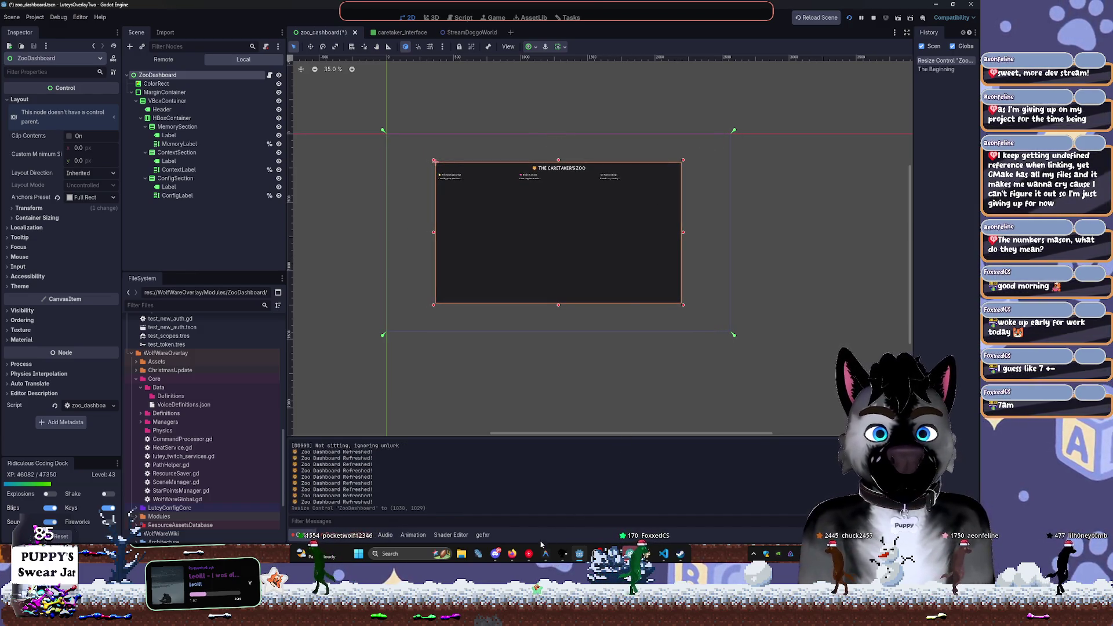
Save the zoo_dashboard scene and switch to the caretaker_interface scene
left_click(528, 554)
left_click(706, 343)
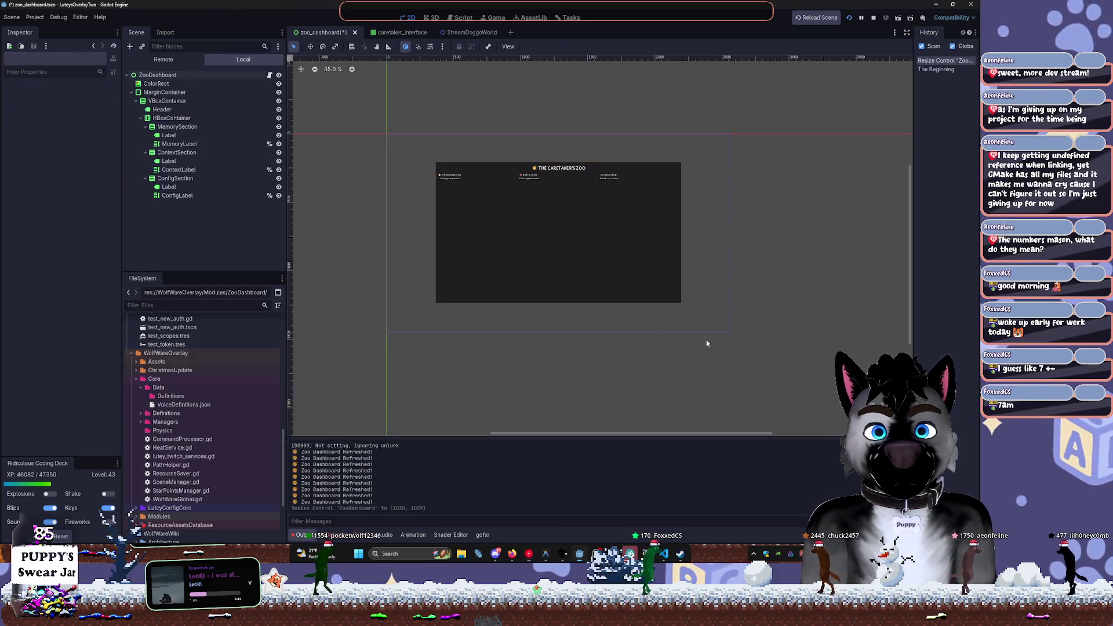
scroll(524, 267, "up", 6)
key("ctrl+s")
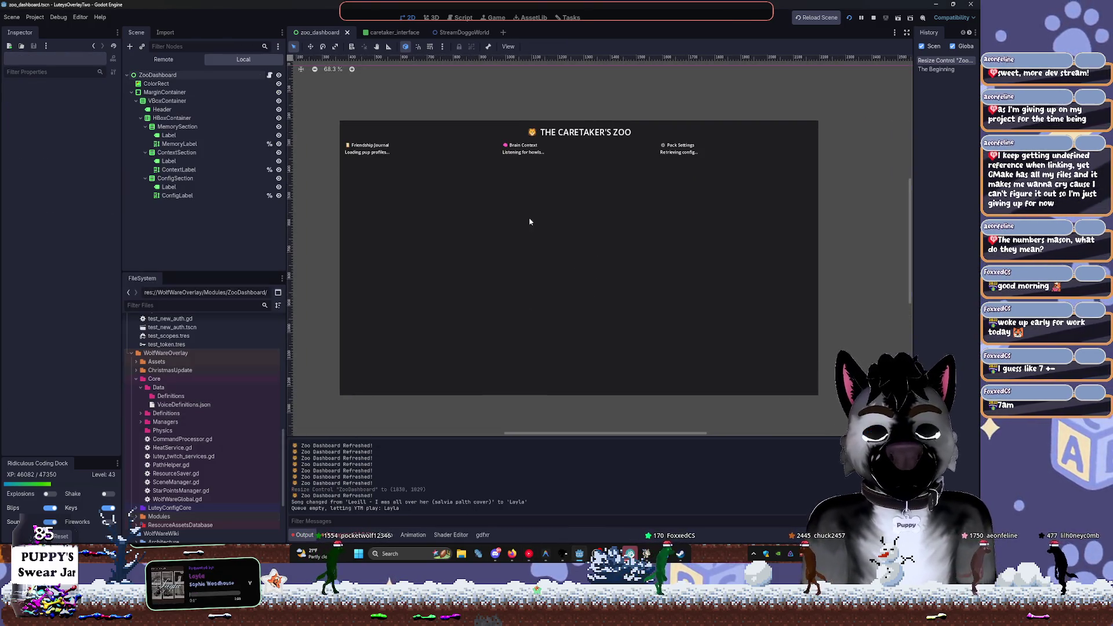
scroll(534, 241, "up", 2)
left_click(542, 238)
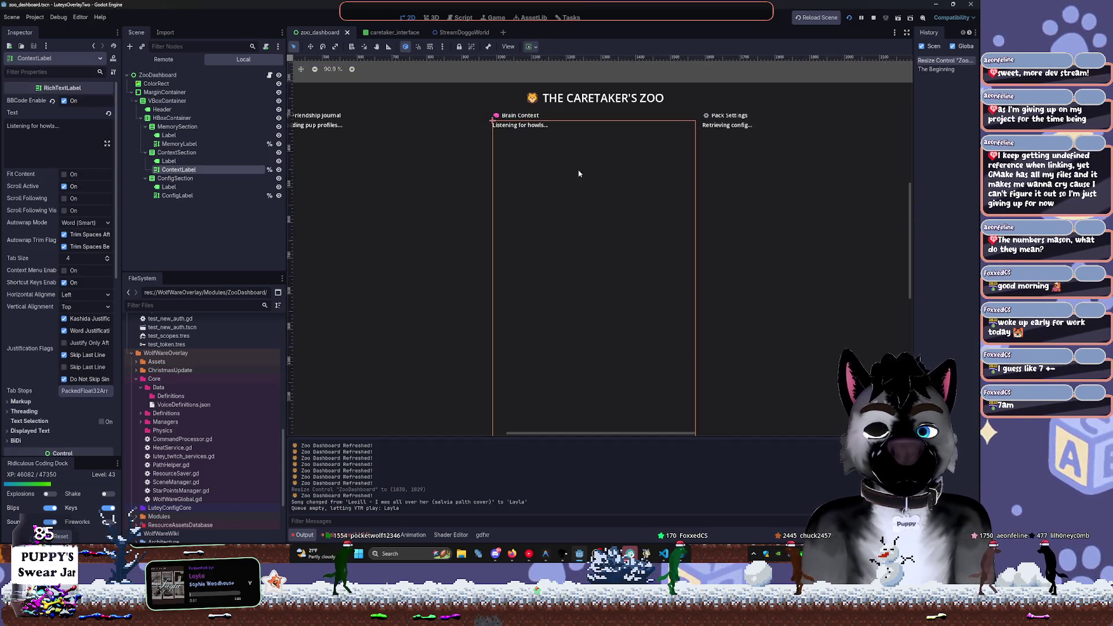
left_click(450, 89)
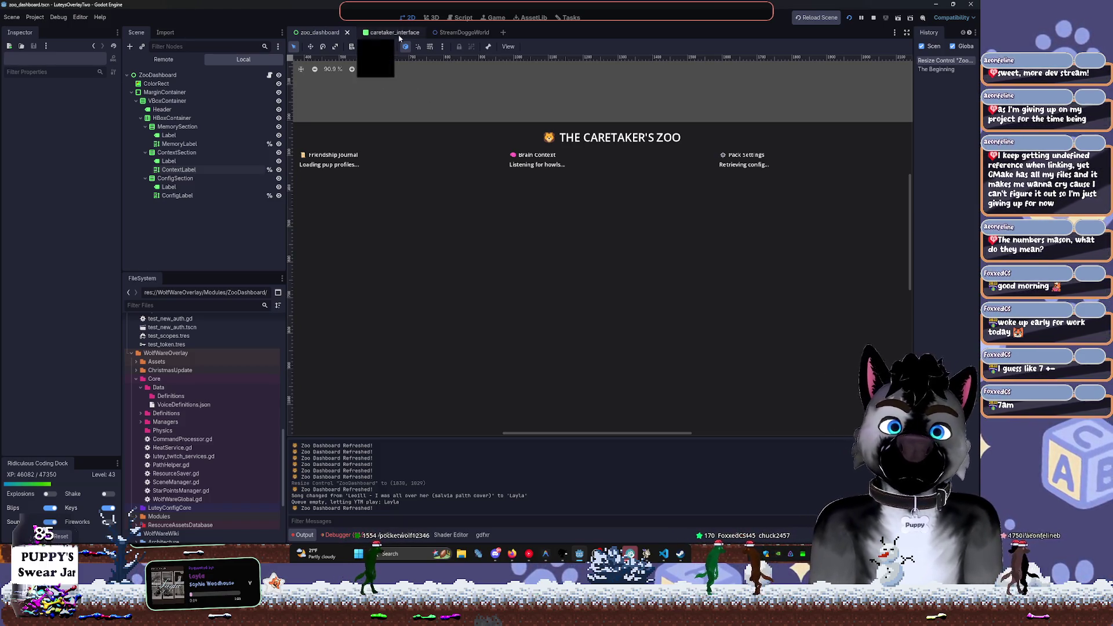
left_click(398, 35)
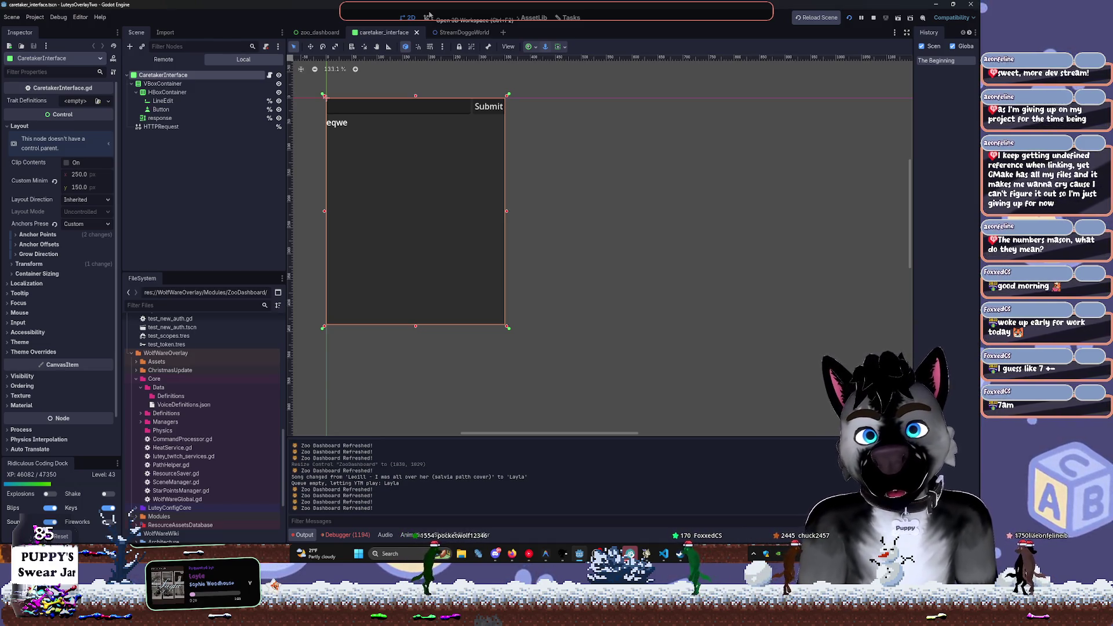
Replace the response label's text 'eqwe' with 'Bot text log here'
left_click(159, 118)
double_click(44, 125)
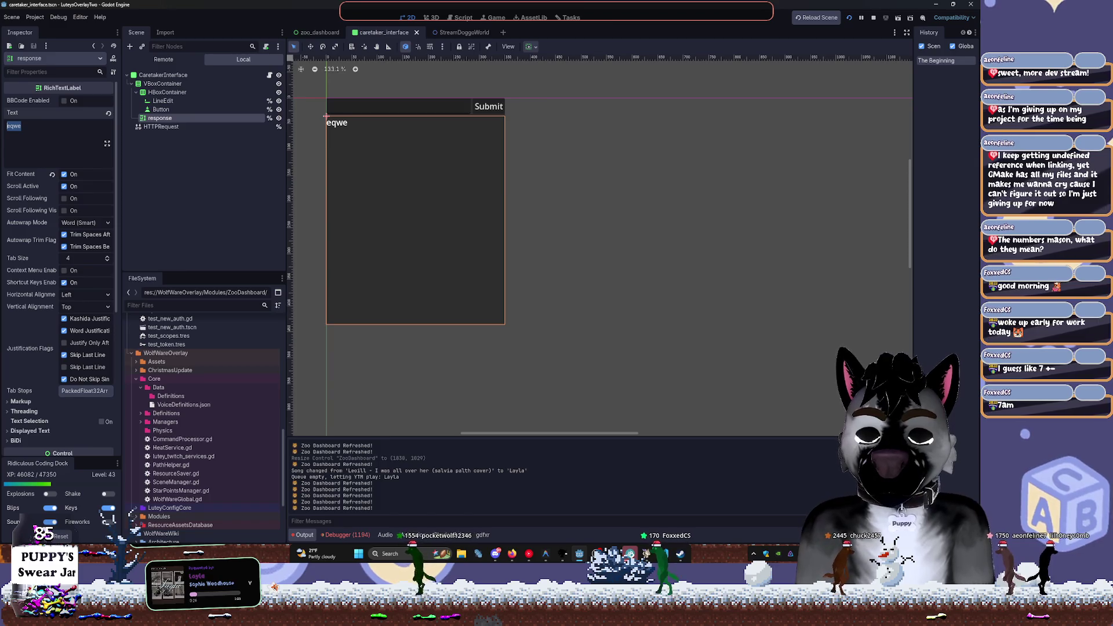
type("Bot text")
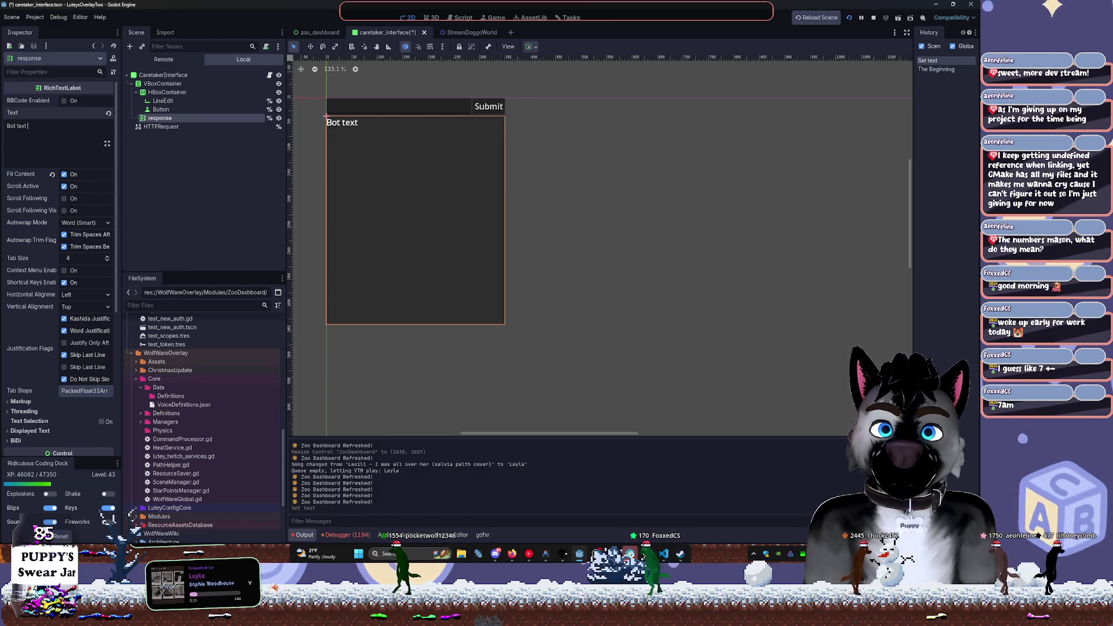
type(" lo")
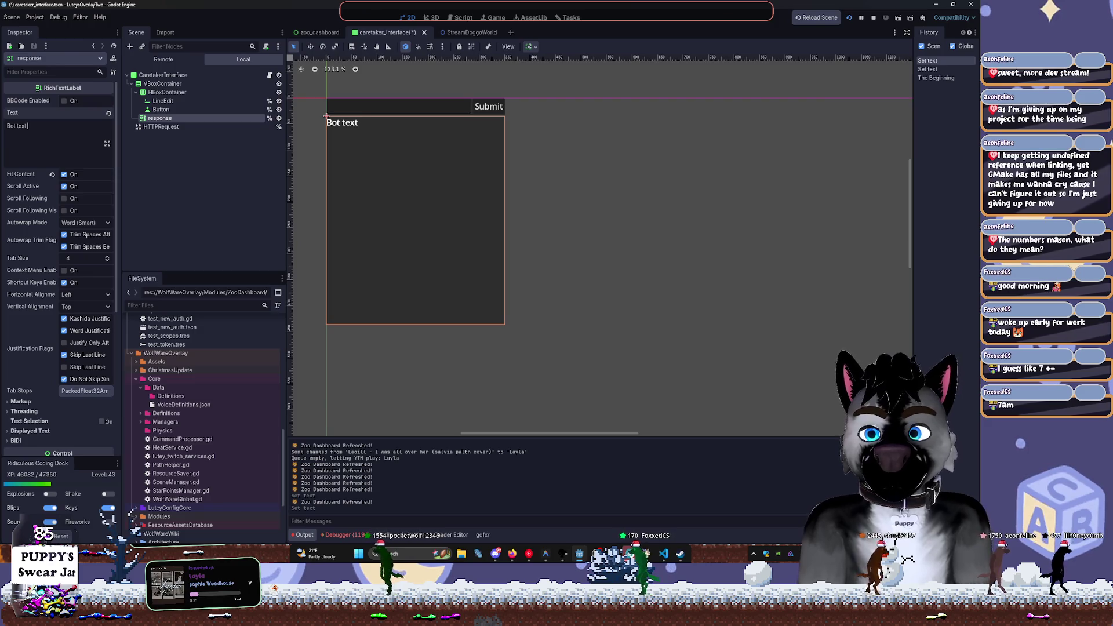
type("g here")
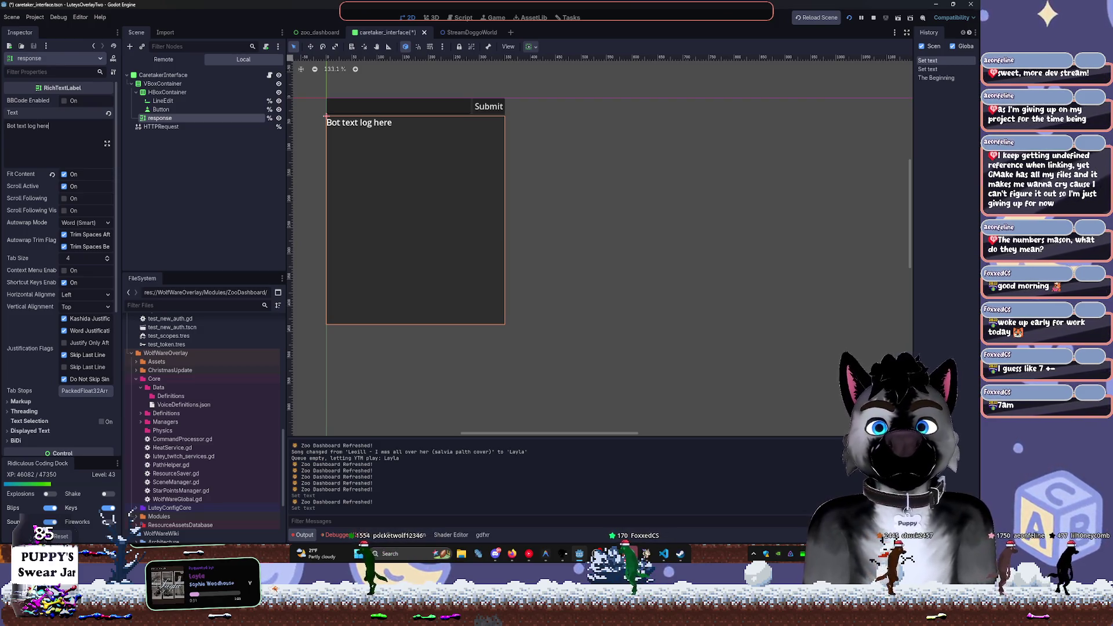
left_click(582, 172)
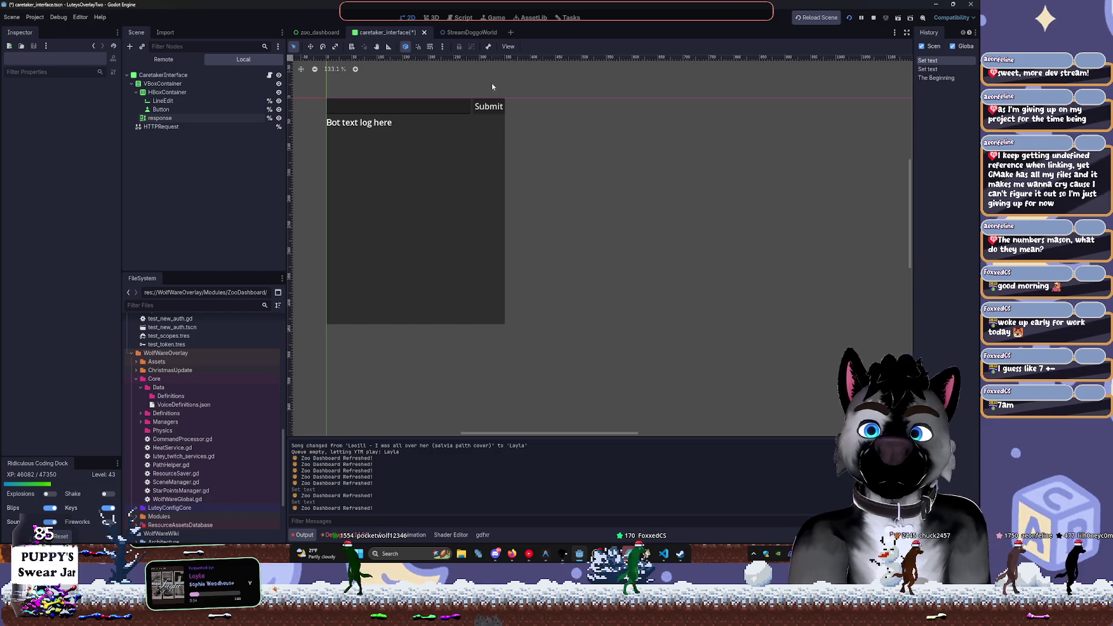
Collapse the scene tree down to CaretakerInterface, then save and close caretaker_interface
left_click(137, 92)
left_click(132, 83)
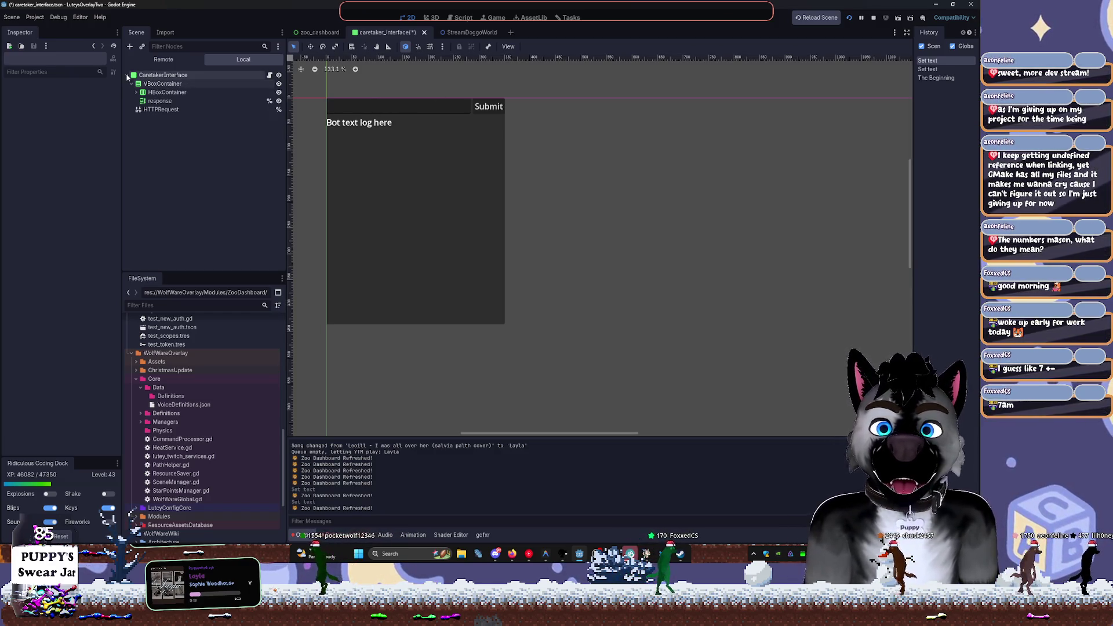
left_click(127, 75)
left_click(424, 33)
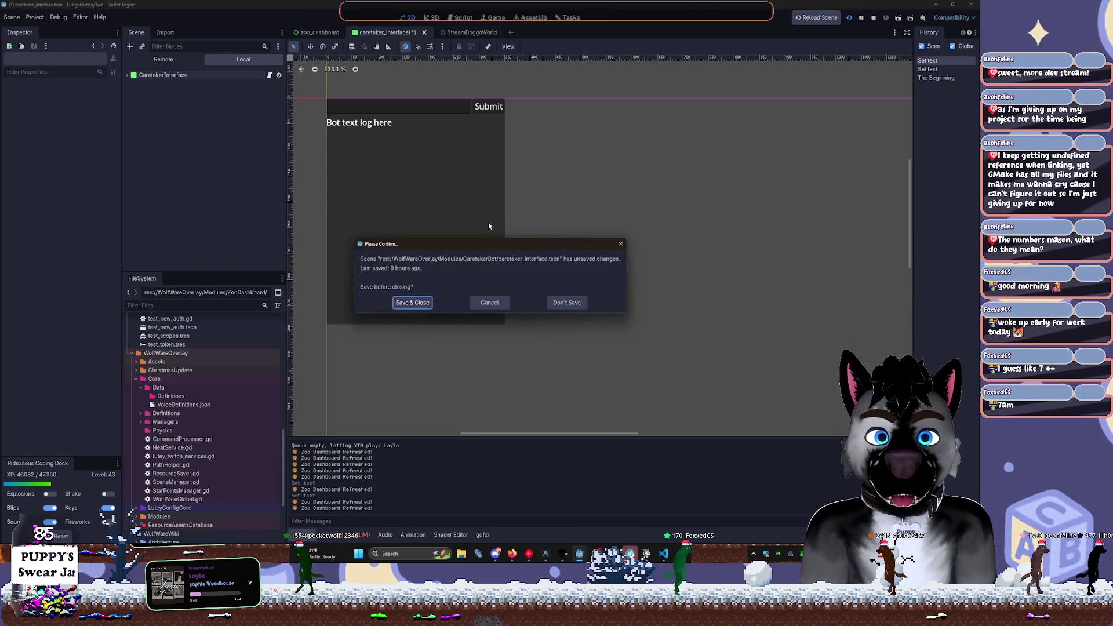
left_click(424, 308)
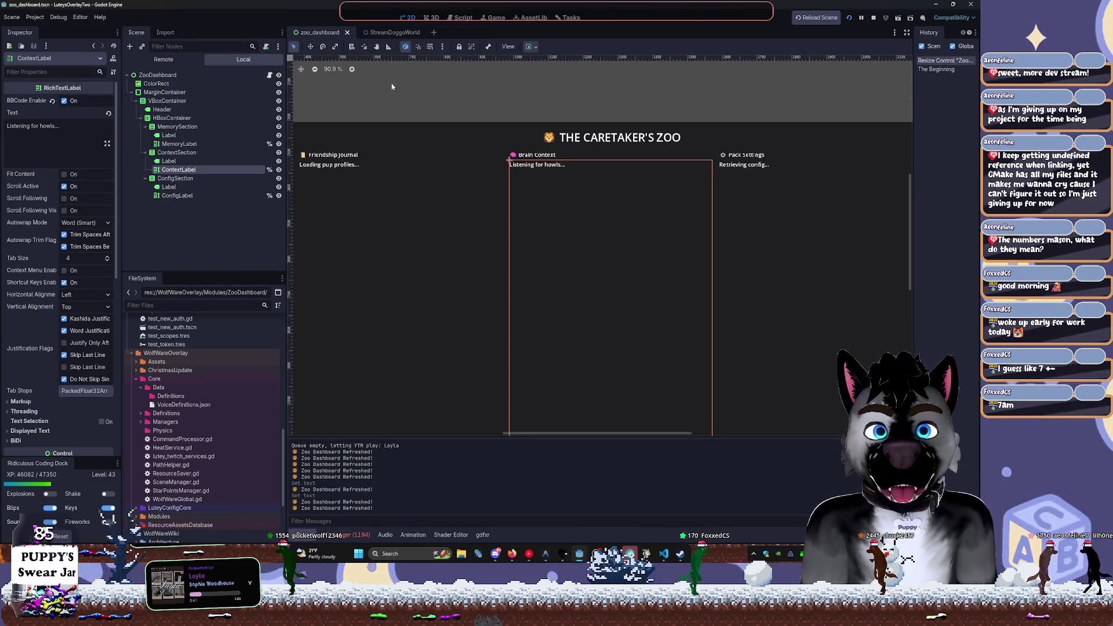
Switch to the StreamDoggoWorld scene and bring caretaker_pup_profiles.json forward in VS Code
left_click(383, 33)
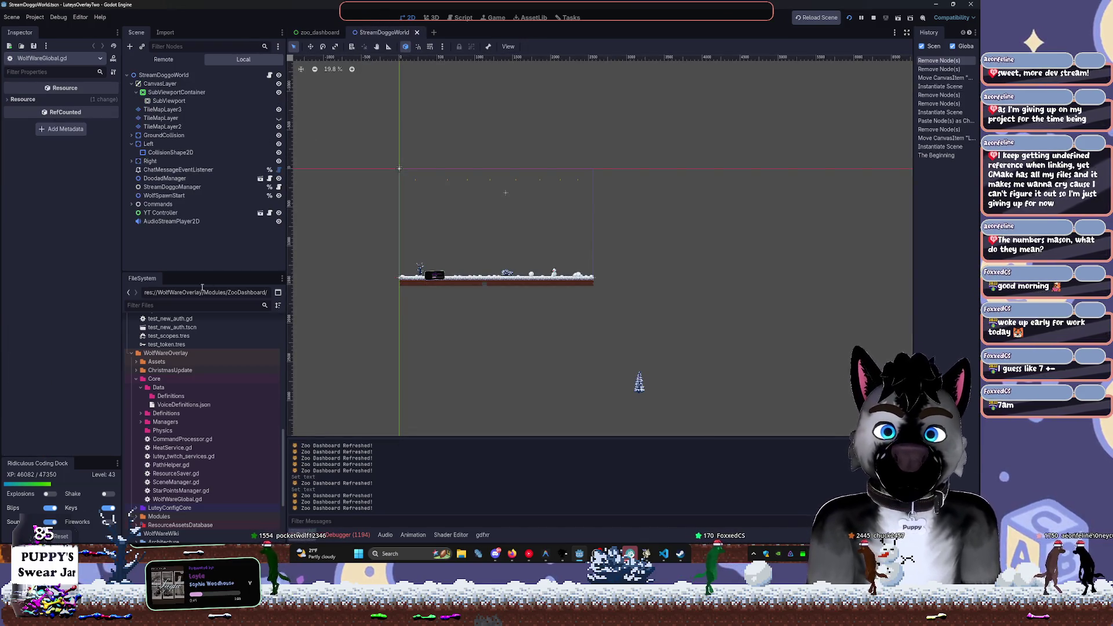
scroll(202, 450, "down", 4)
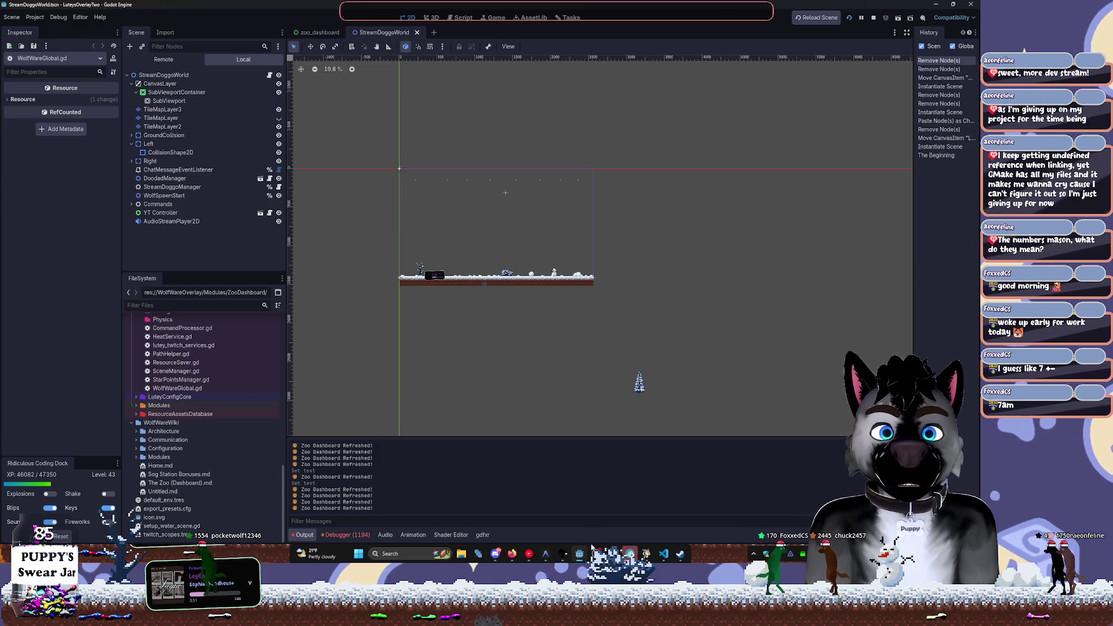
mouse_move(668, 559)
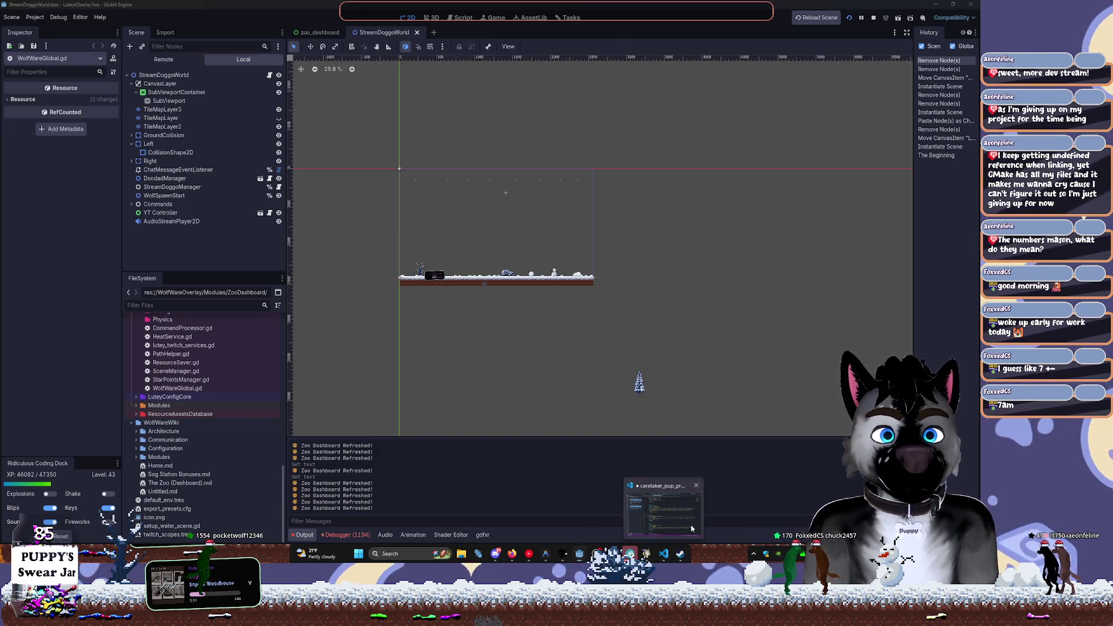
left_click(663, 510)
left_click(642, 79)
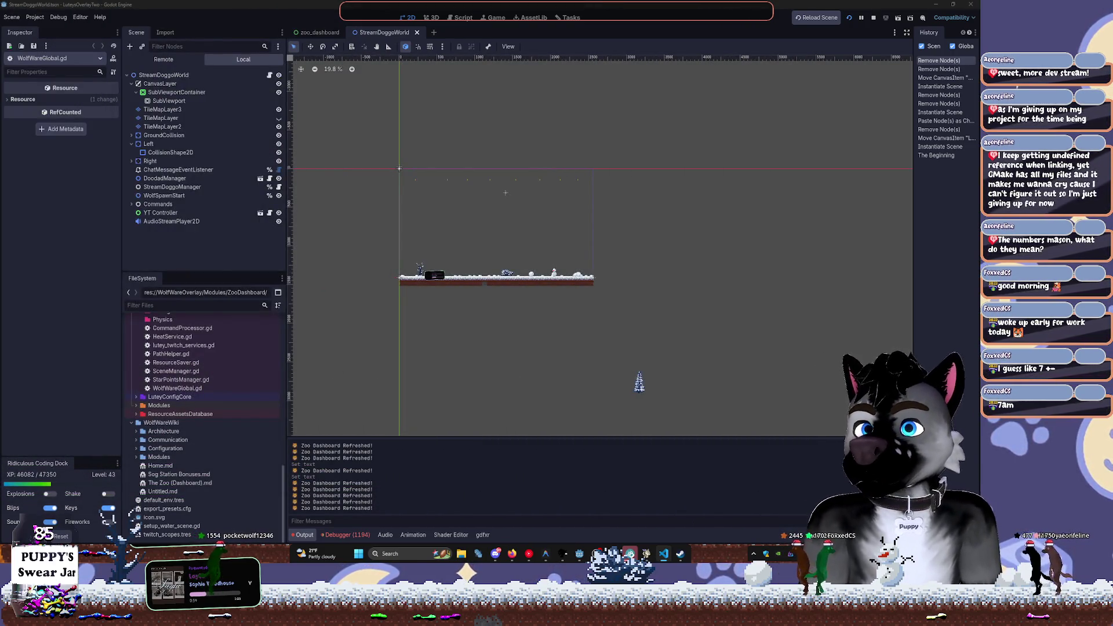
key("alt+Tab")
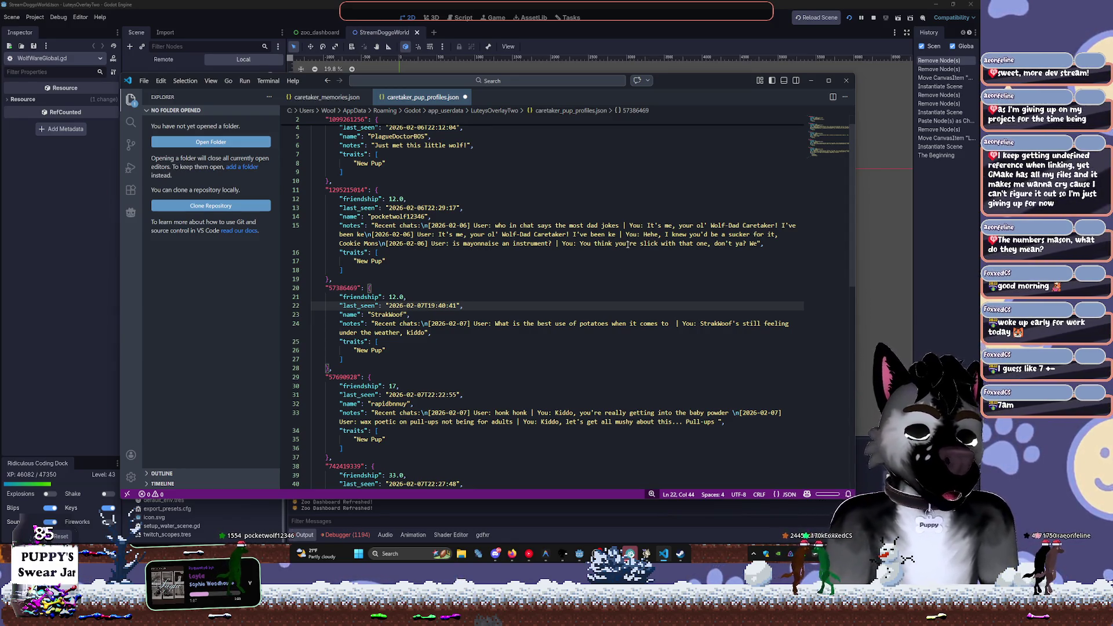
Scroll through the pup profile entries and widen the VS Code window on both sides
scroll(625, 247, "up", 1)
left_click(551, 268)
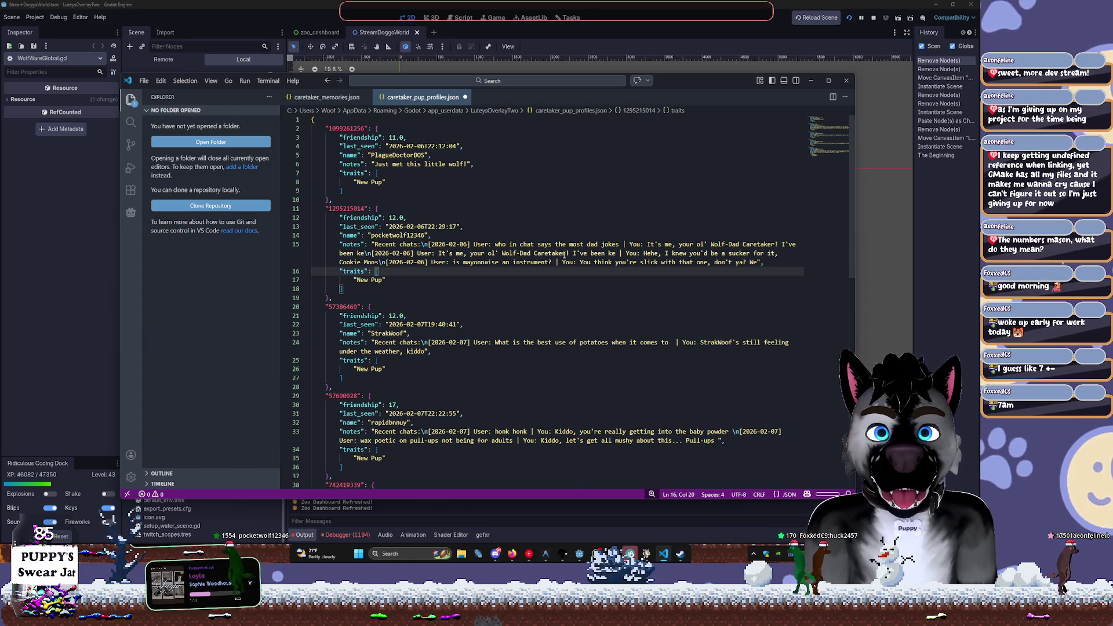
scroll(562, 255, "down", 9)
scroll(565, 252, "up", 4)
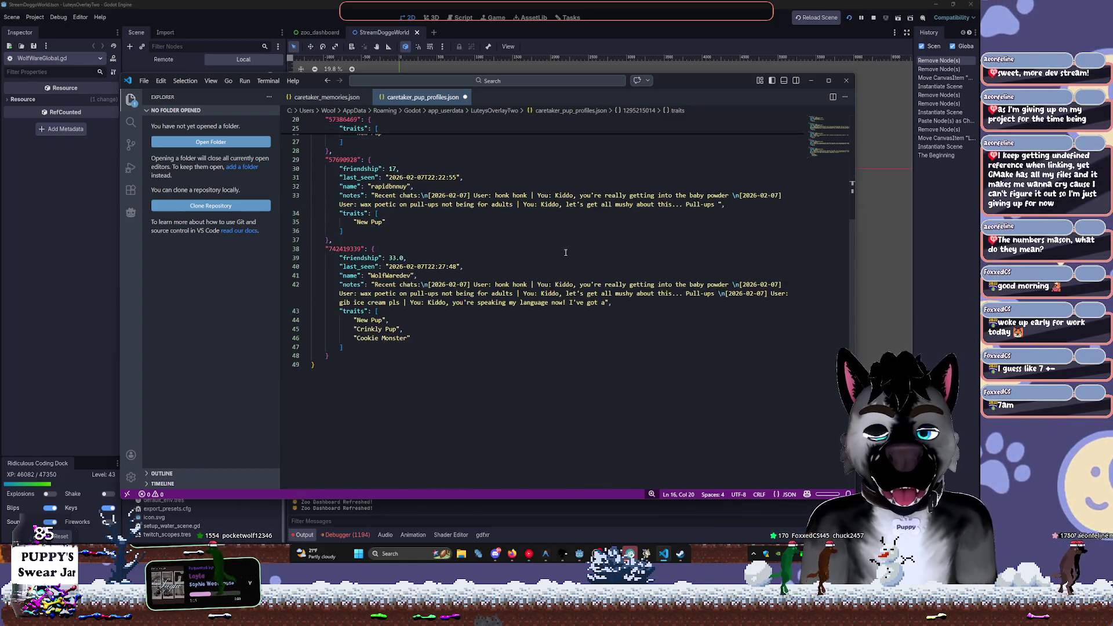
left_click_drag(119, 264, 32, 265)
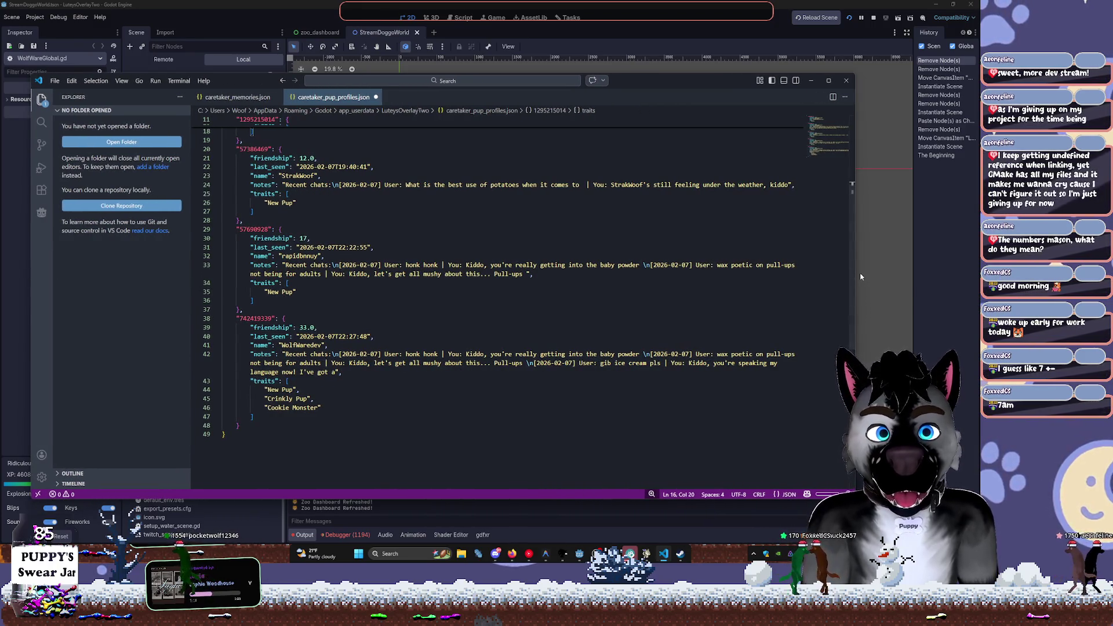
left_click_drag(856, 277, 953, 277)
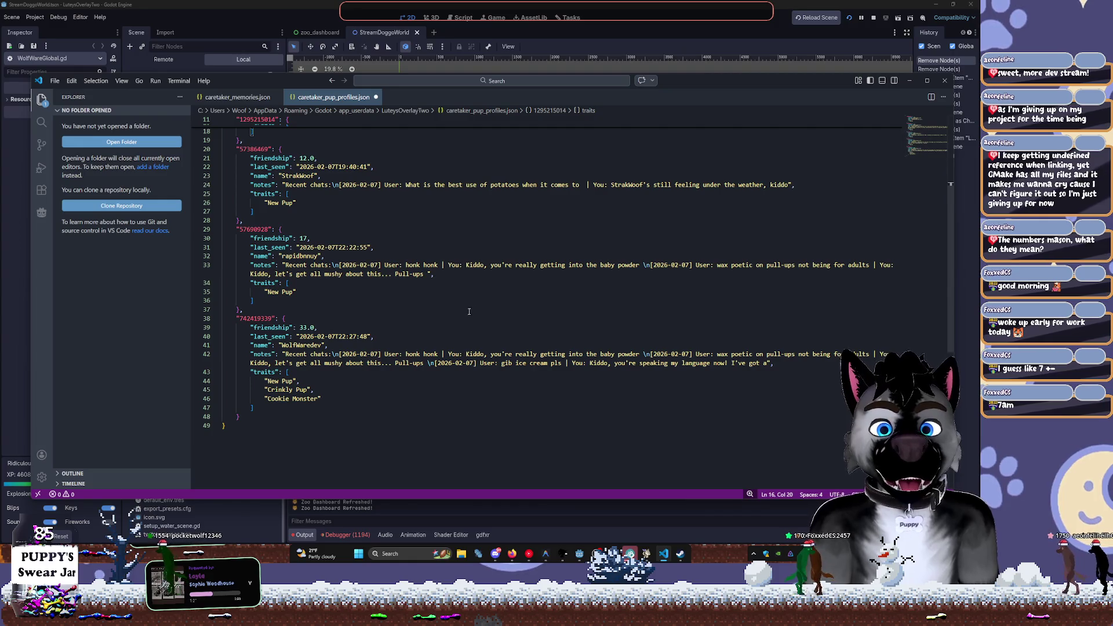
left_click(335, 268)
scroll(337, 249, "up", 2)
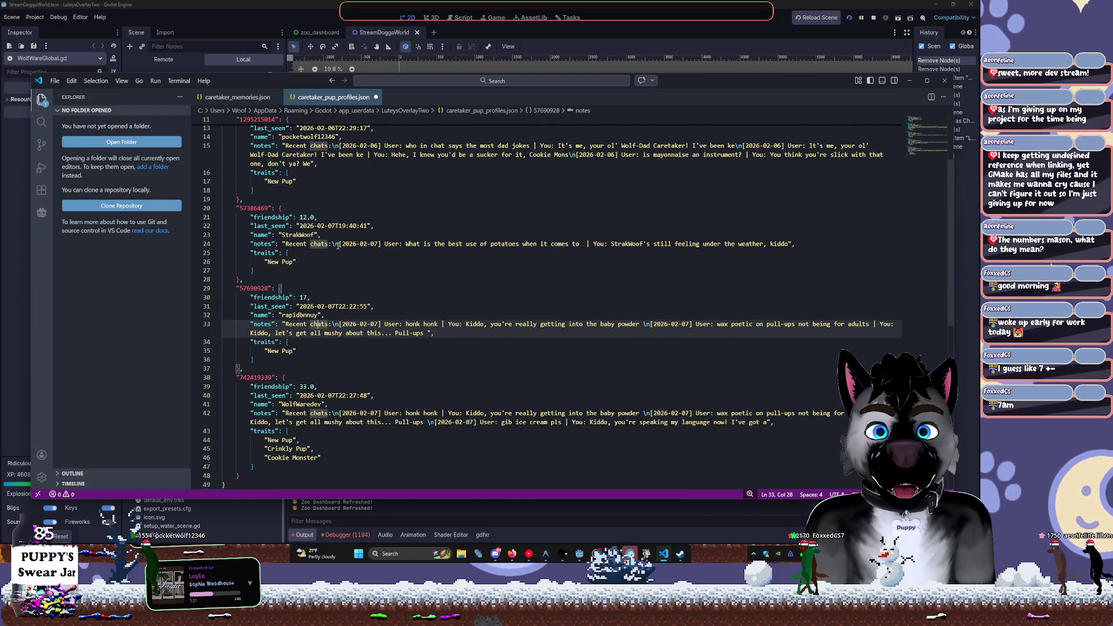
scroll(342, 255, "up", 3)
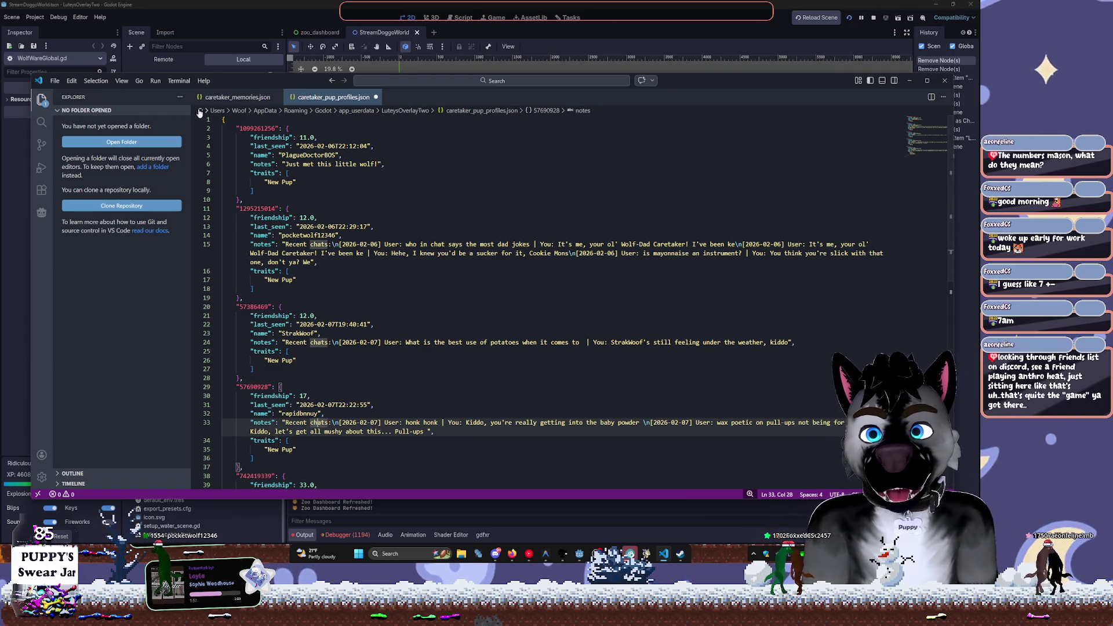
Open and close the empty caretaker_memories.json, then minimize VS Code
left_click(235, 97)
left_click(276, 97)
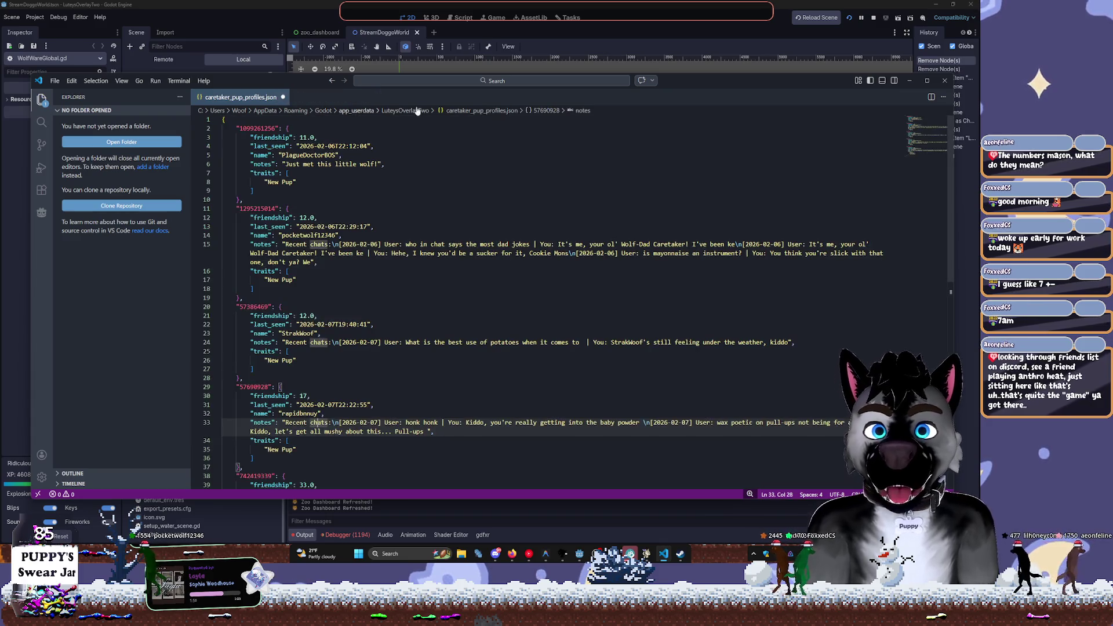
left_click(908, 81)
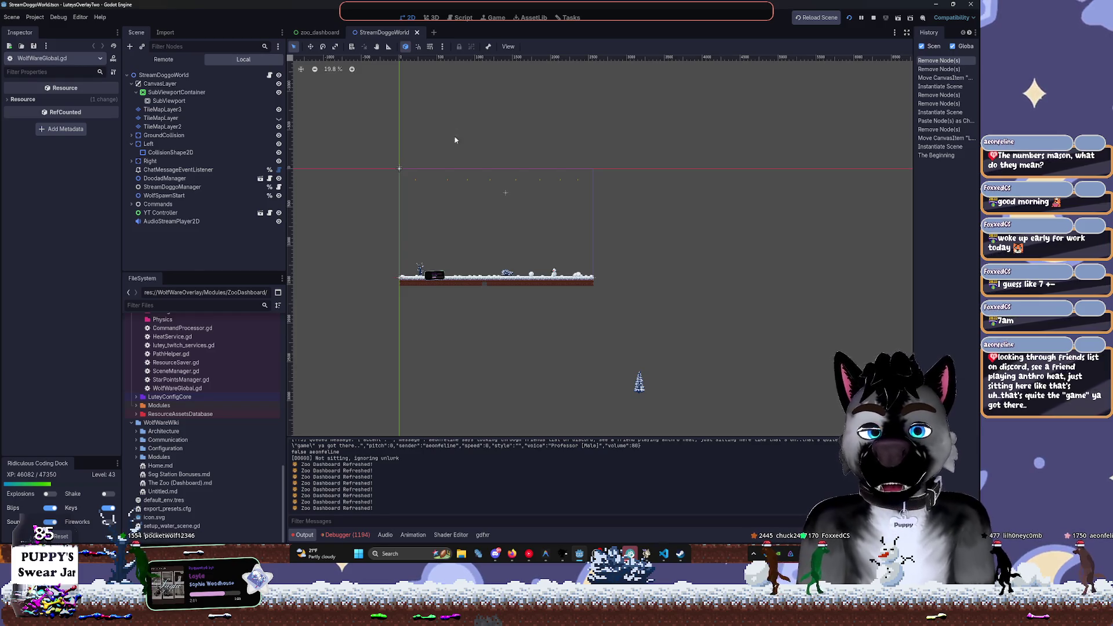
Pan to the snowy platform and compare the TileMapLayer nodes, settling on TileMapLayer2
scroll(611, 297, "down", 5)
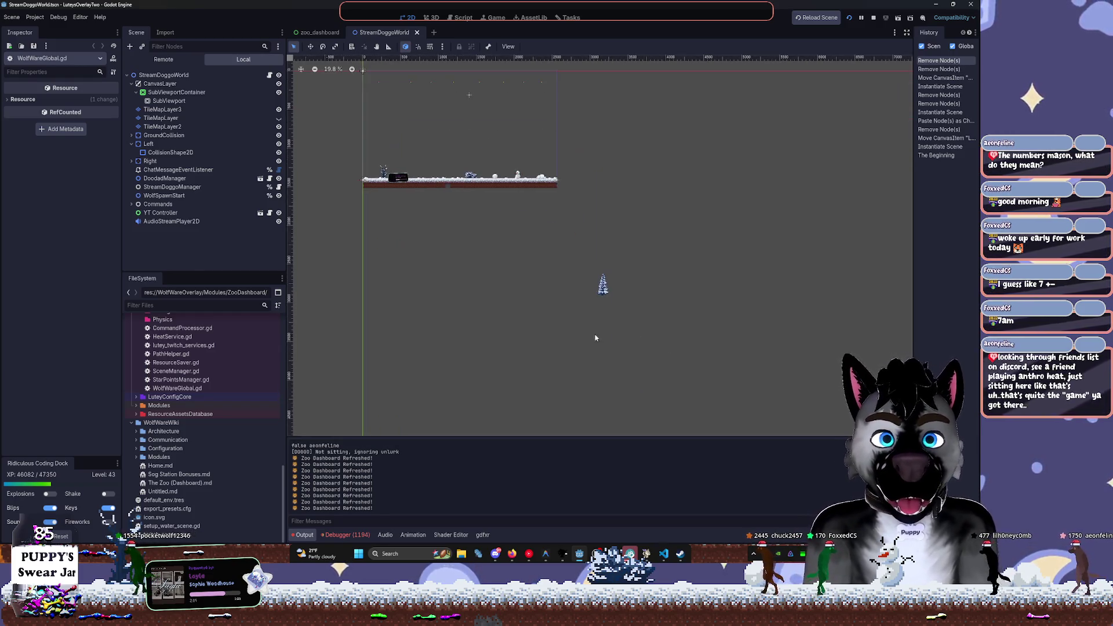
scroll(625, 343, "up", 1)
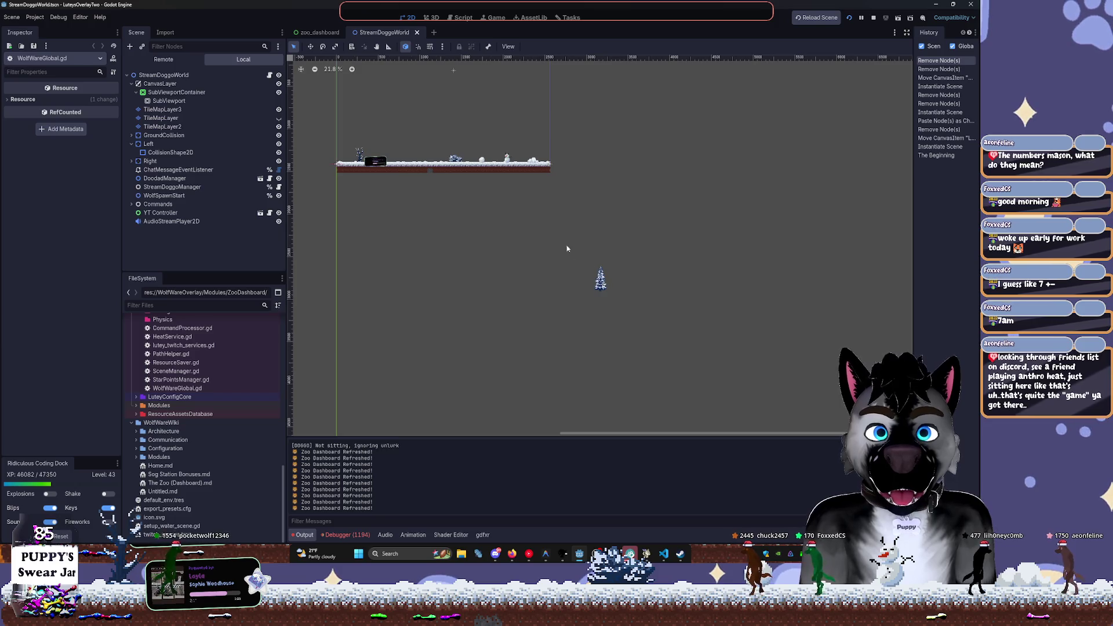
scroll(427, 175, "up", 5)
scroll(631, 281, "down", 3)
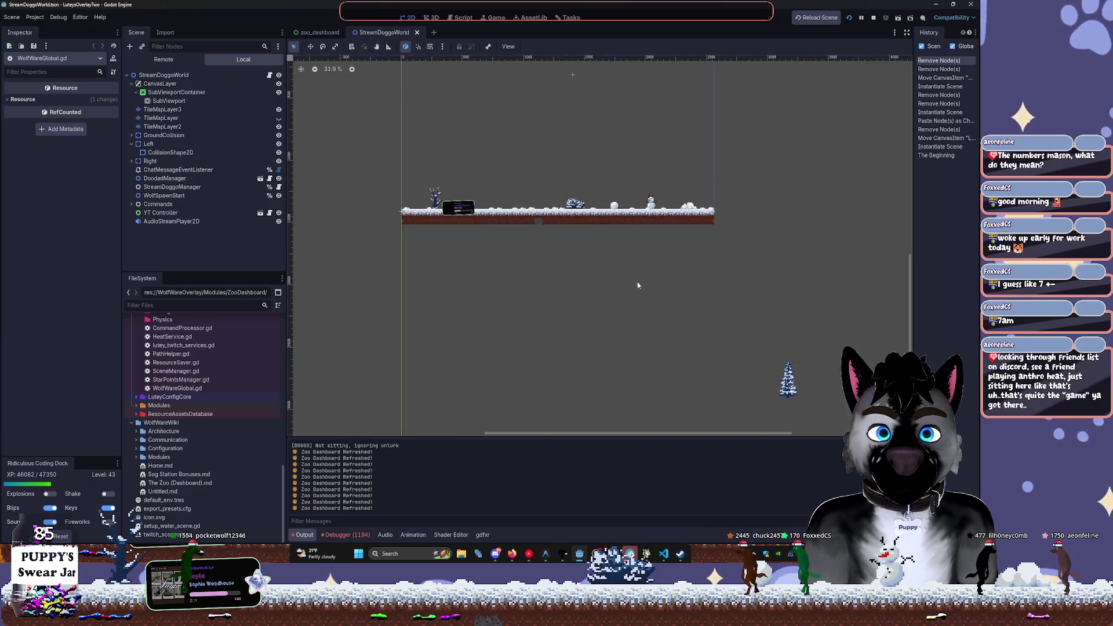
left_click_drag(765, 380, 656, 342)
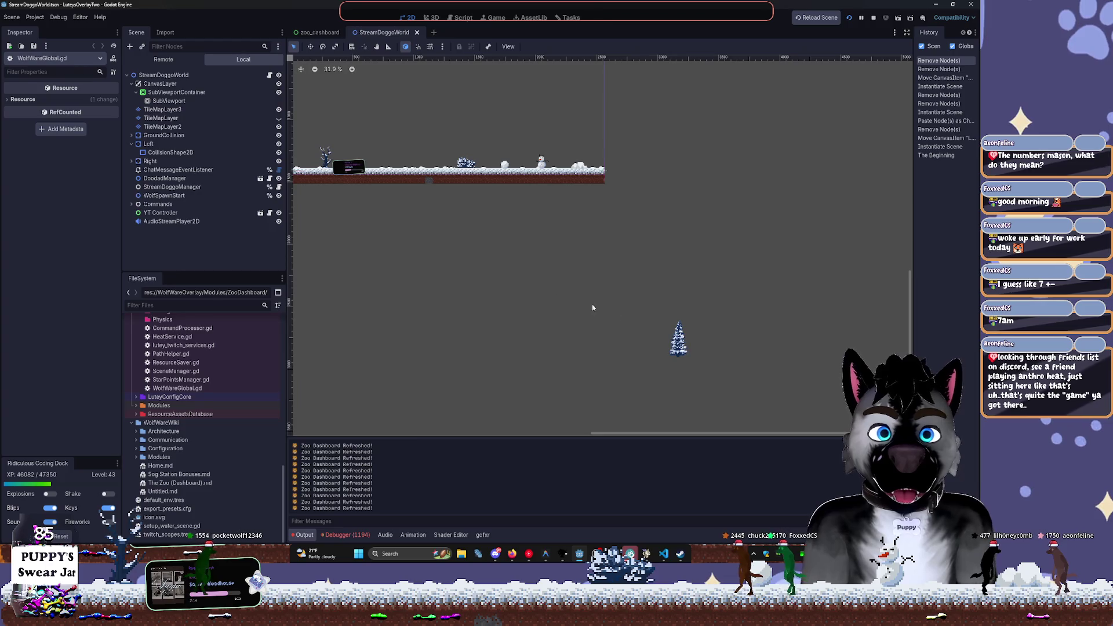
left_click(168, 118)
left_click(174, 126)
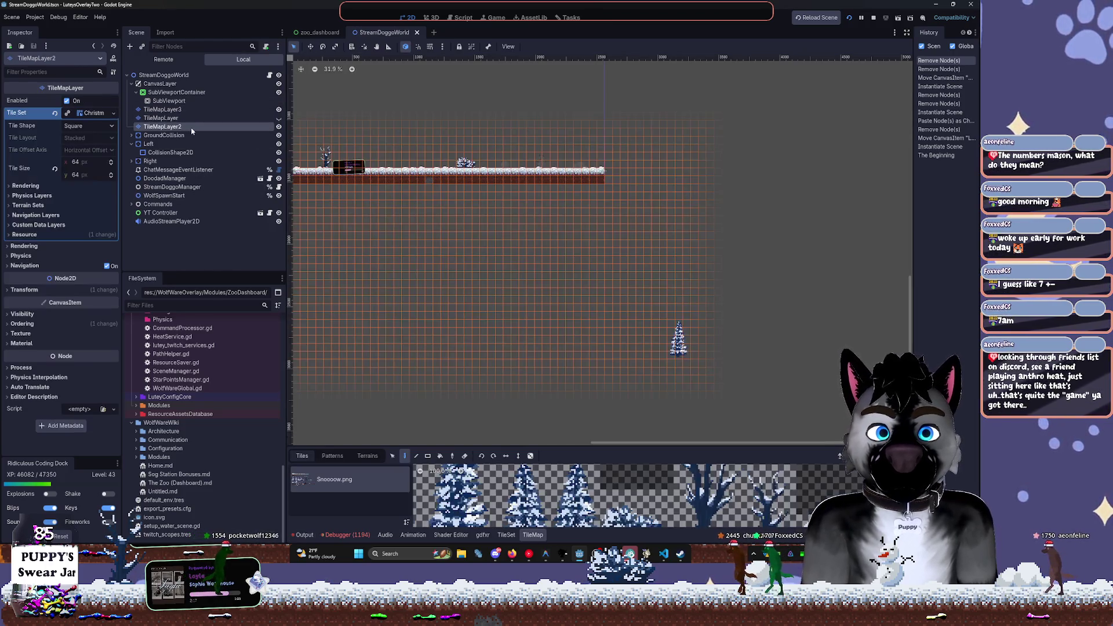
left_click(174, 118)
left_click(174, 109)
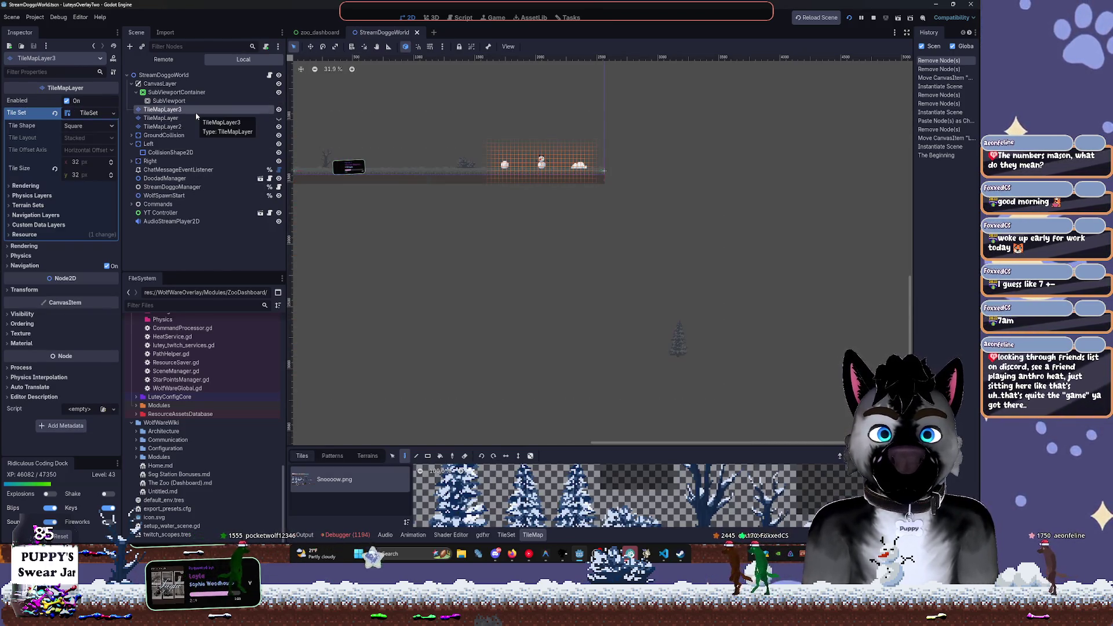
left_click(224, 126)
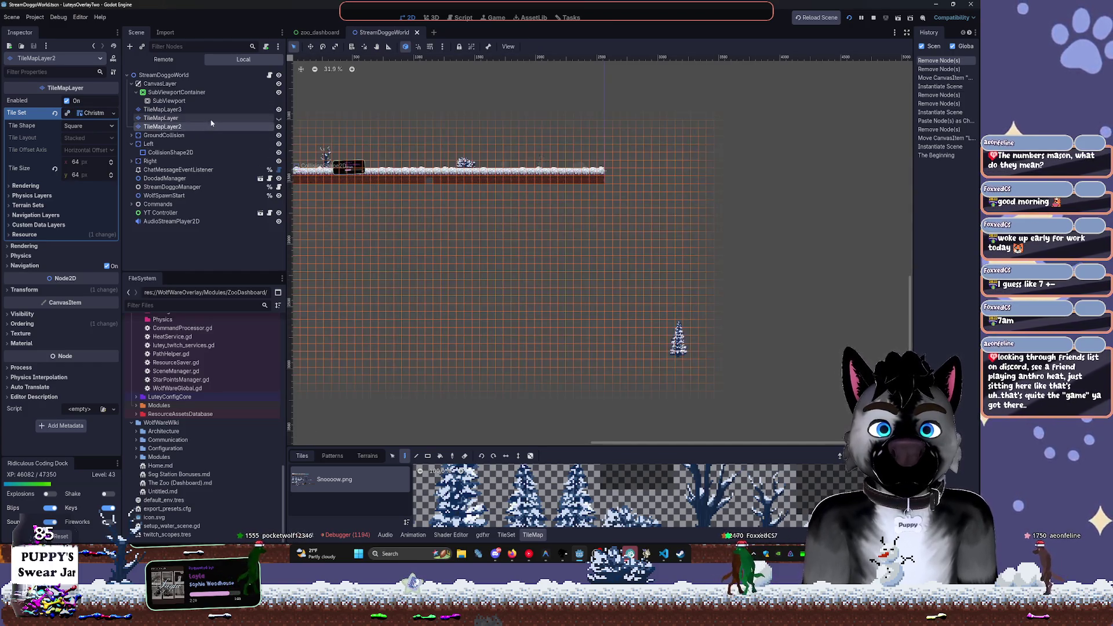
left_click(223, 118)
left_click(223, 126)
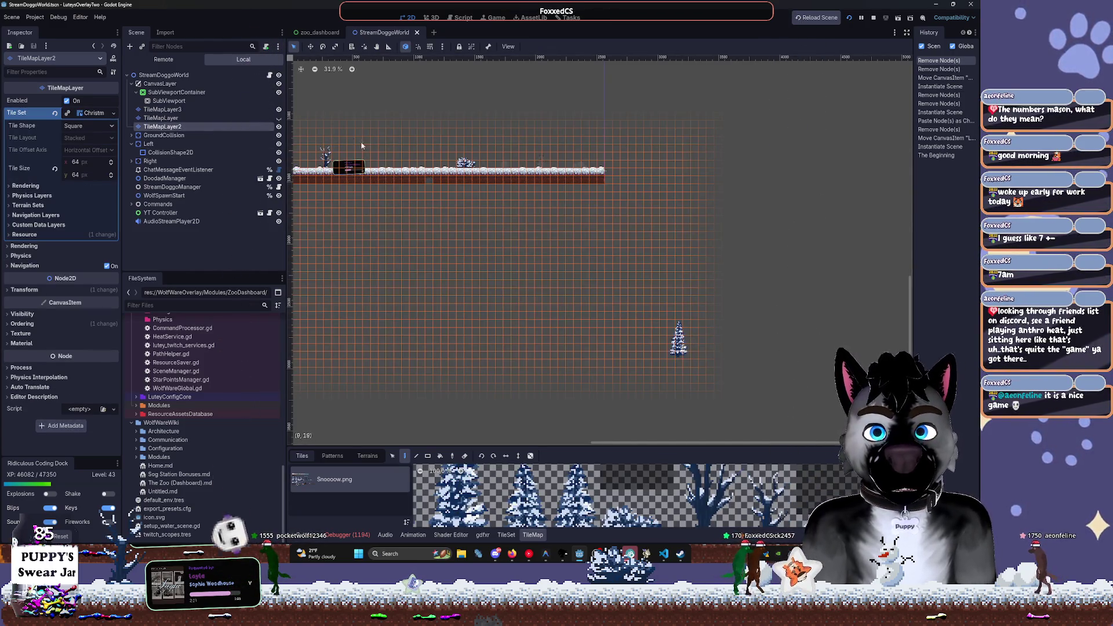
Toggle visibility of TileMapLayer2 and the grass TileMapLayer to compare their contents
left_click(429, 456)
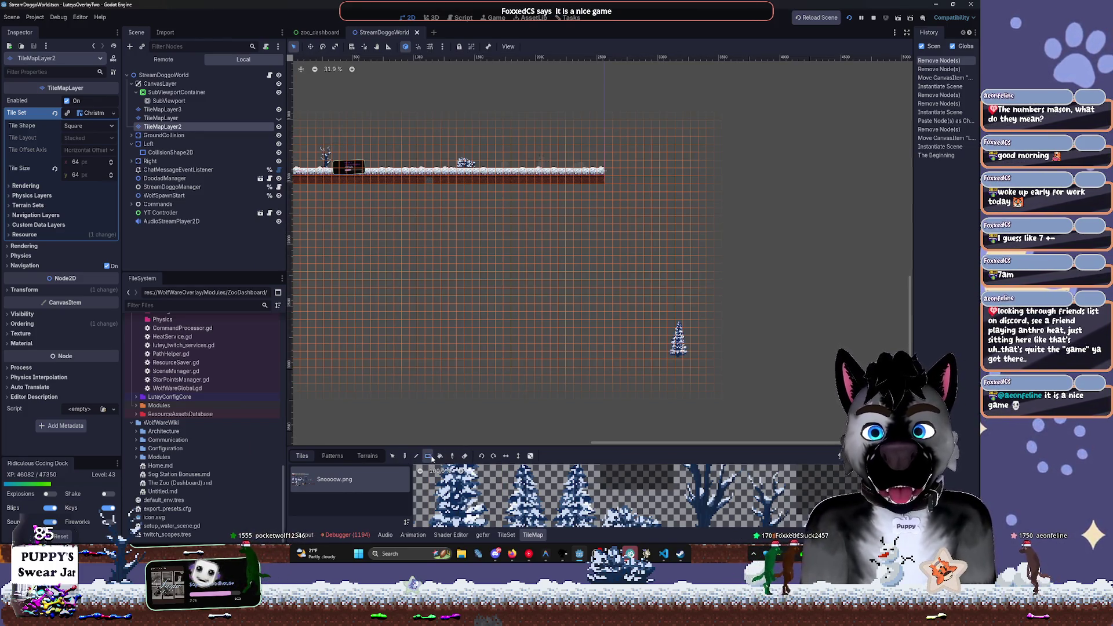
key("e")
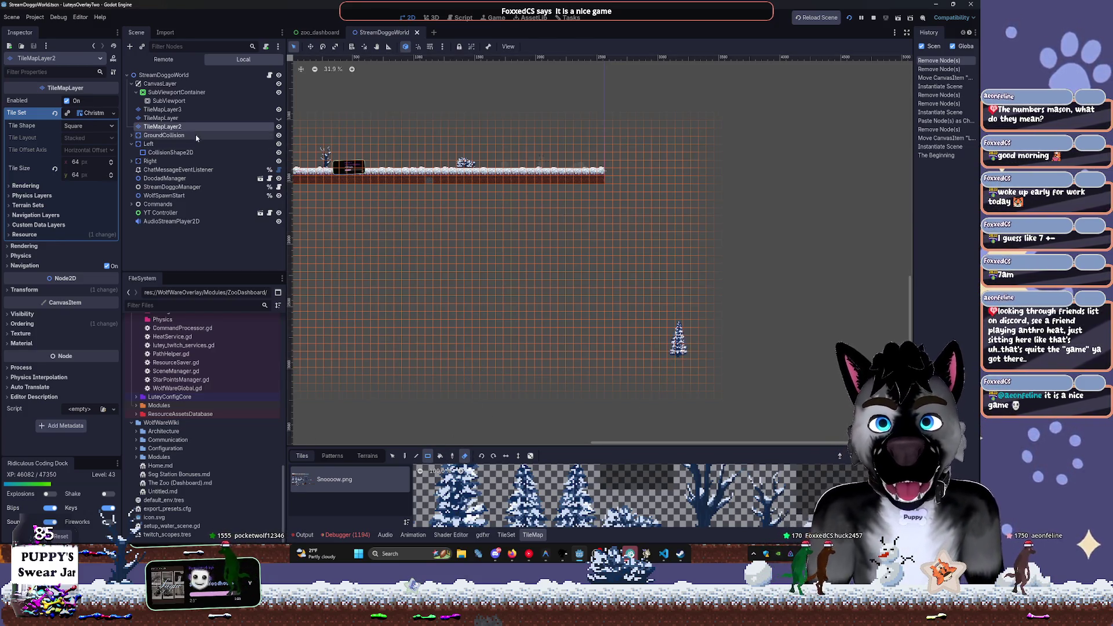
left_click(278, 127)
left_click(278, 127)
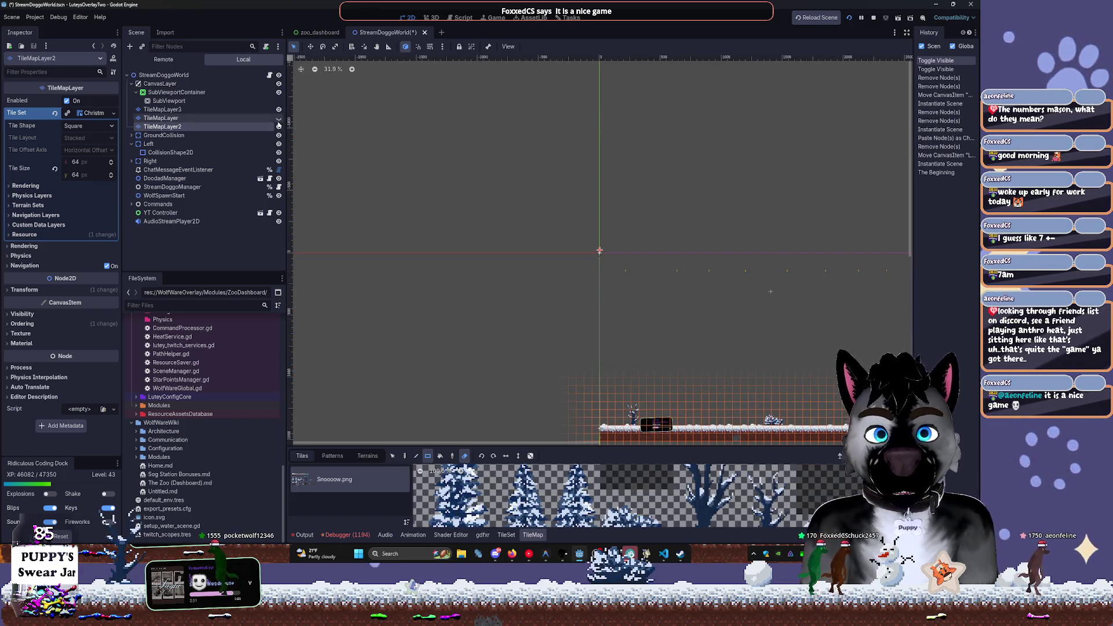
scroll(892, 76, "right", 5)
scroll(893, 76, "down", 3)
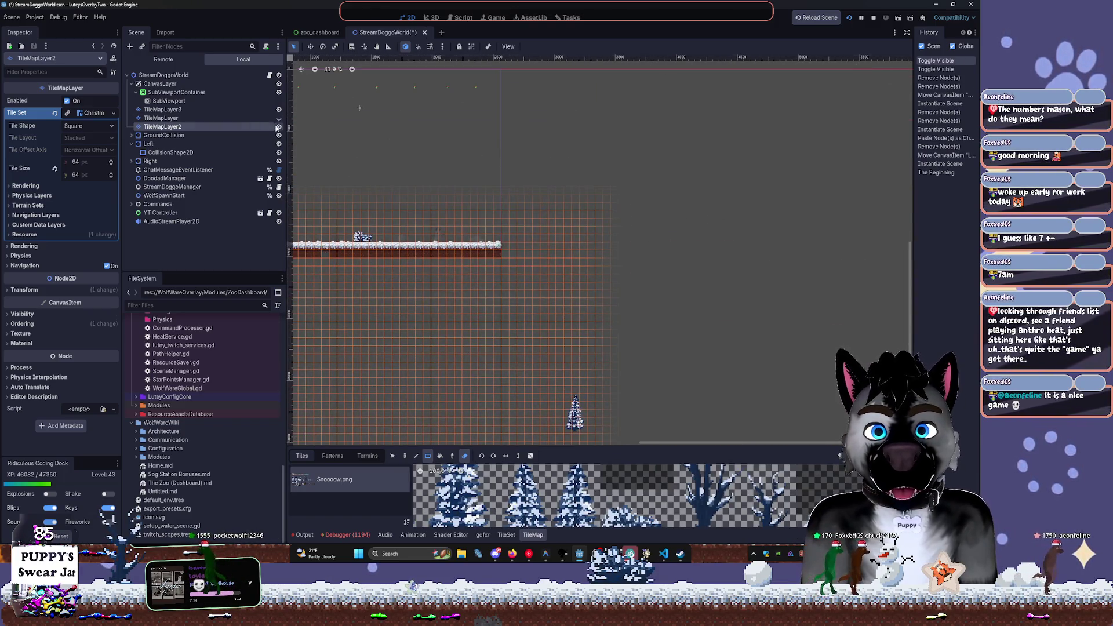
left_click(278, 126)
left_click(278, 117)
scroll(597, 204, "left", 3)
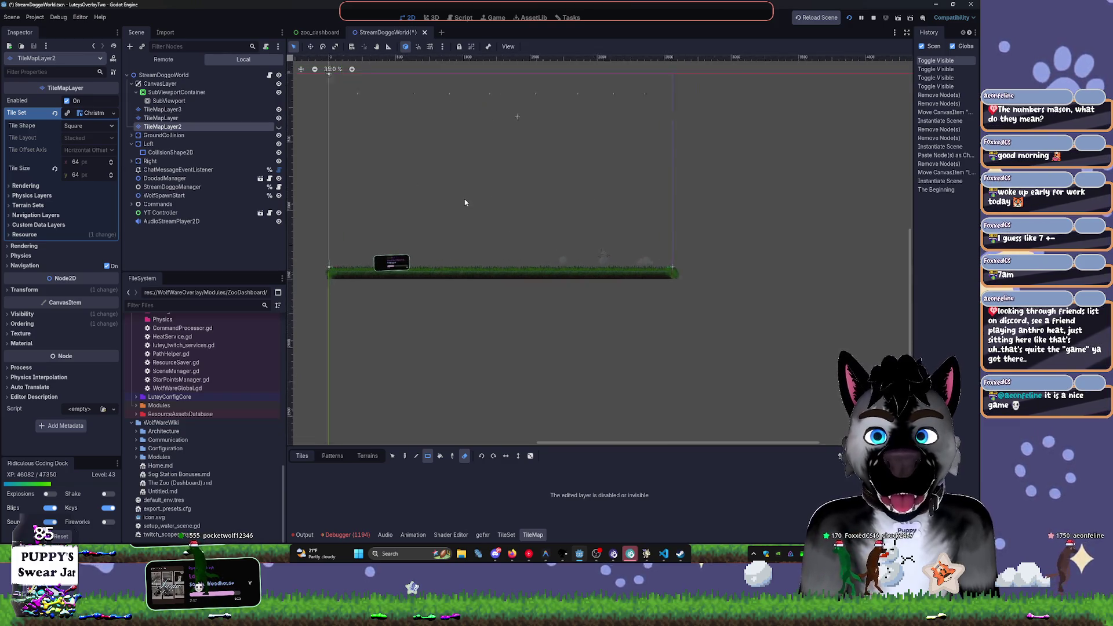
scroll(459, 204, "up", 5)
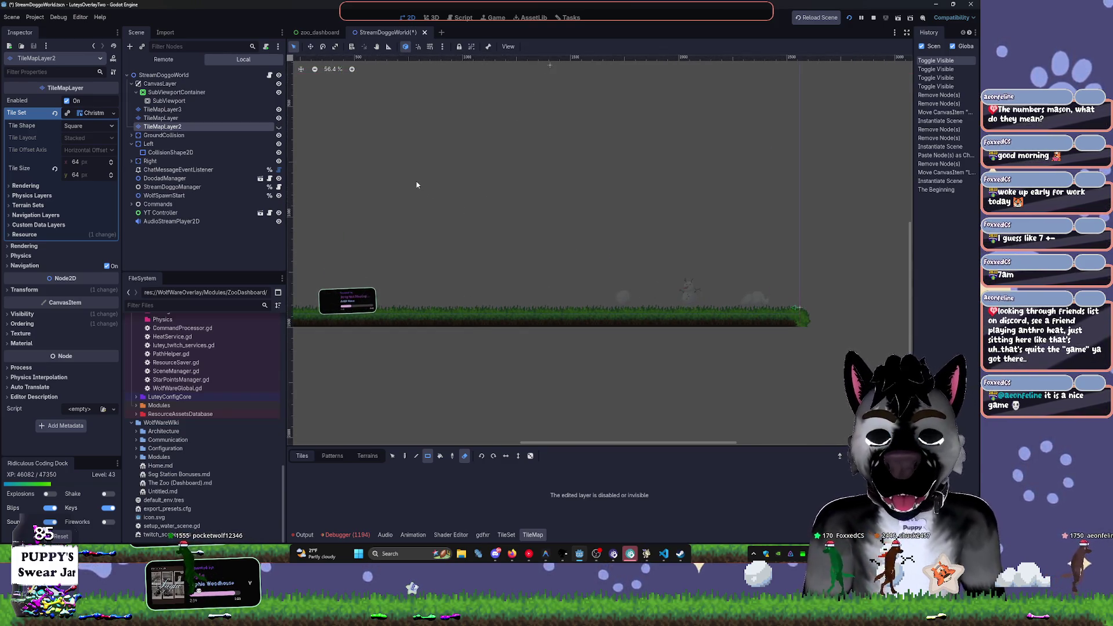
left_click(278, 127)
scroll(613, 265, "down", 3)
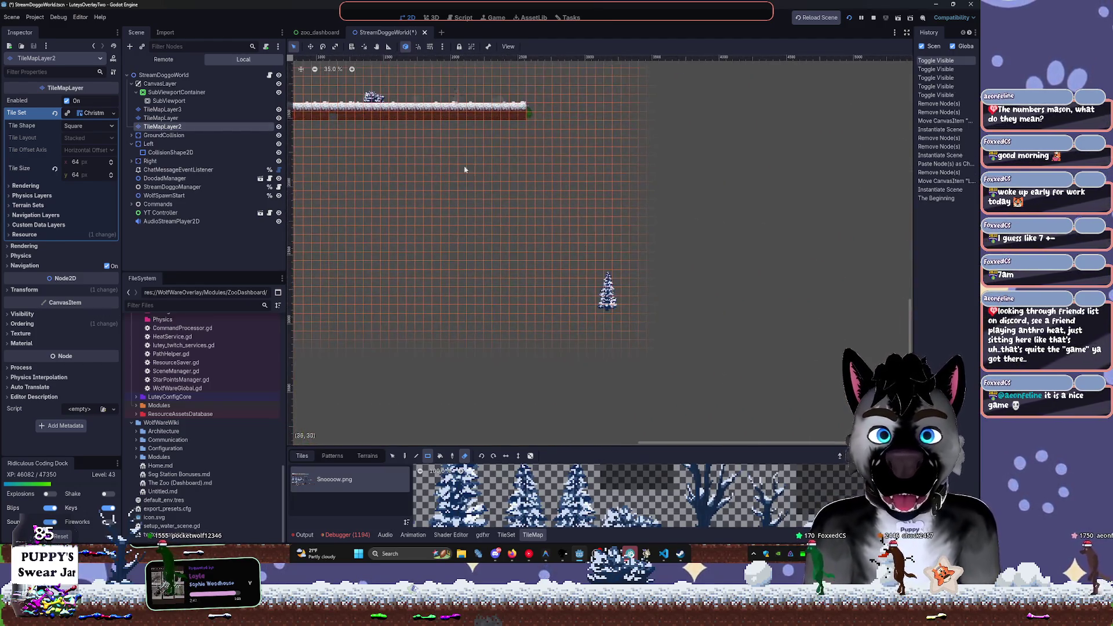
left_click(279, 127)
left_click(279, 127)
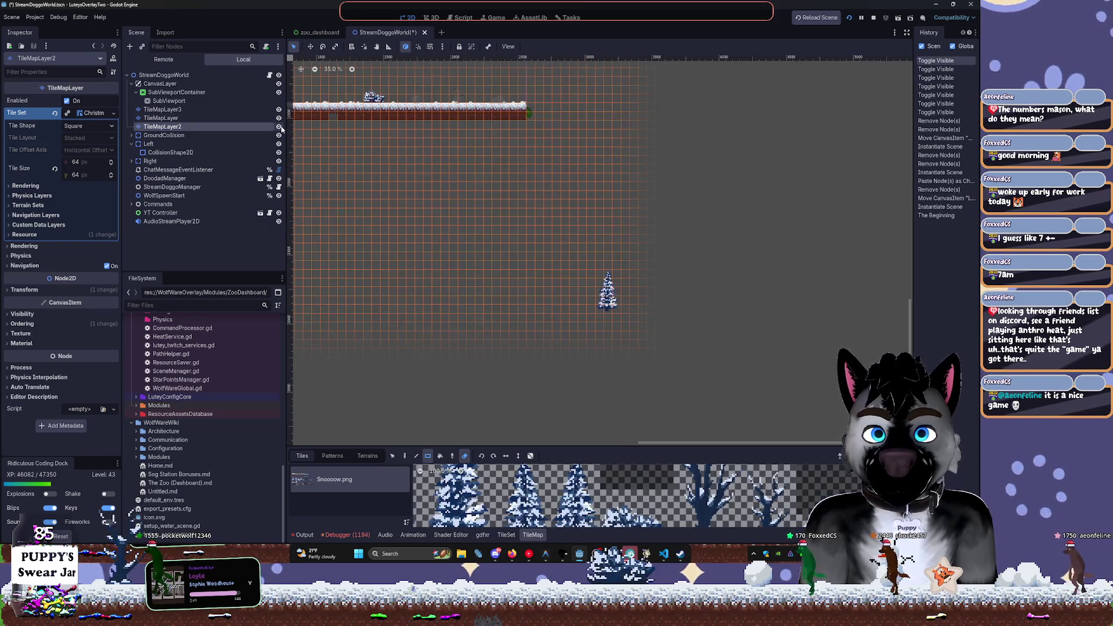
Try erasing the snowy tree tile in single-tile mode, then undo the erase
left_click(506, 534)
left_click(529, 537)
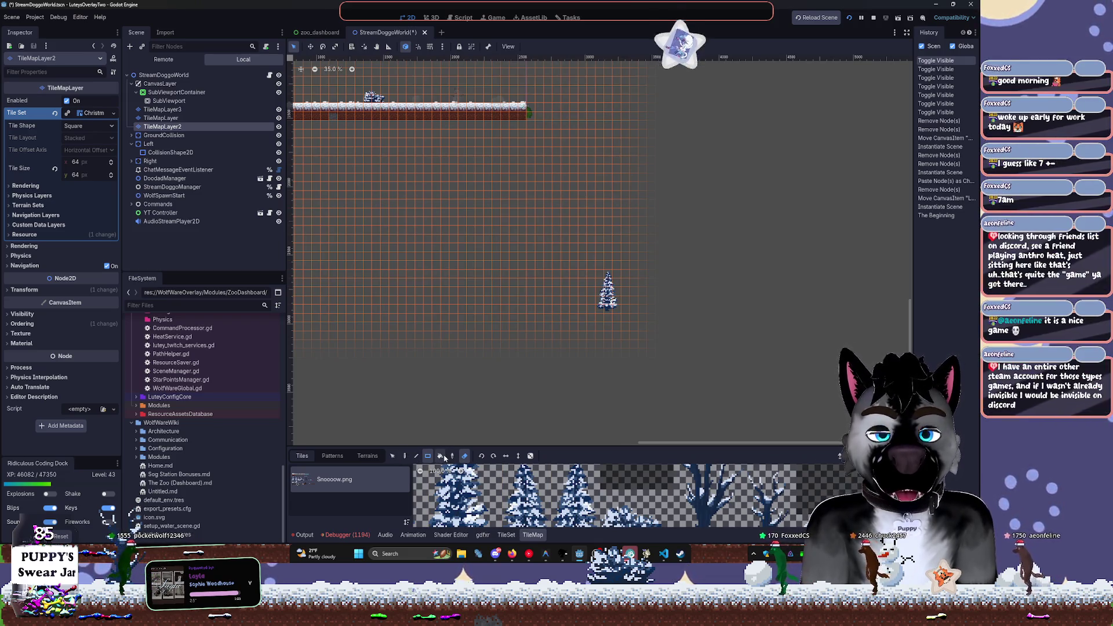
left_click(404, 455)
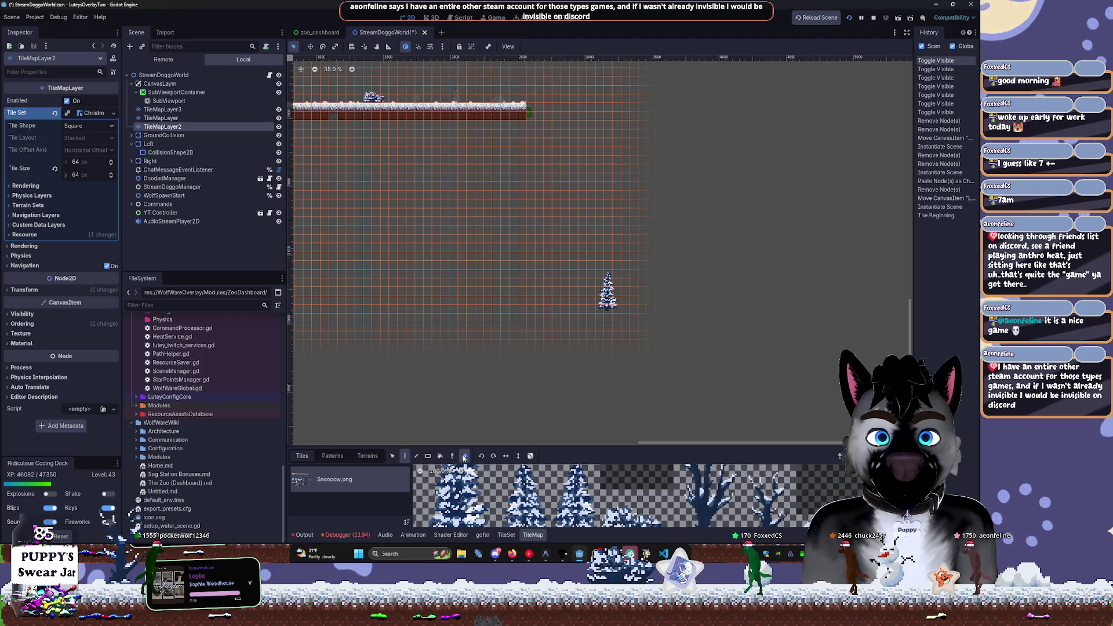
scroll(608, 296, "up", 5)
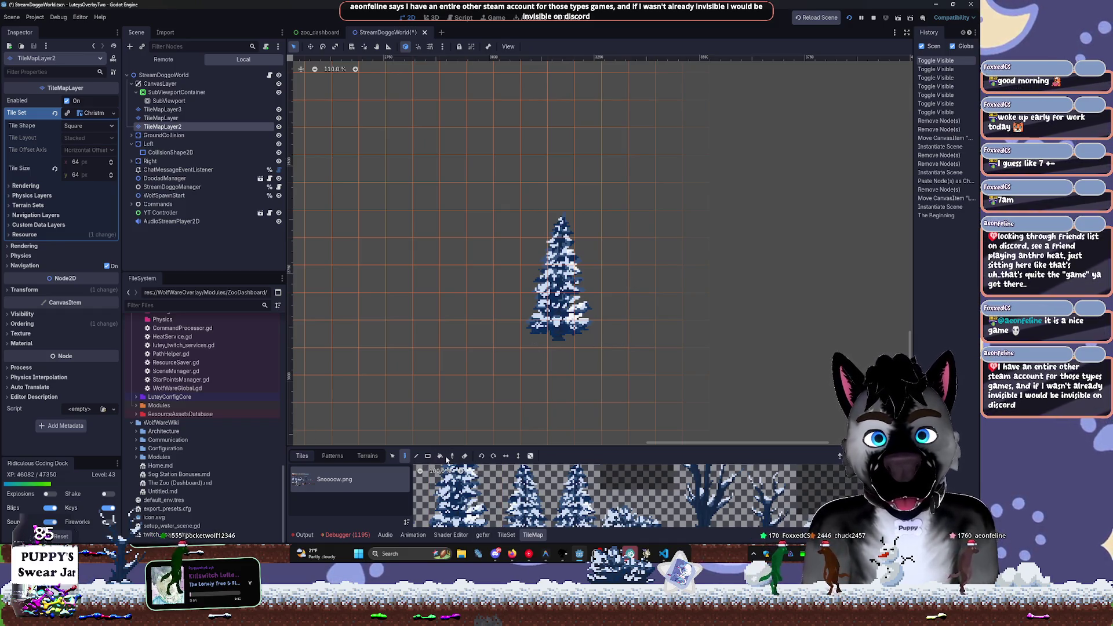
key("e")
left_click_drag(575, 324, 552, 323)
scroll(551, 323, "down", 5)
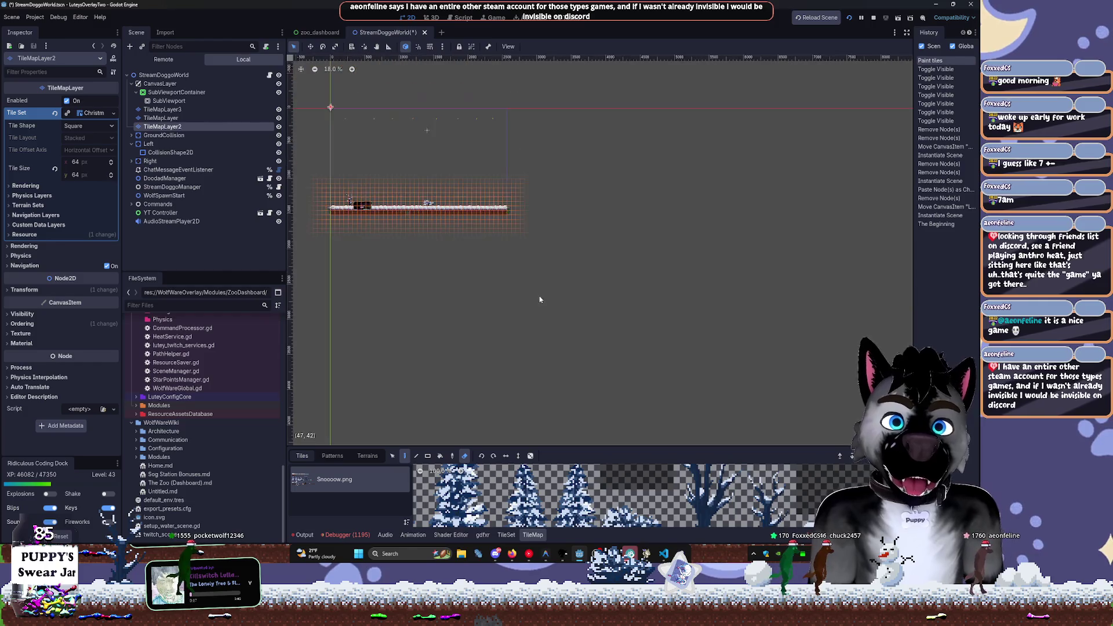
key("ctrl+z")
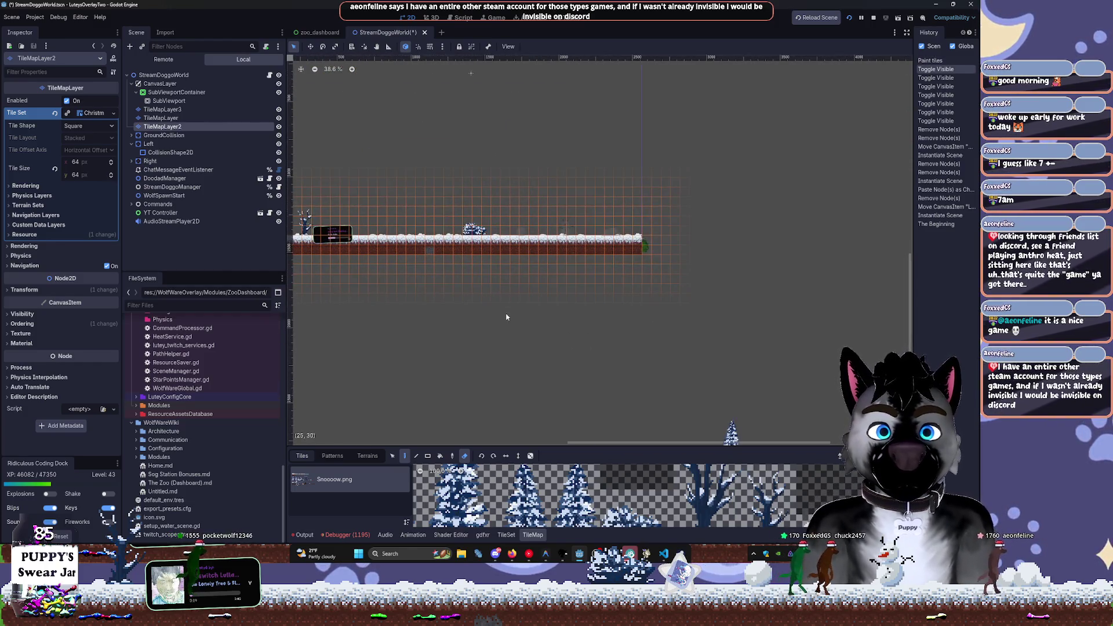
scroll(621, 348, "up", 1)
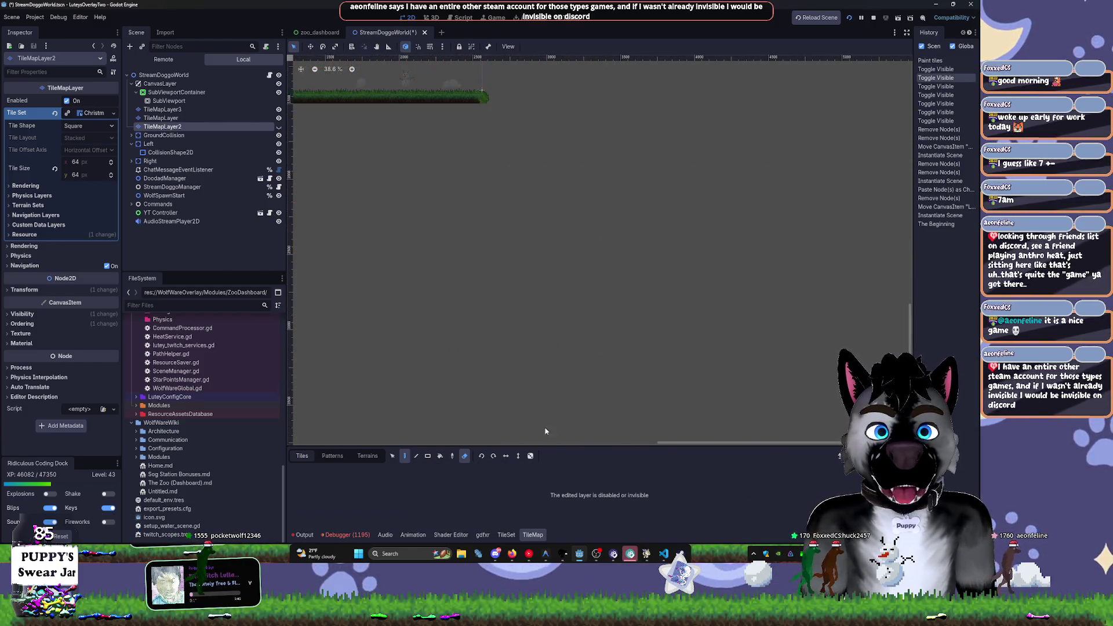
Frame the platform and pick the second snowy tree tile from the atlas
left_click_drag(455, 196, 630, 328)
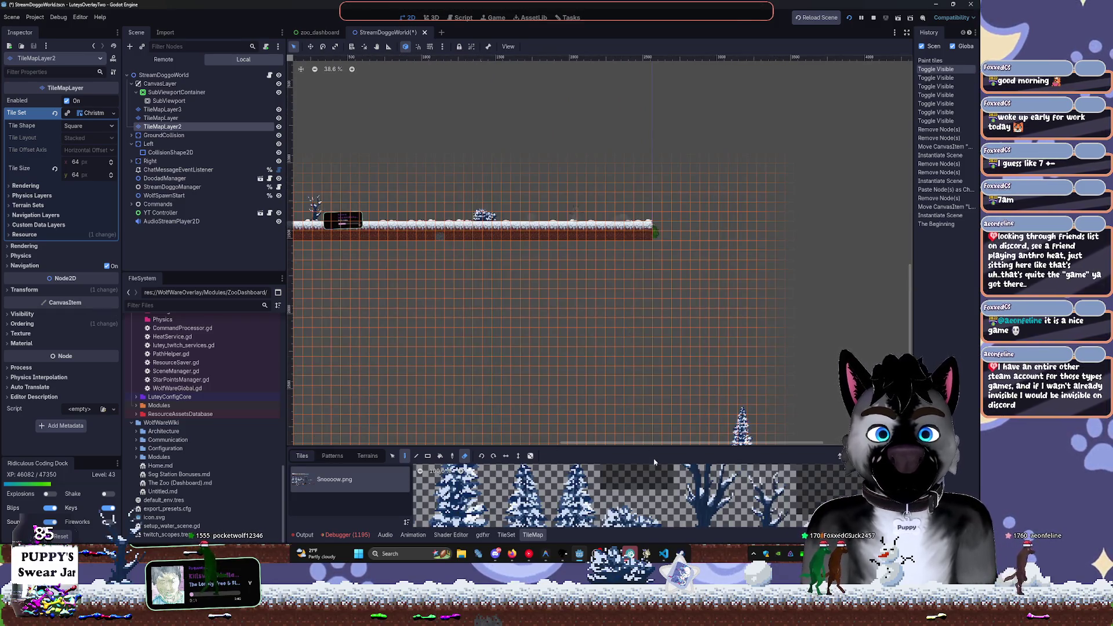
left_click_drag(650, 450, 620, 304)
mouse_move(501, 288)
left_mouse_down()
mouse_move(621, 480)
mouse_move(612, 373)
left_mouse_up()
left_click(278, 126)
left_click(279, 126)
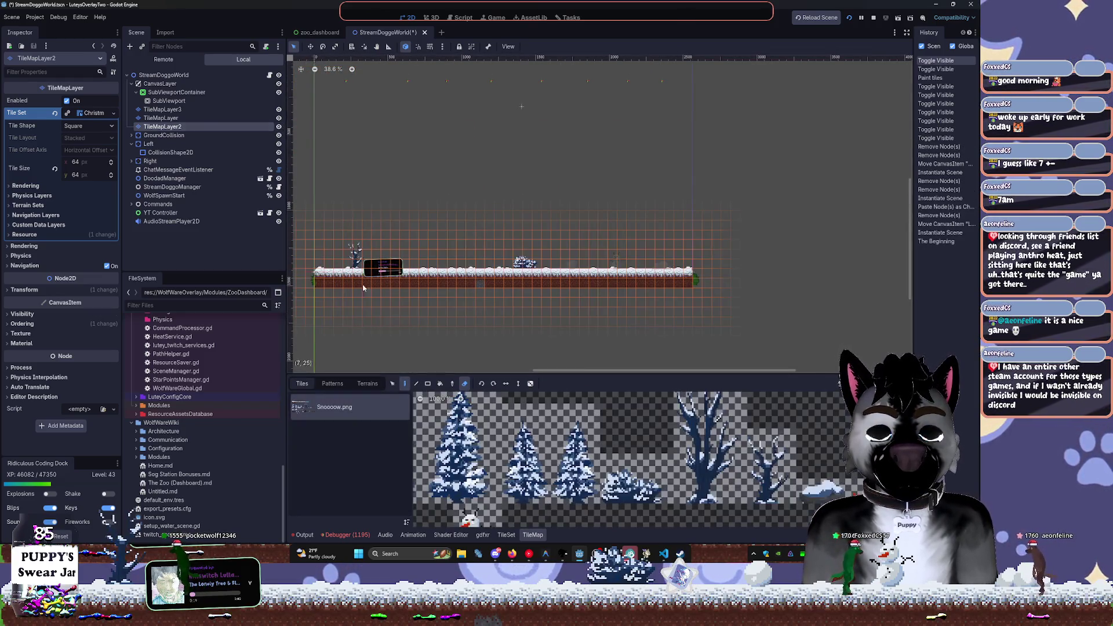
left_click(511, 469)
scroll(609, 458, "down", 3)
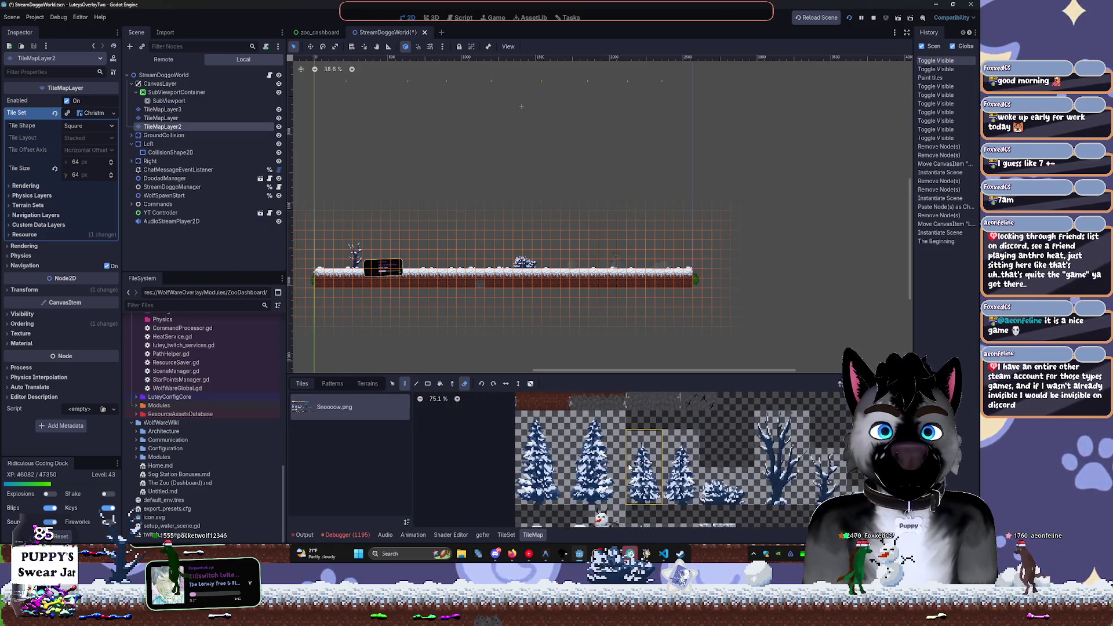
Rename the TileMapLayer2 node in the Scene dock to WinterForeground
double_click(157, 129)
type("WinterForeg")
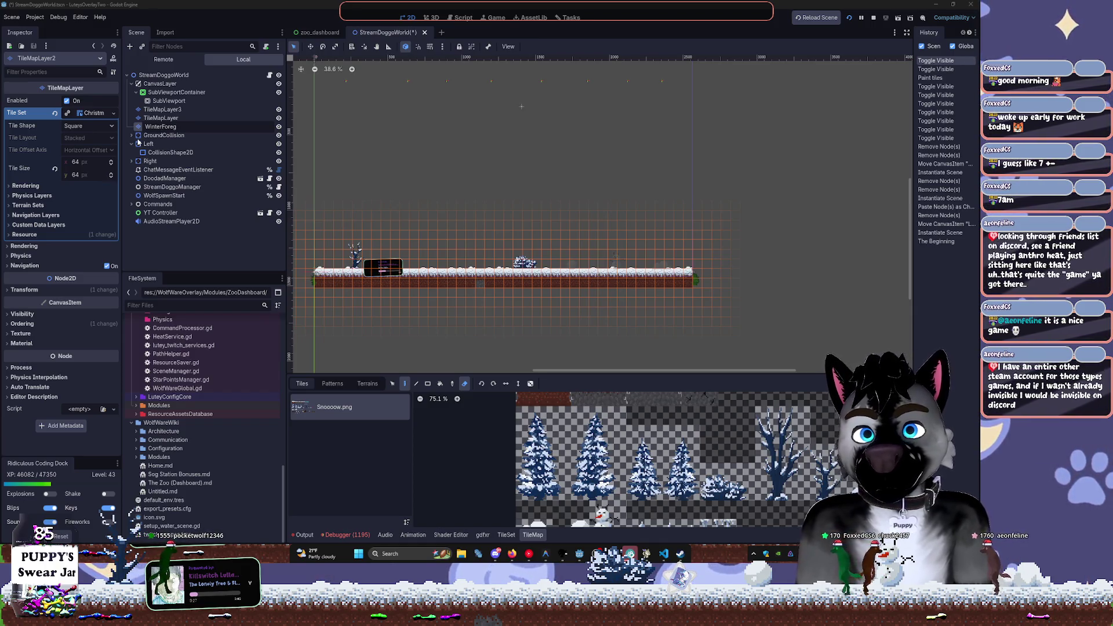
type("round")
key("Return")
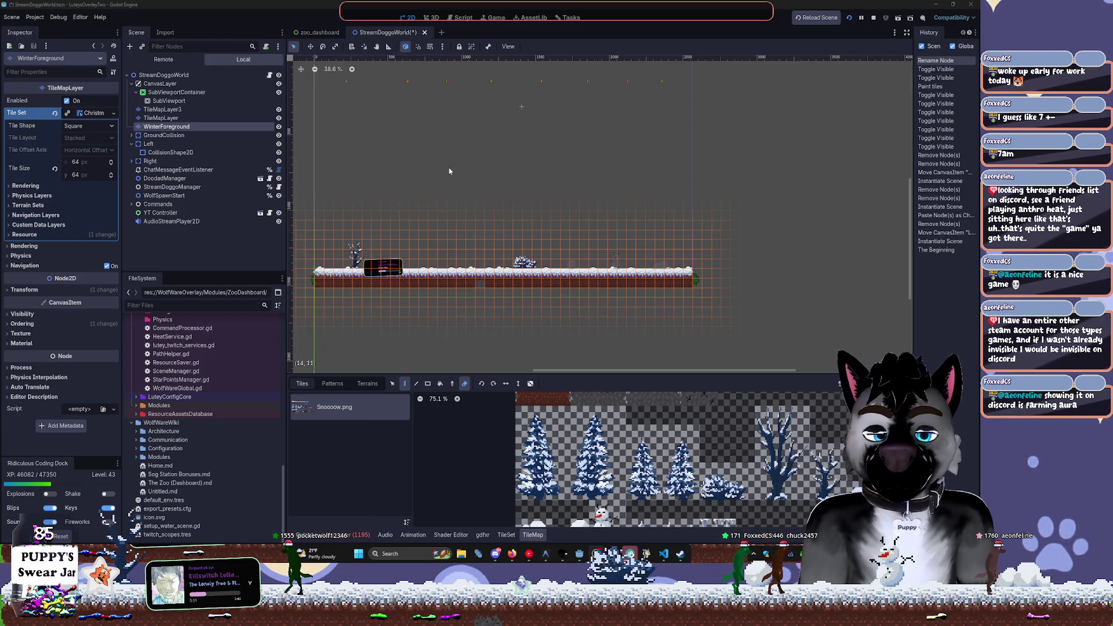
scroll(494, 225, "left", 4)
scroll(495, 225, "up", 5)
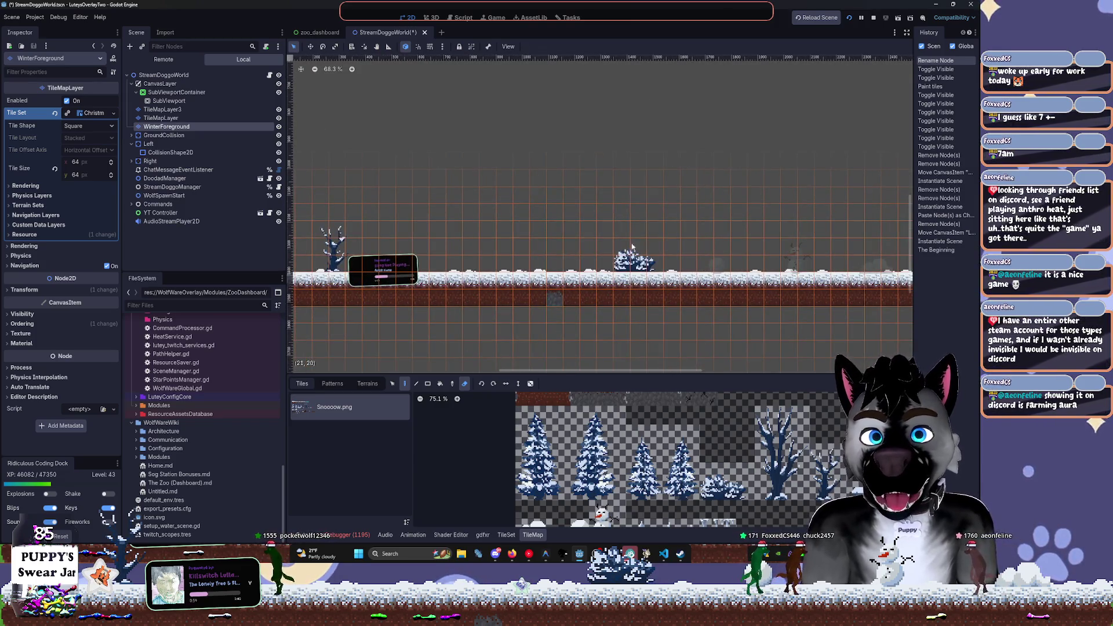
scroll(644, 222, "down", 2)
scroll(644, 223, "left", 1)
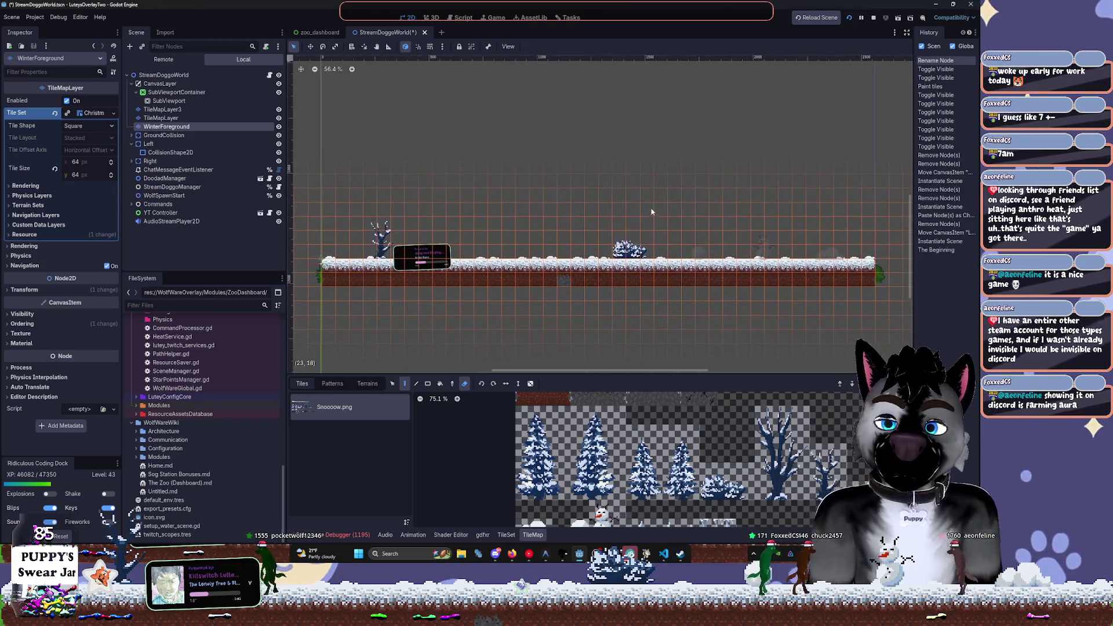
Toggle the WinterForeground and grass layers' visibility to tell the two tile layers apart
left_click(279, 126)
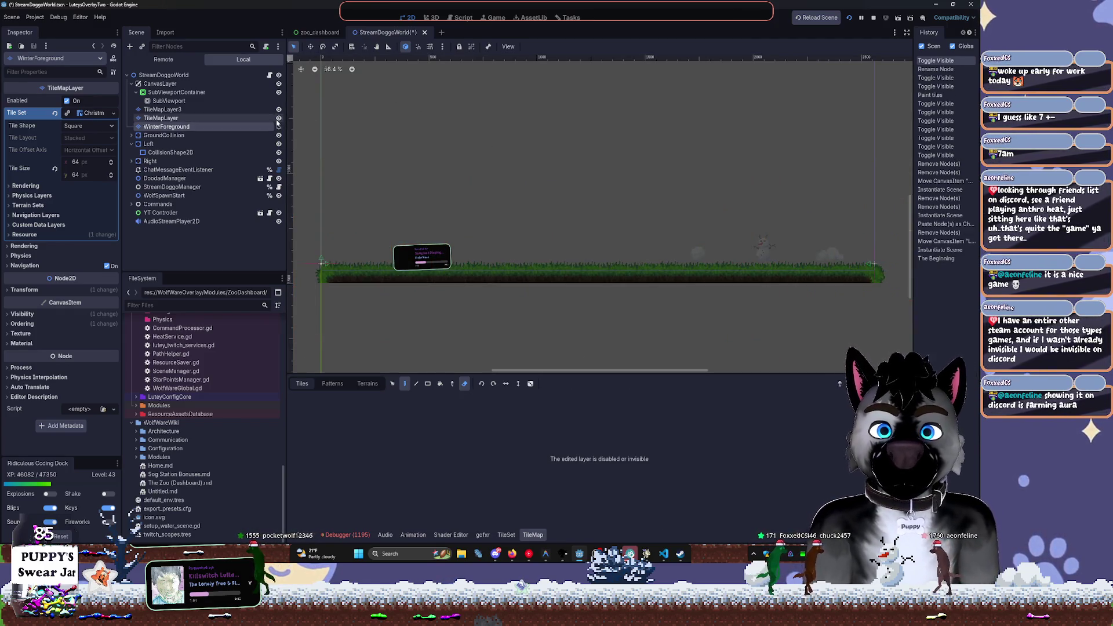
left_click(273, 117)
left_click(279, 118)
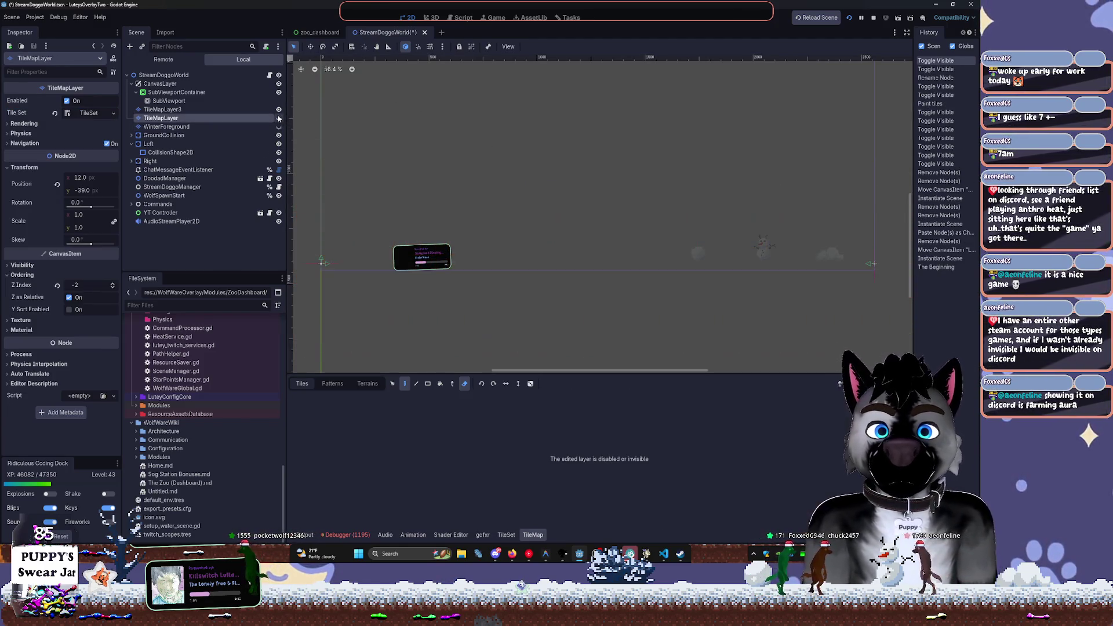
left_click(279, 118)
Rename the grass TileMapLayer to PrairieForeground
double_click(243, 119)
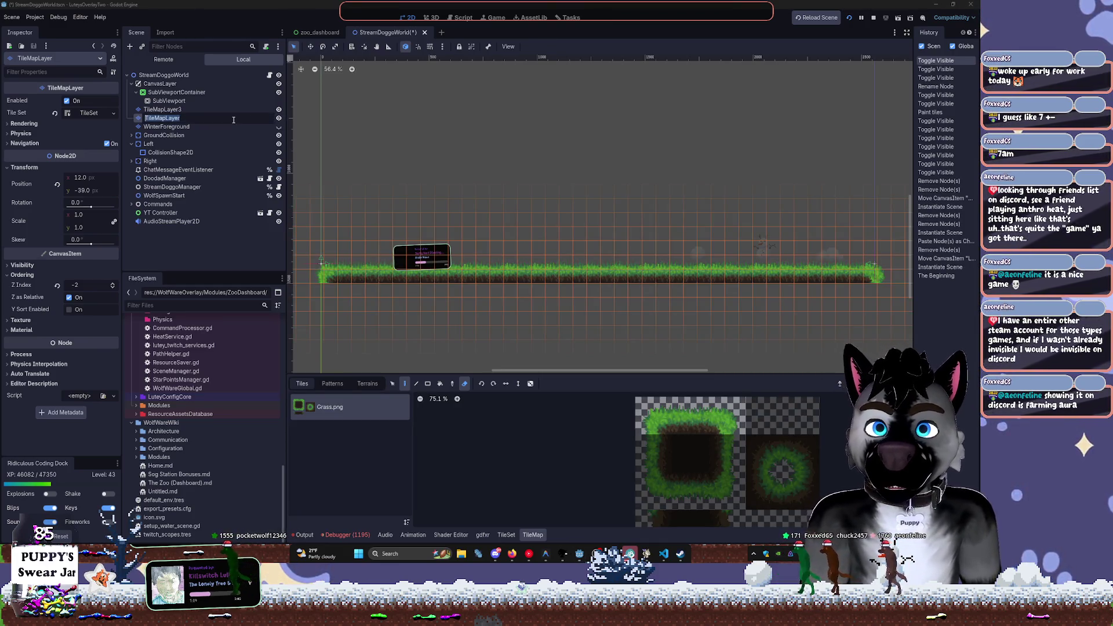
type("F")
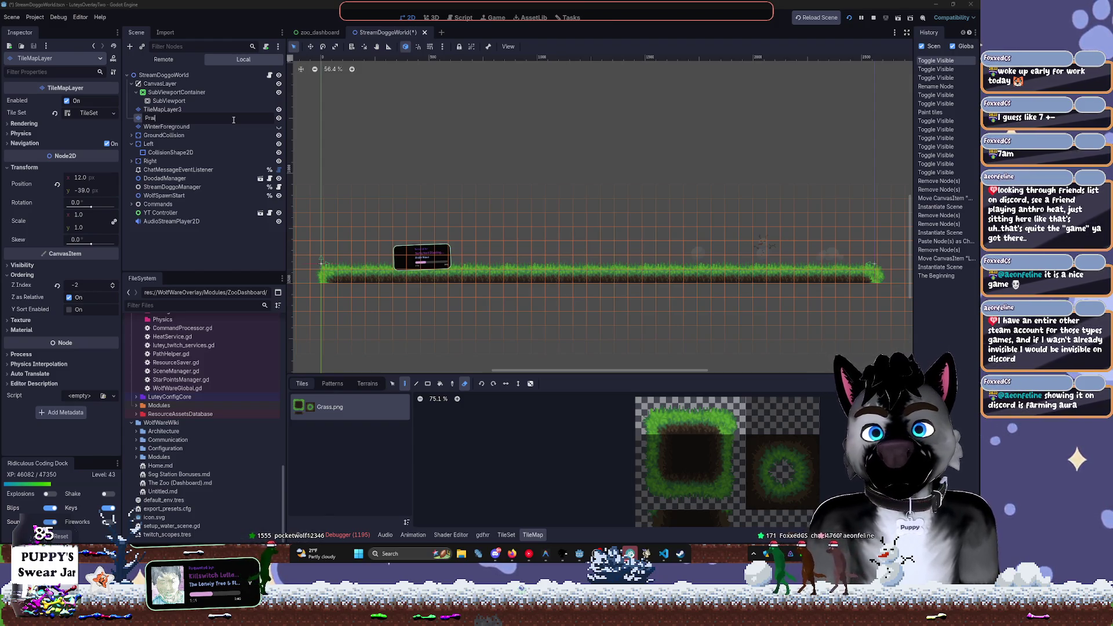
type("Foreground")
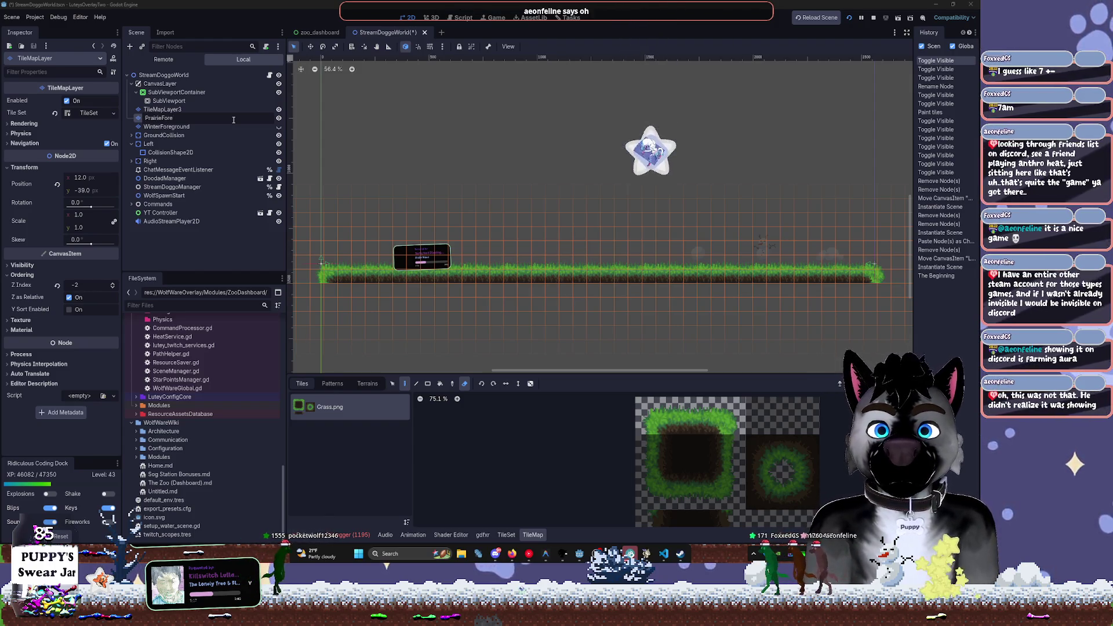
key("Return")
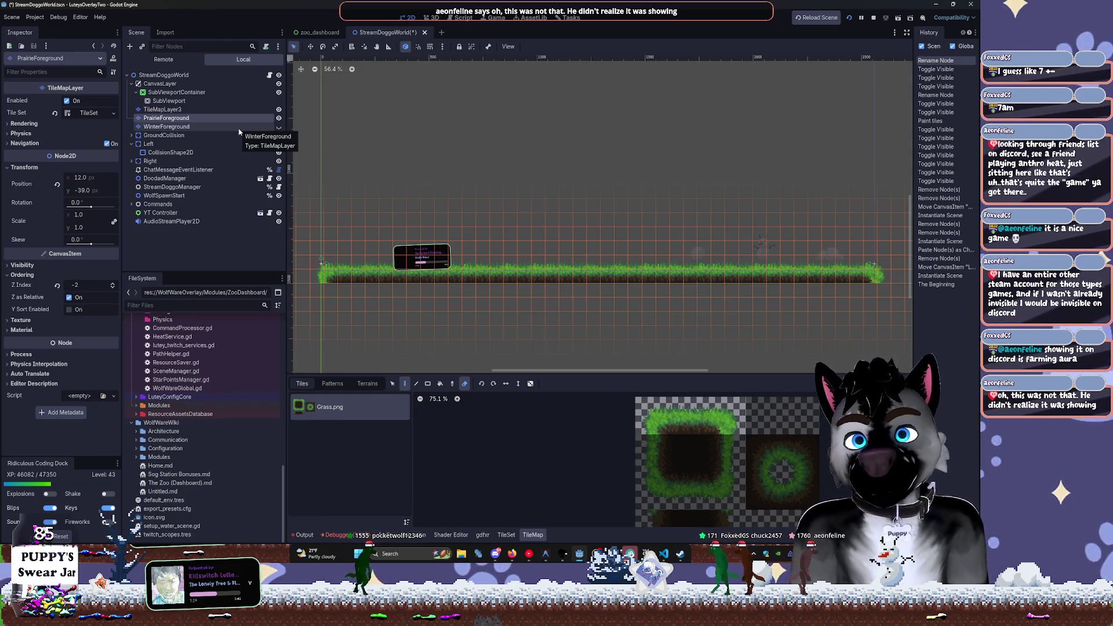
Move TileMapLayer3 under WinterForeground and make it visible again
left_click(162, 109)
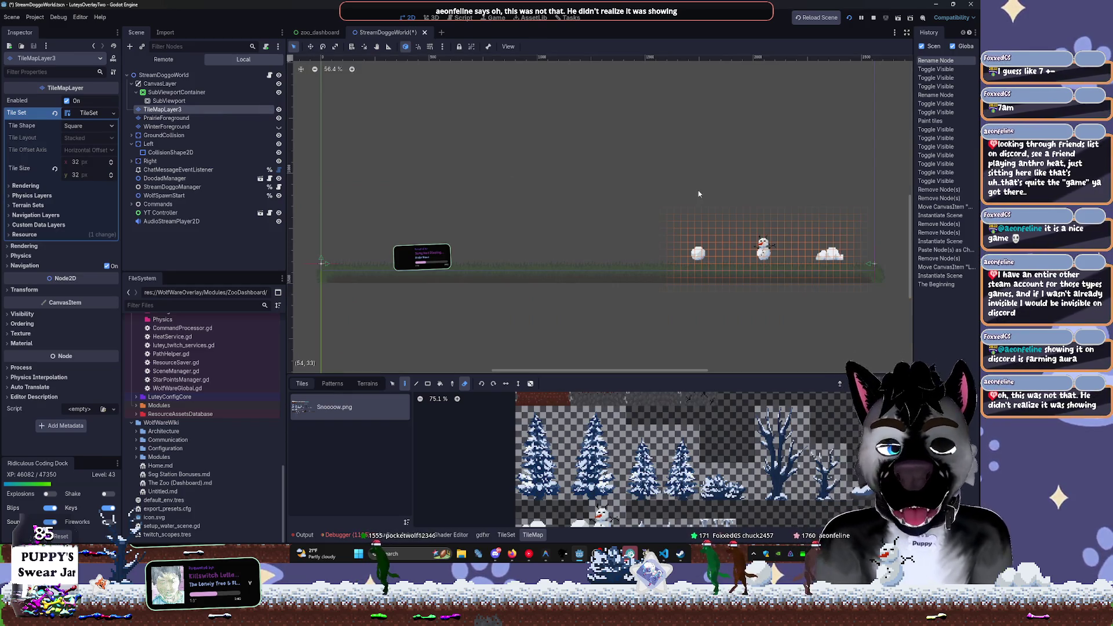
left_click_drag(698, 194, 634, 197)
mouse_move(189, 113)
left_mouse_down()
mouse_move(182, 131)
mouse_move(177, 121)
left_mouse_up()
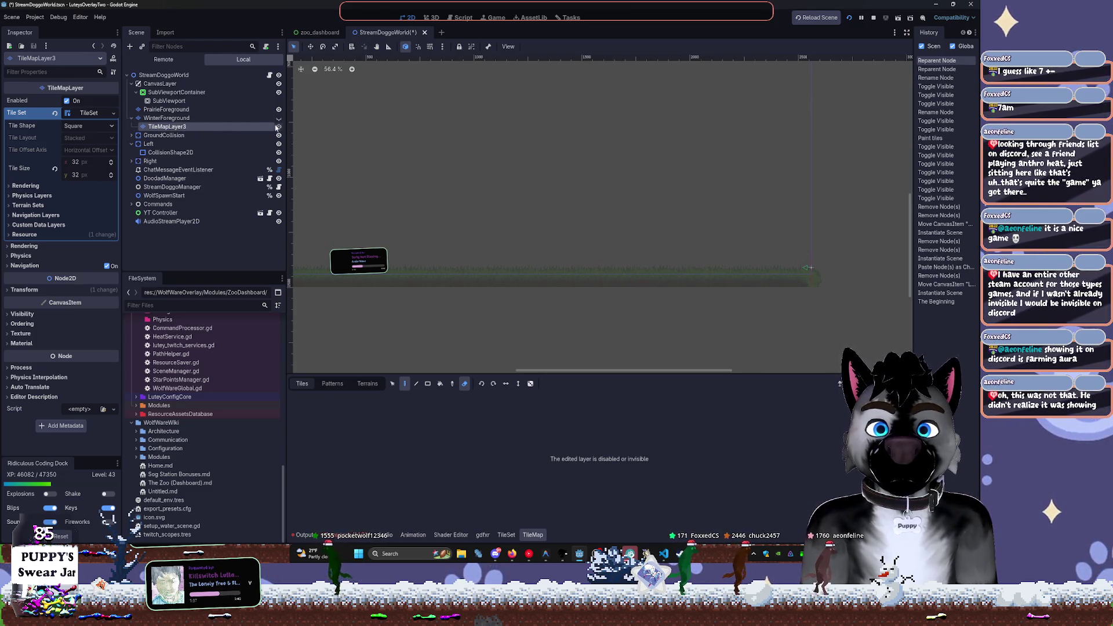
left_click(279, 126)
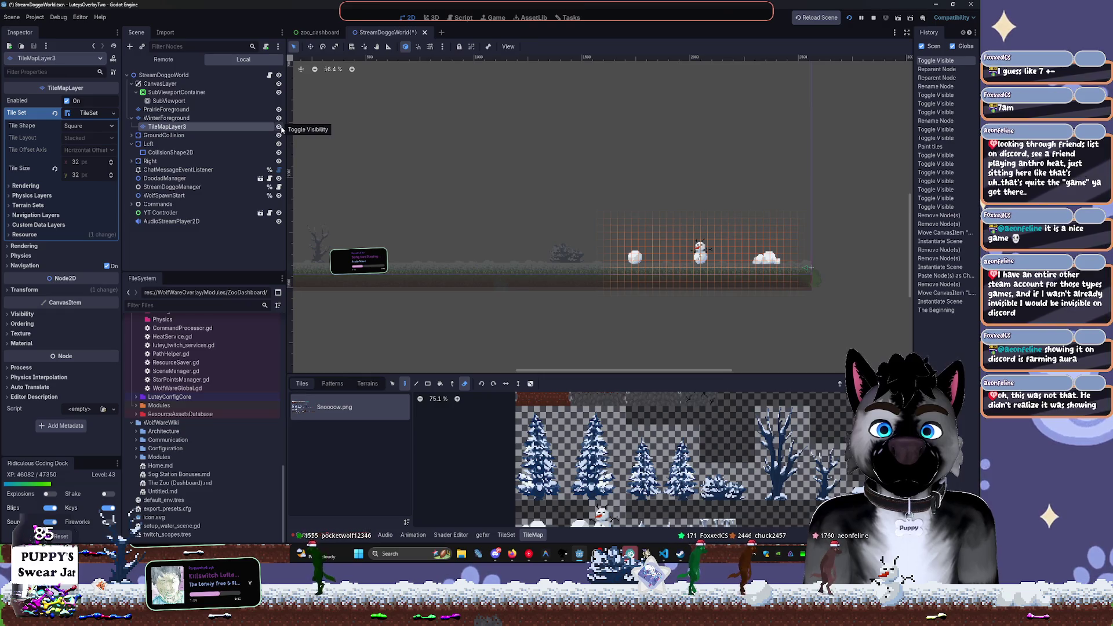
Rename the nested layer to WinterDeco and fold WinterForeground
double_click(213, 127)
type("WinterDeco")
key("Return")
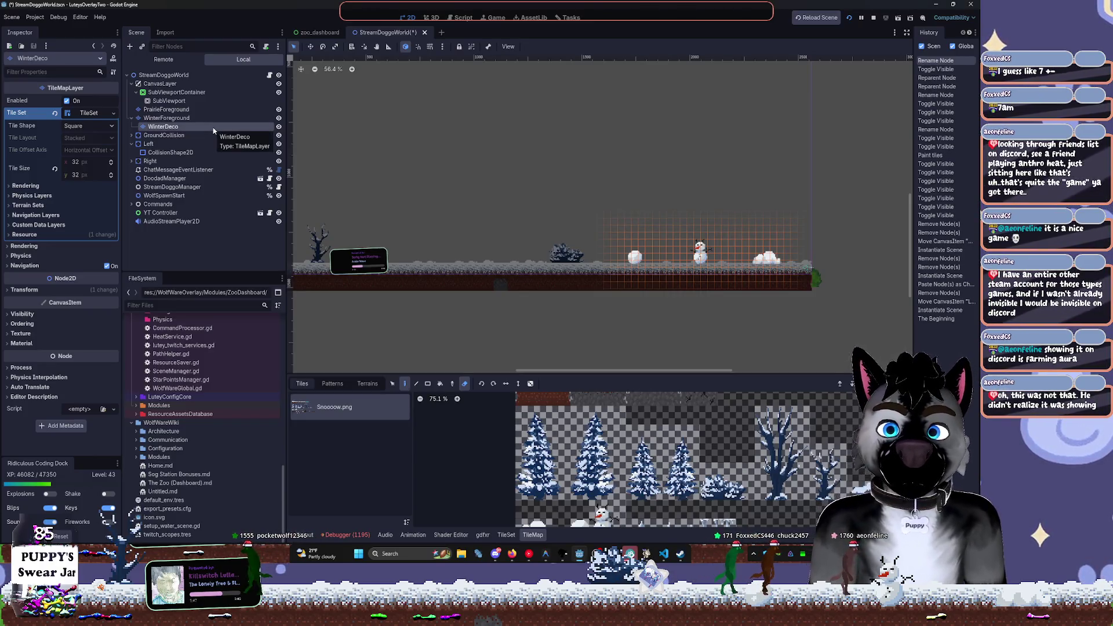
left_click(132, 118)
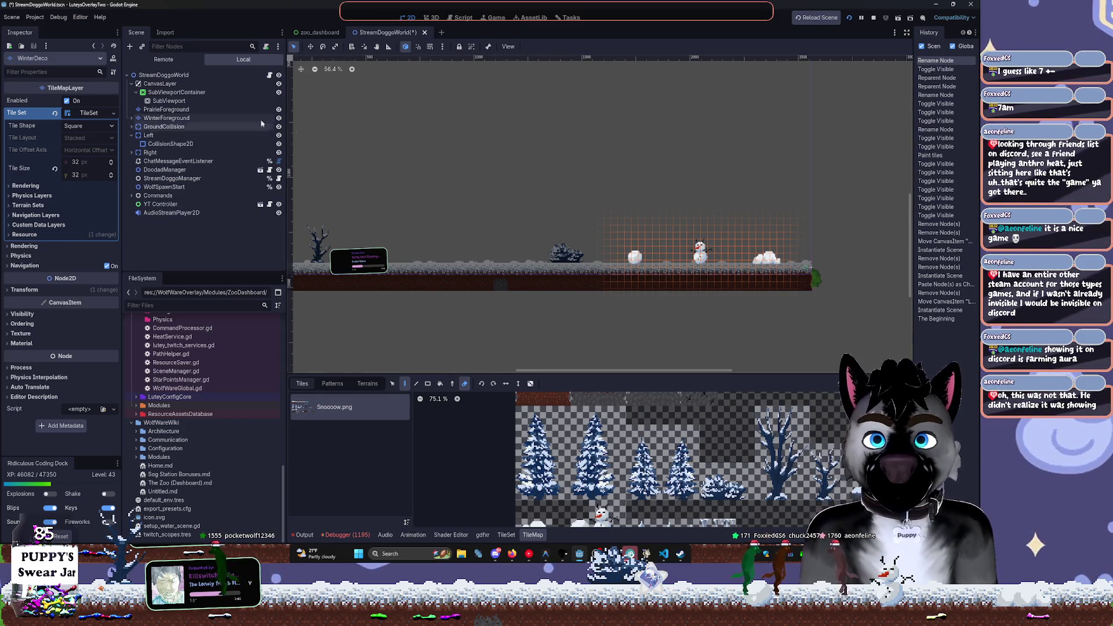
left_click(145, 128)
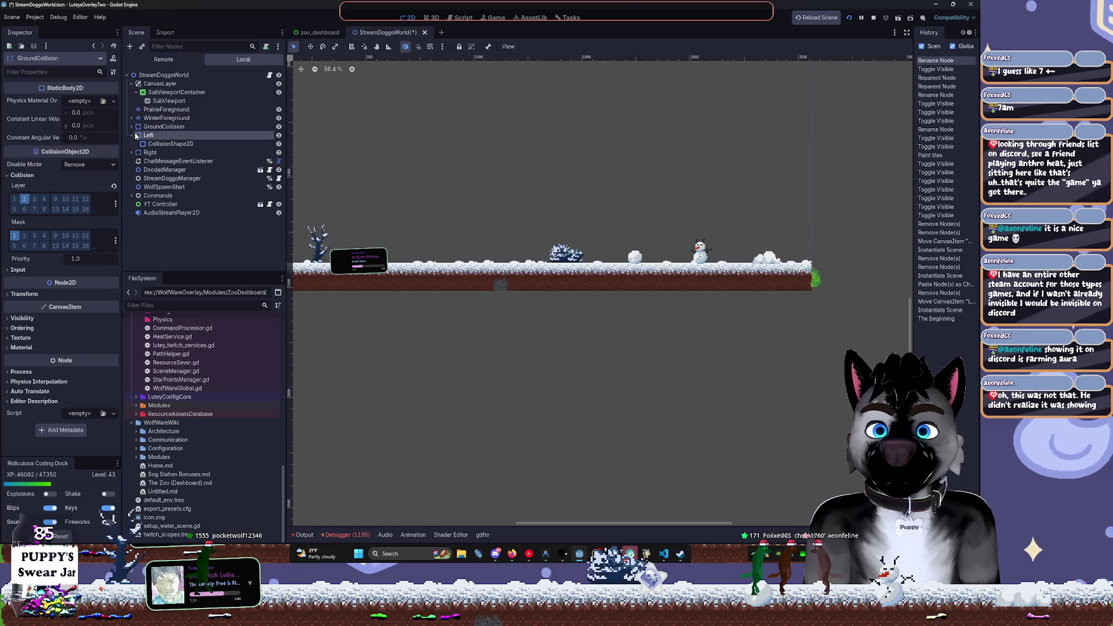
Collapse the Left node, select Right, and fold the WolfWareWiki folder in FileSystem
left_click(132, 135)
left_click(148, 144)
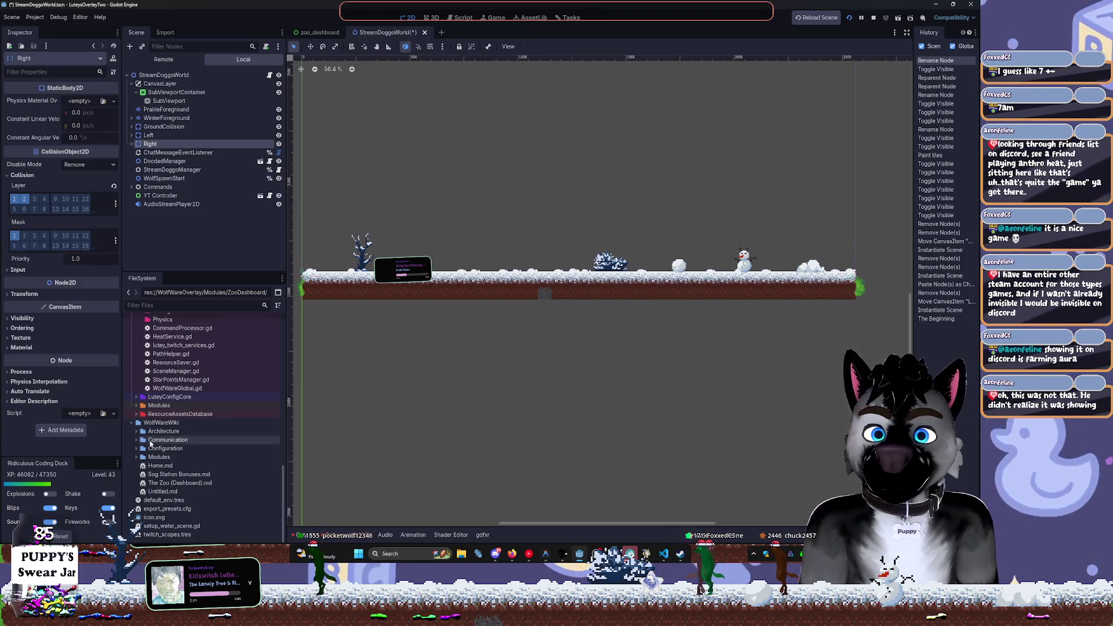
left_click(133, 424)
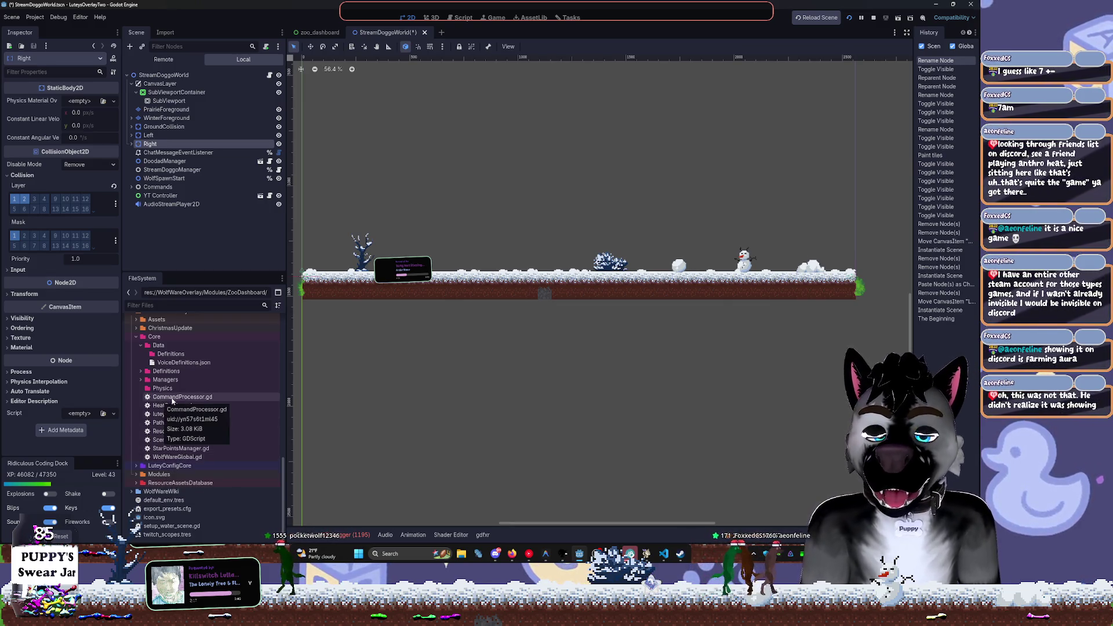
scroll(178, 399, "up", 3)
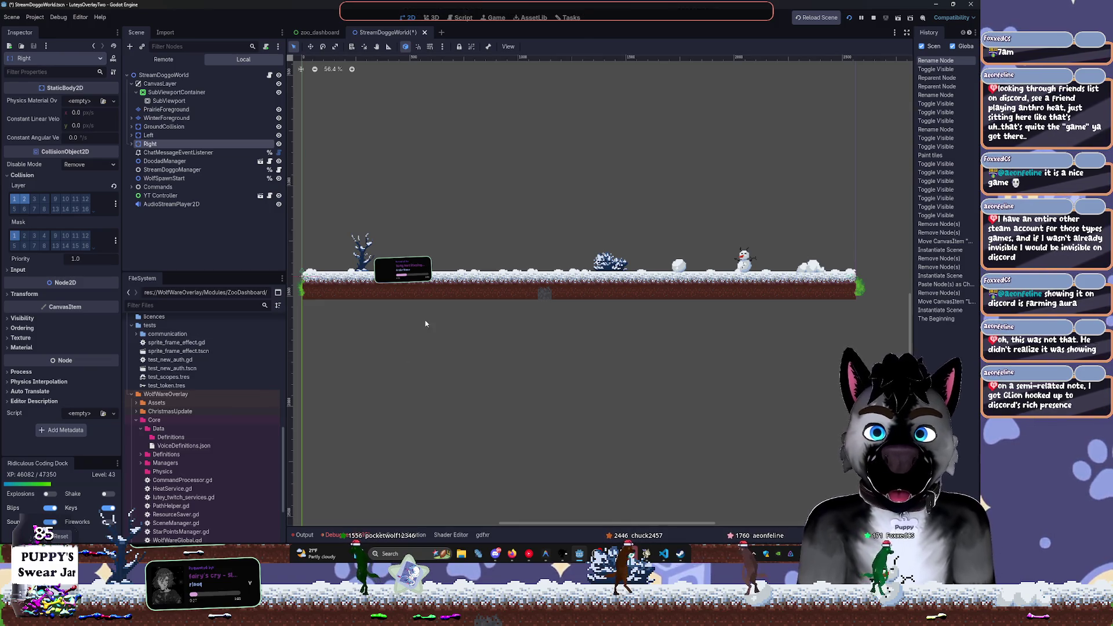
scroll(417, 154, "up", 2)
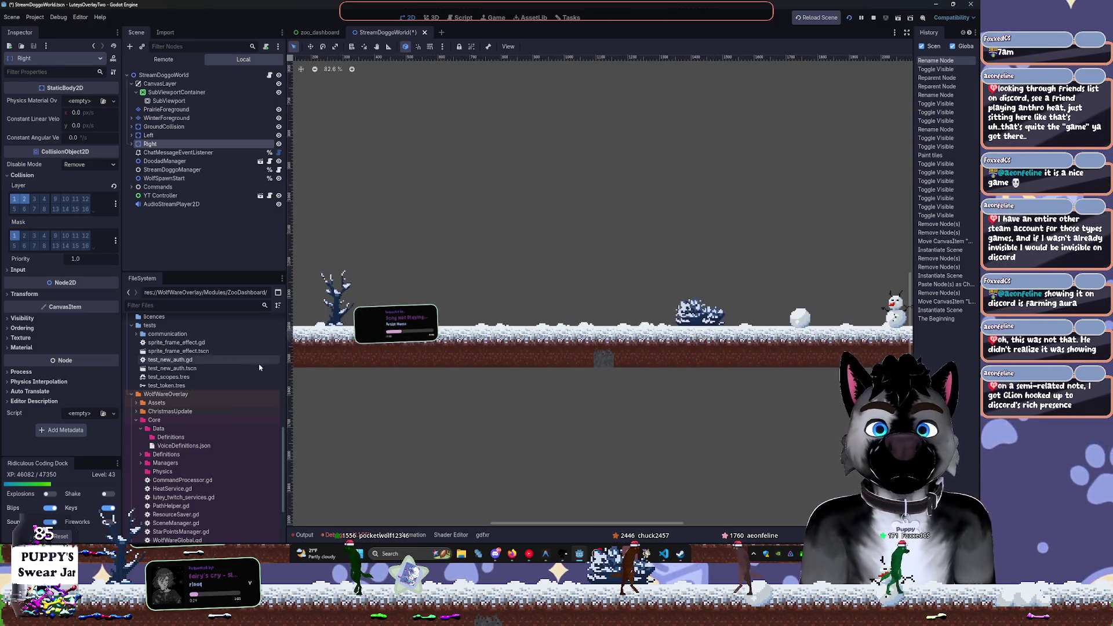
Collapse addons, tests and Core, expand WolfWareOverlay/Assets, and open Pixel Fancy Bold.ttf's import settings
scroll(232, 371, "up", 10)
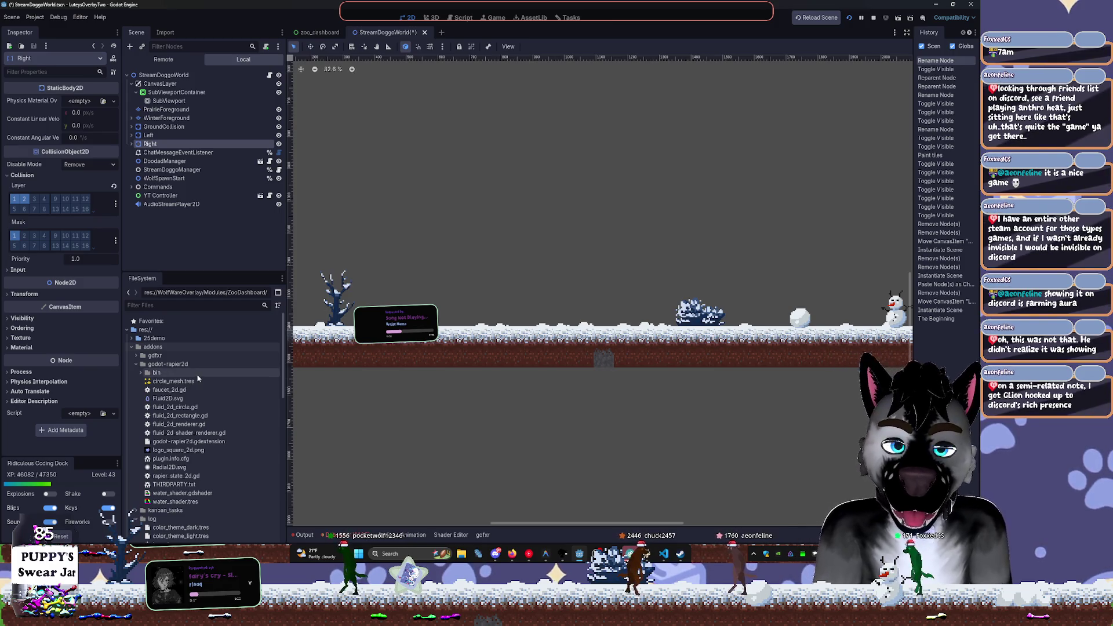
double_click(151, 347)
left_click(147, 373)
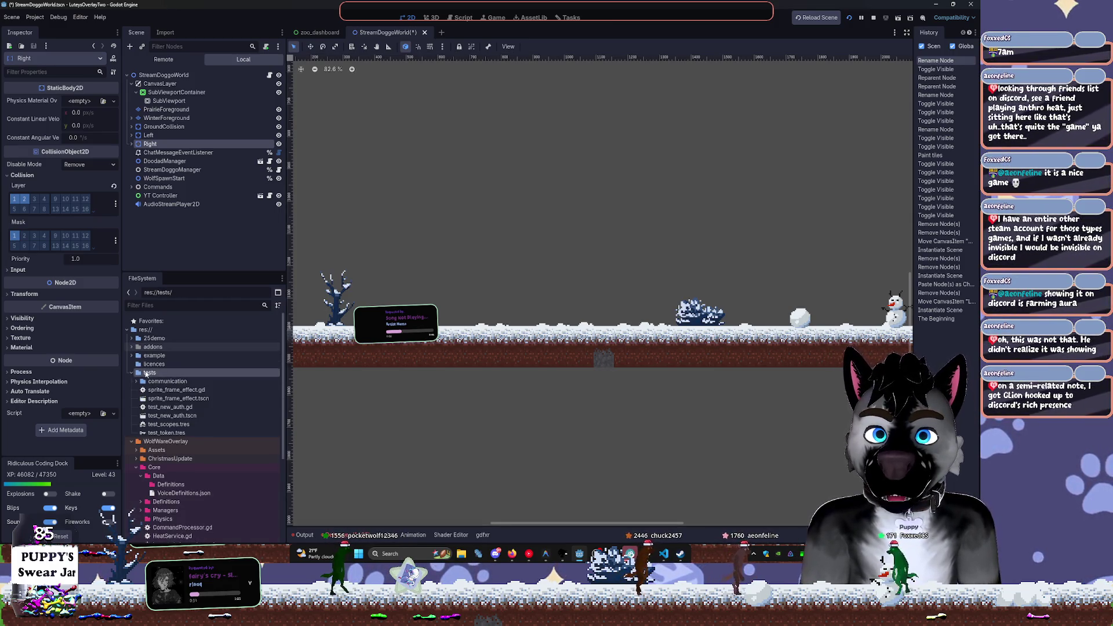
double_click(146, 373)
double_click(154, 406)
key("Left")
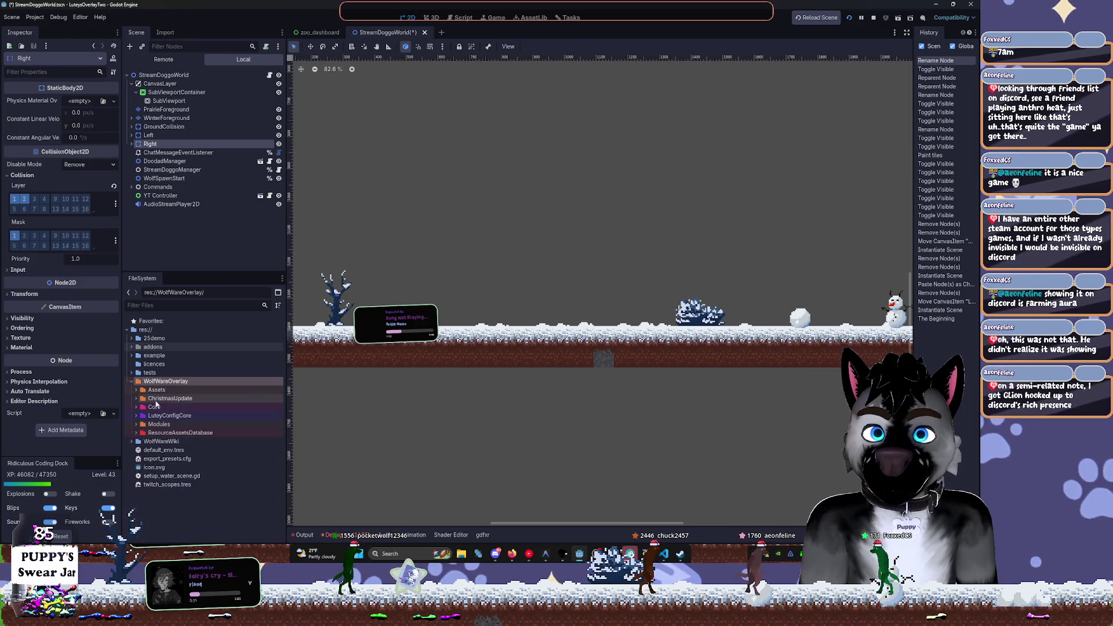
left_click(159, 424)
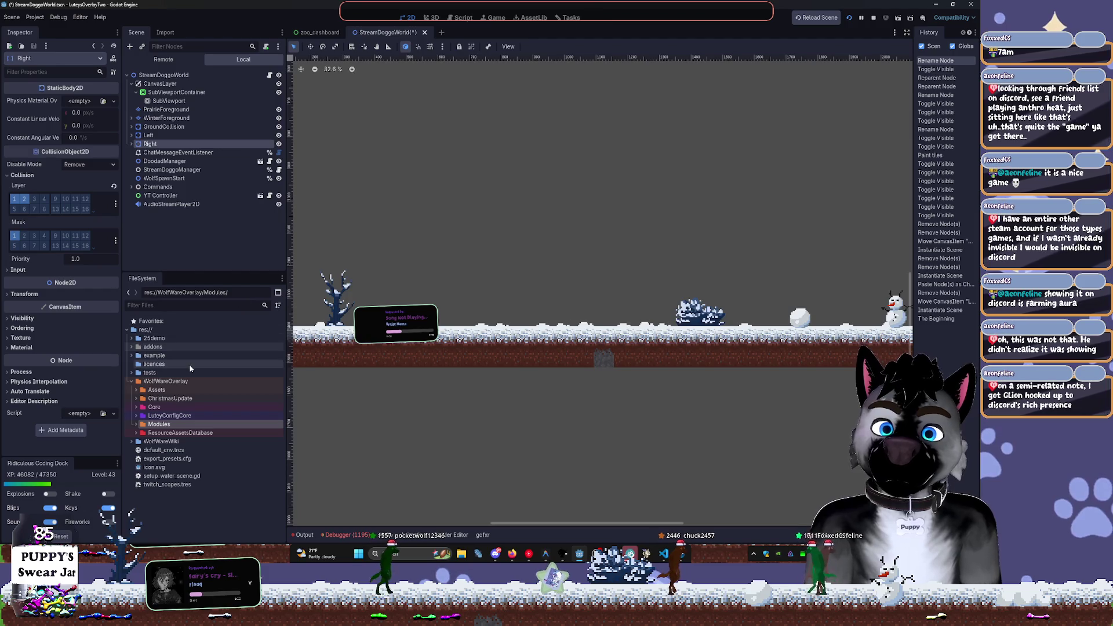
left_click(137, 389)
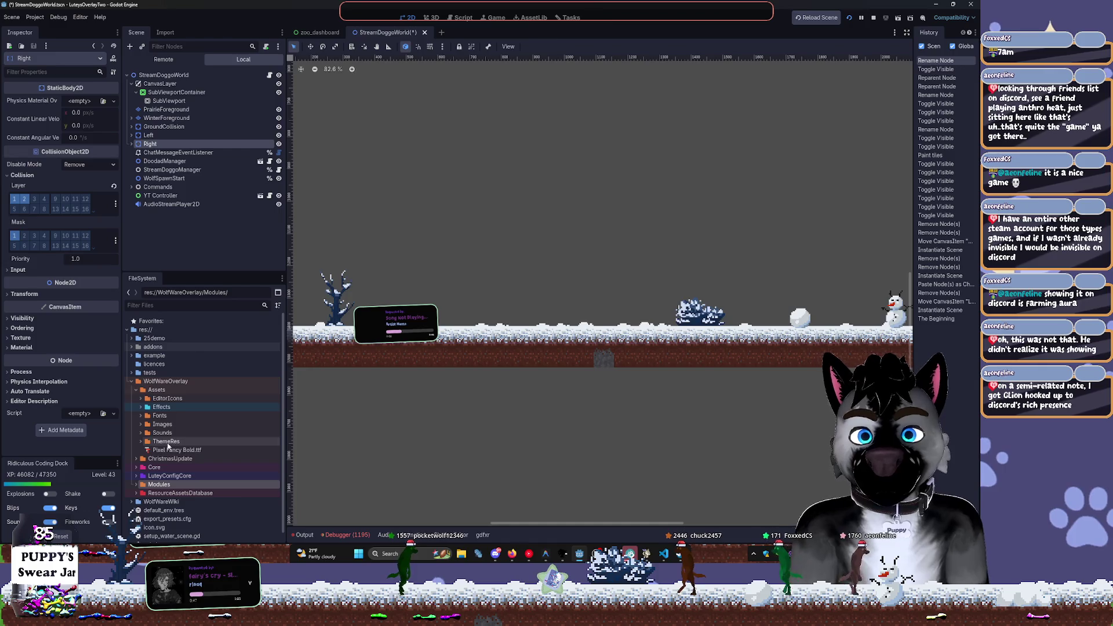
double_click(174, 449)
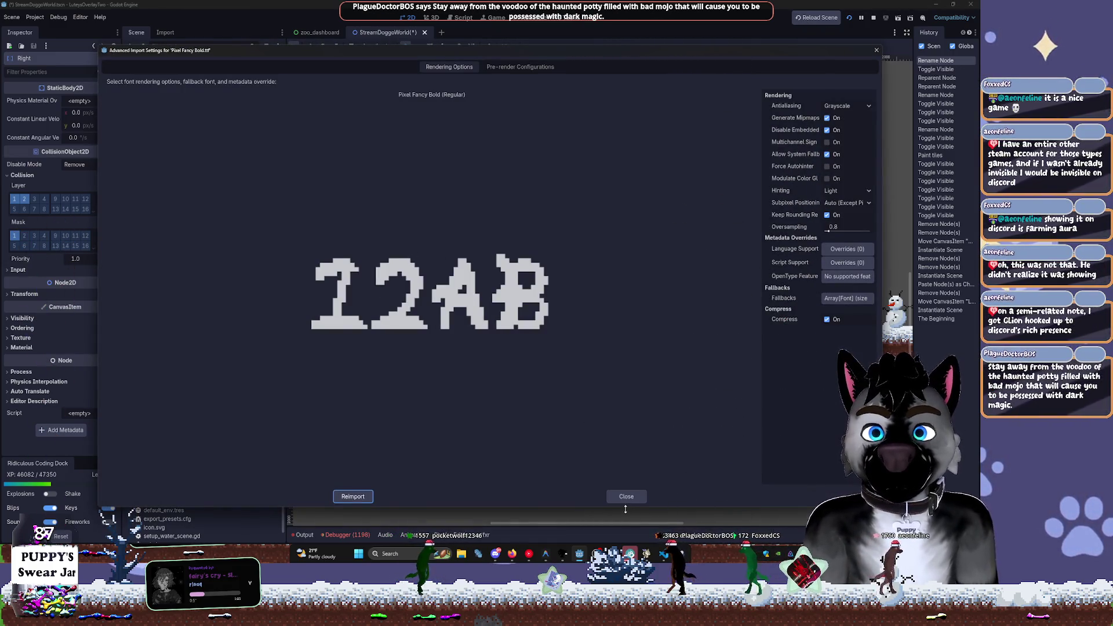
Delete the unused Pixel Fancy Bold.ttf after confirming no resources own it
left_click(626, 496)
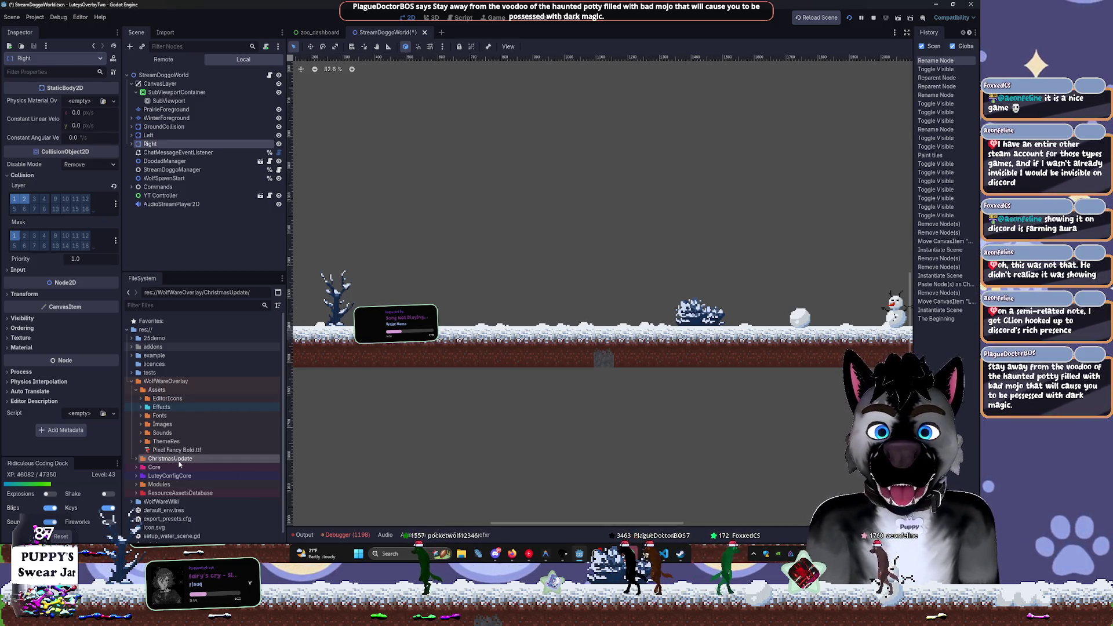
key("Delete")
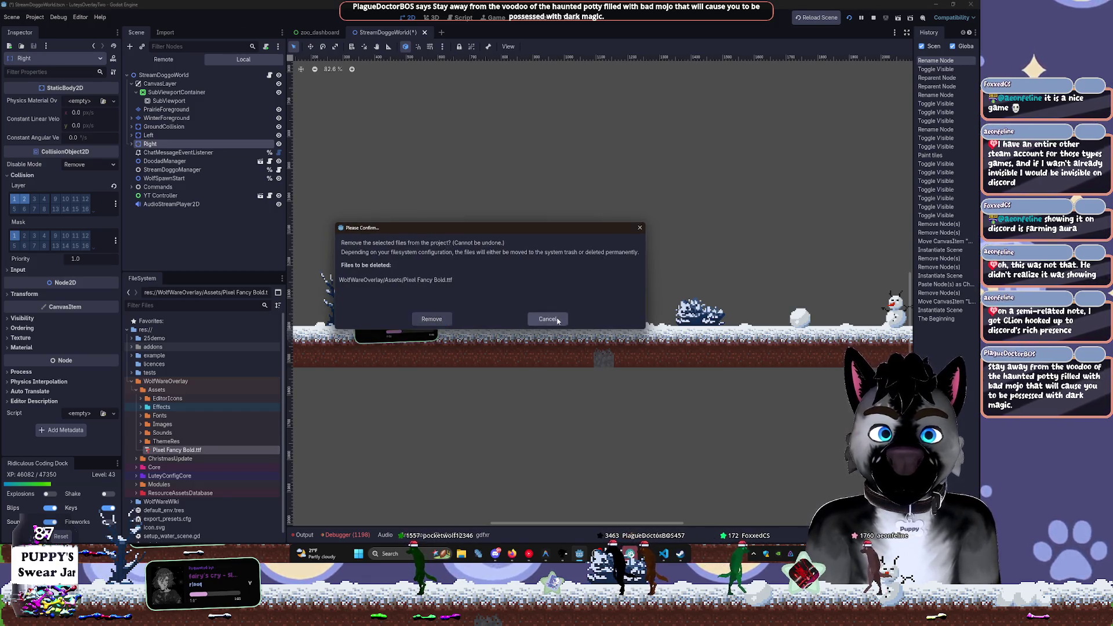
left_click(548, 319)
right_click(209, 450)
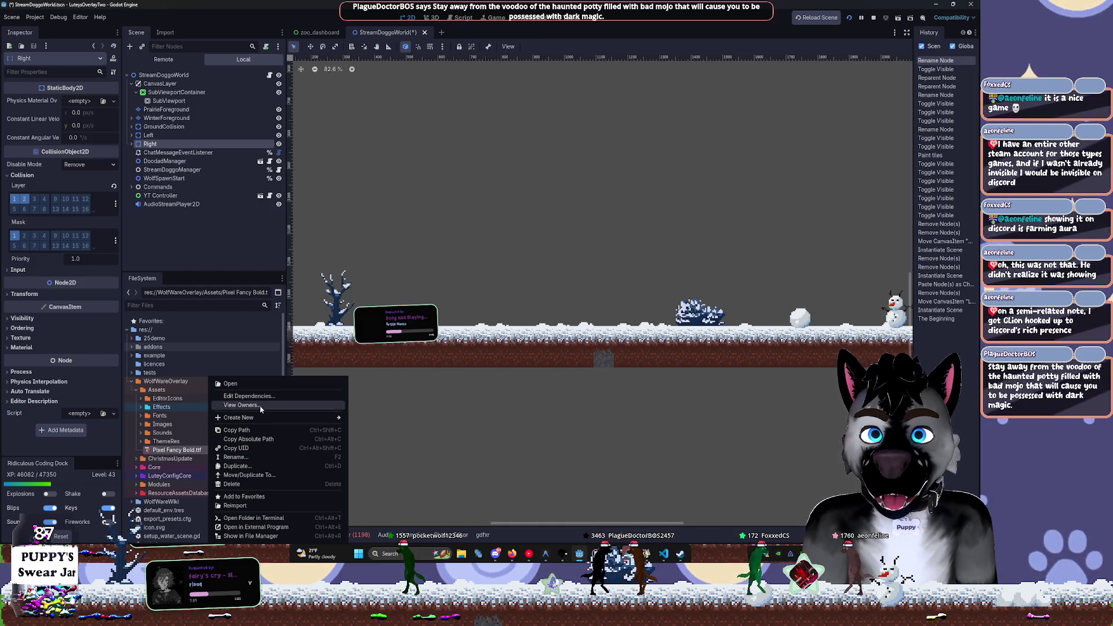
left_click(242, 405)
left_click(490, 355)
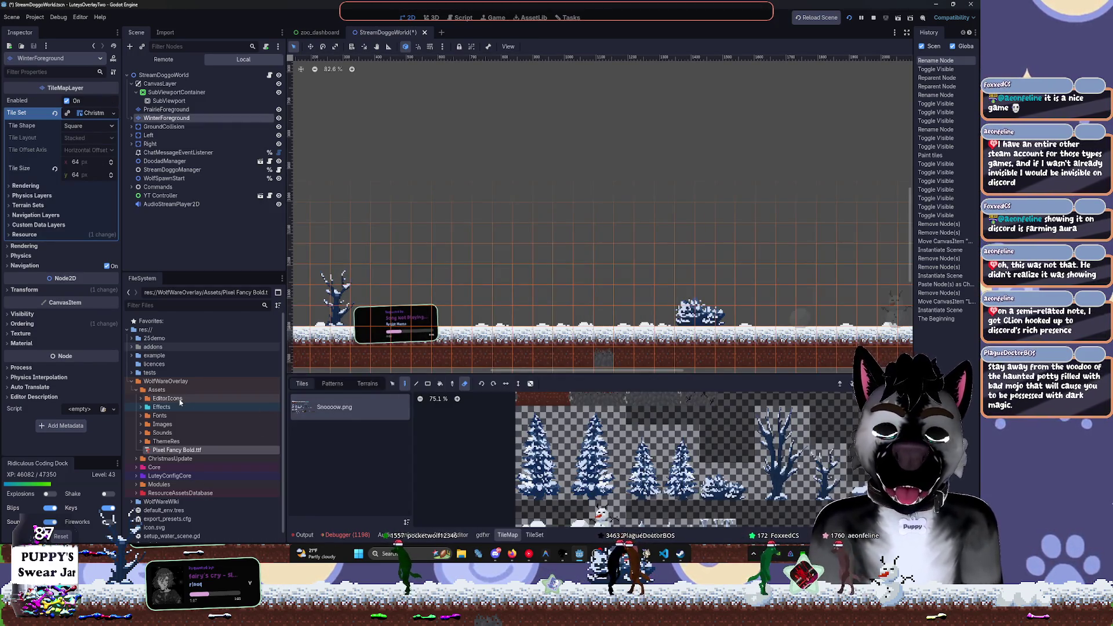
left_click(176, 449)
key("Delete")
left_click(432, 319)
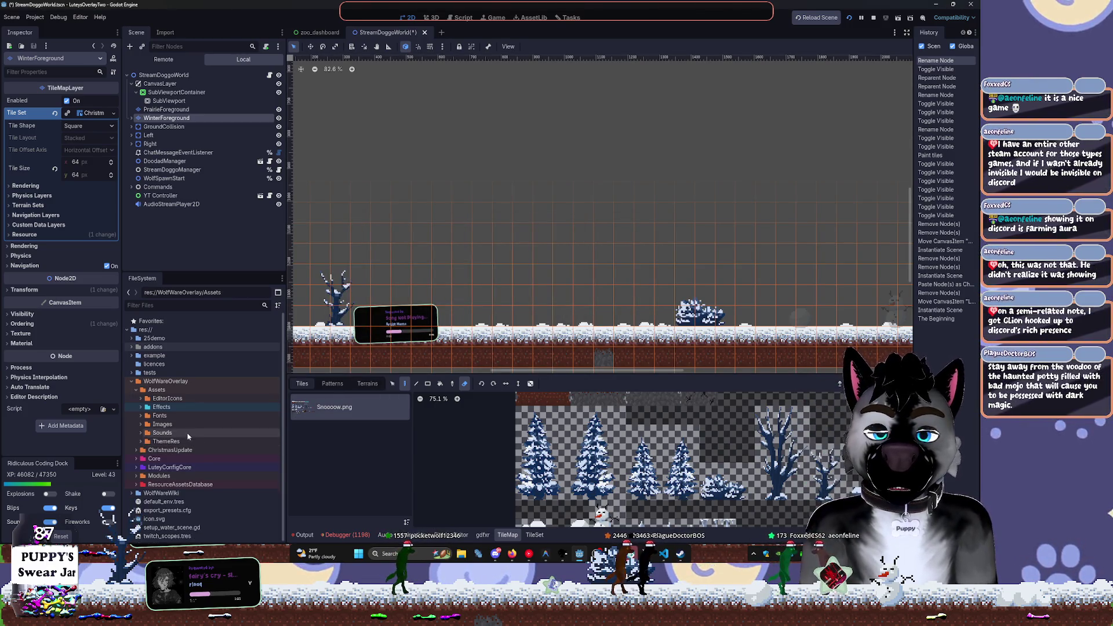
Preview the Fredoka dingbats and FredokaOne-Regular fonts in their import settings
left_click(139, 416)
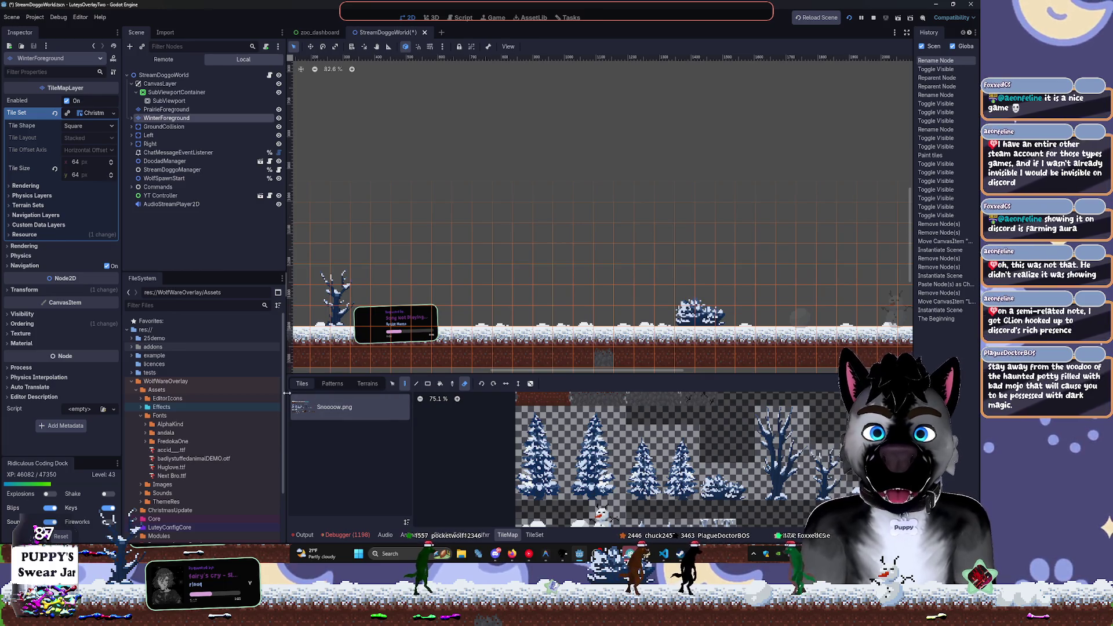
left_click(146, 441)
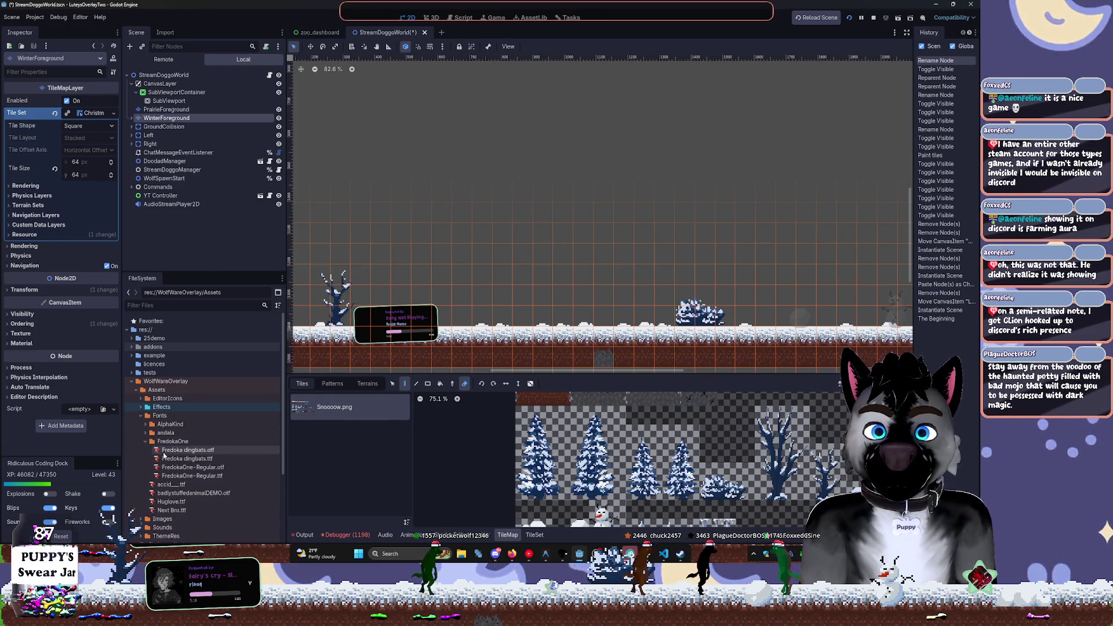
left_click(167, 452)
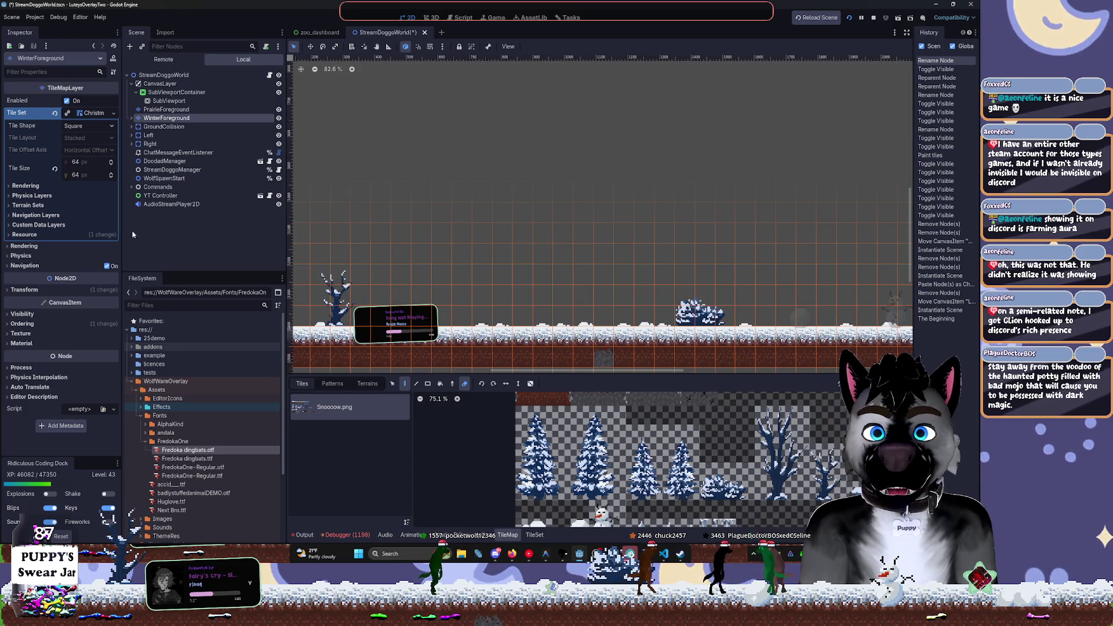
double_click(198, 460)
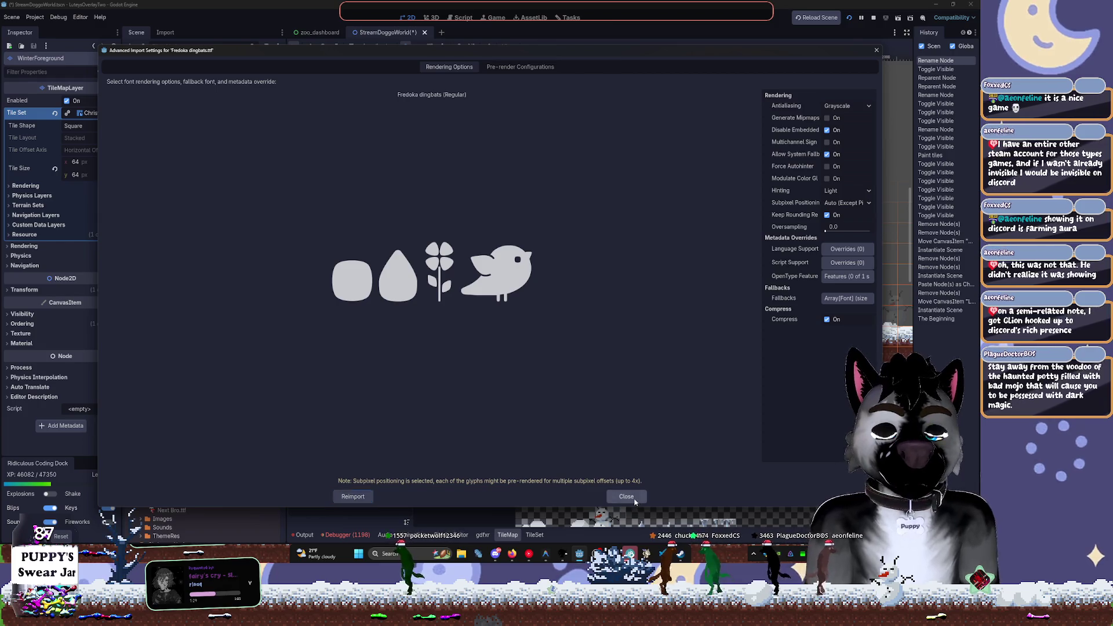
left_click(625, 497)
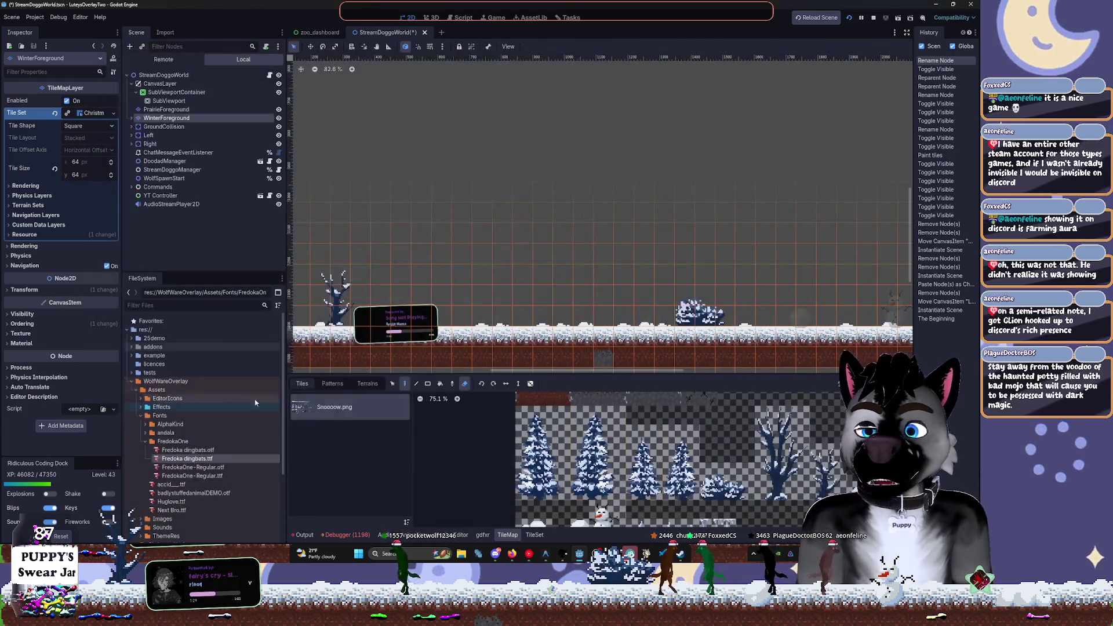
left_click(195, 469)
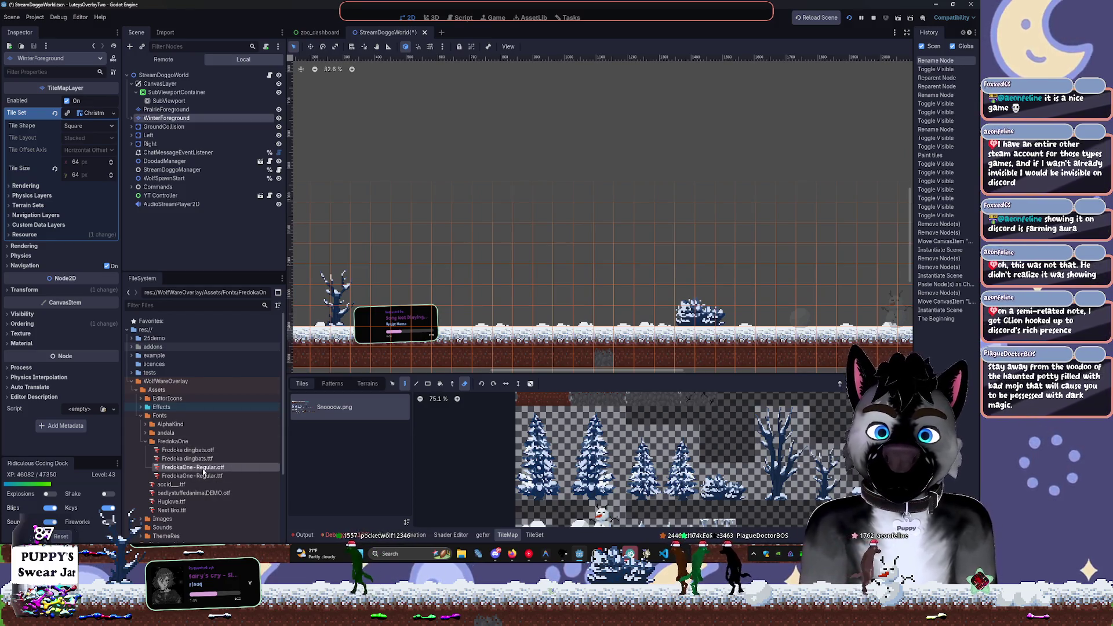
double_click(203, 469)
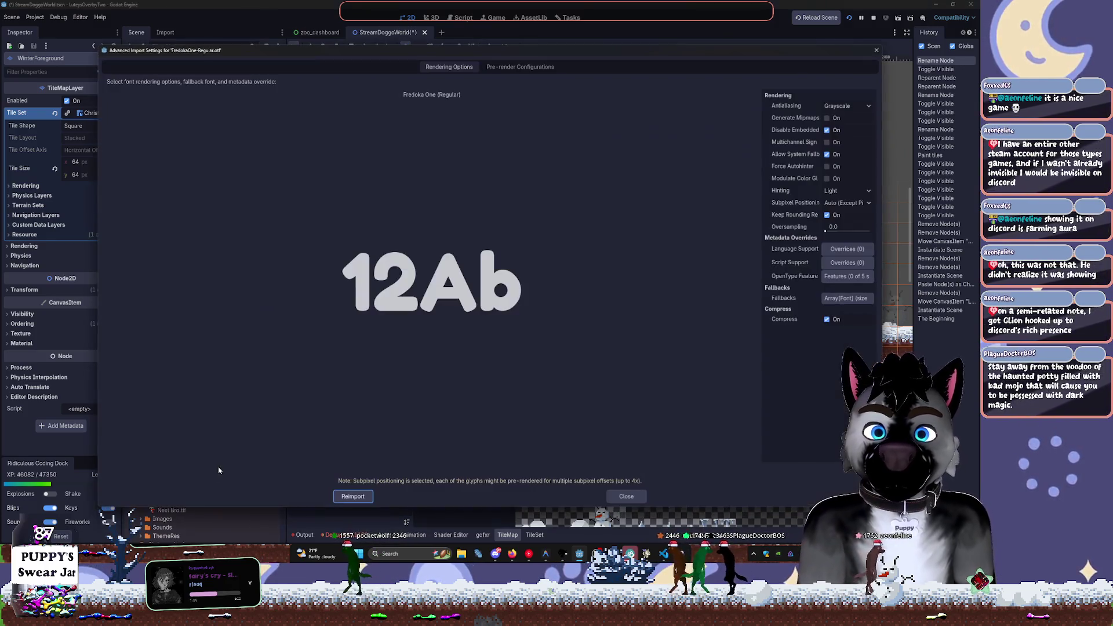
left_click(629, 497)
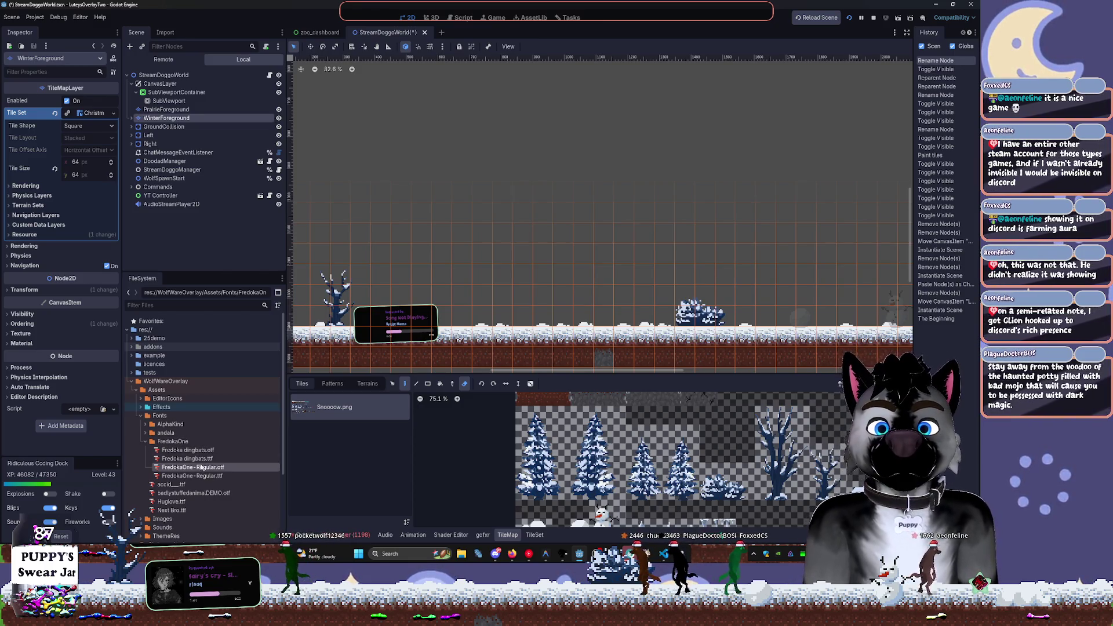
Preview the AlphaKind font's import settings and close them
left_click(145, 427)
double_click(174, 432)
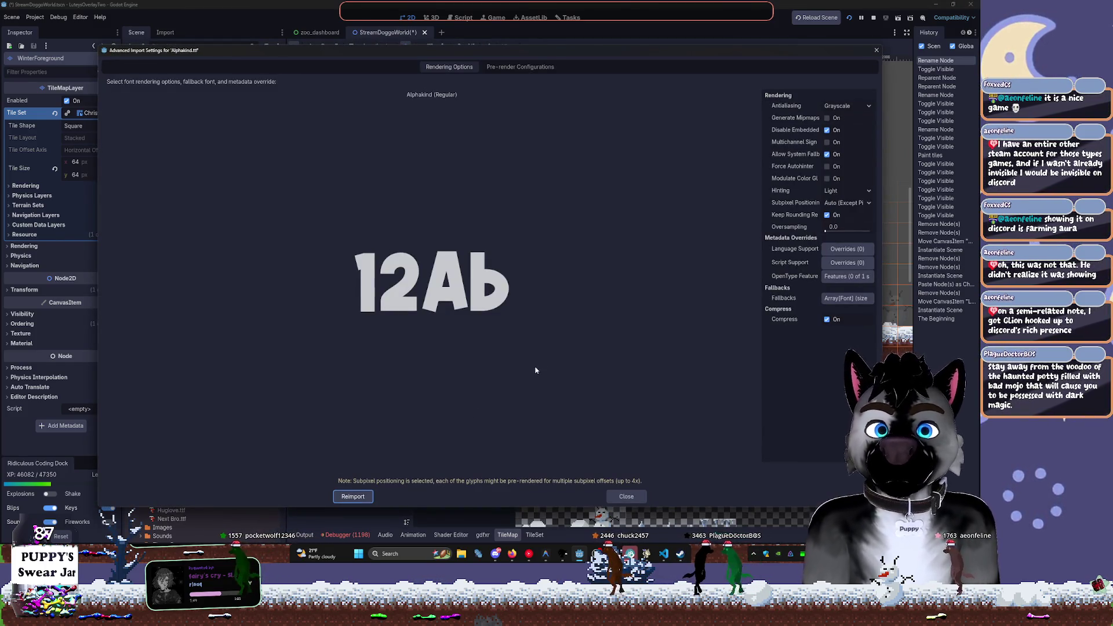
left_click(876, 51)
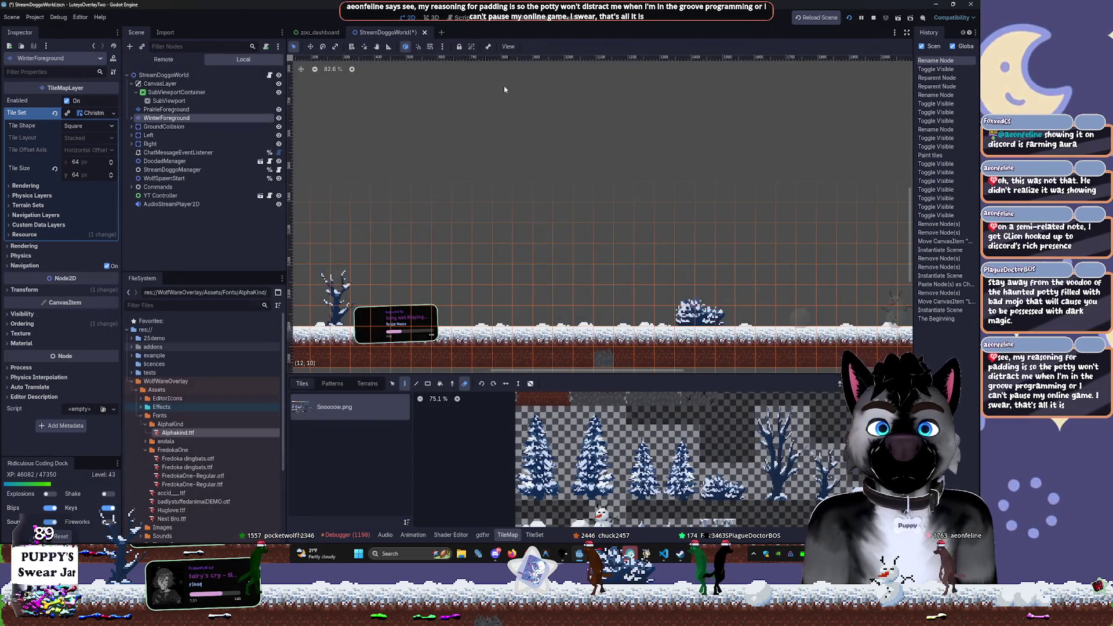
Zoom in on the song widget and open yt_controller.tscn from the YT Controller node
scroll(478, 204, "down", 2)
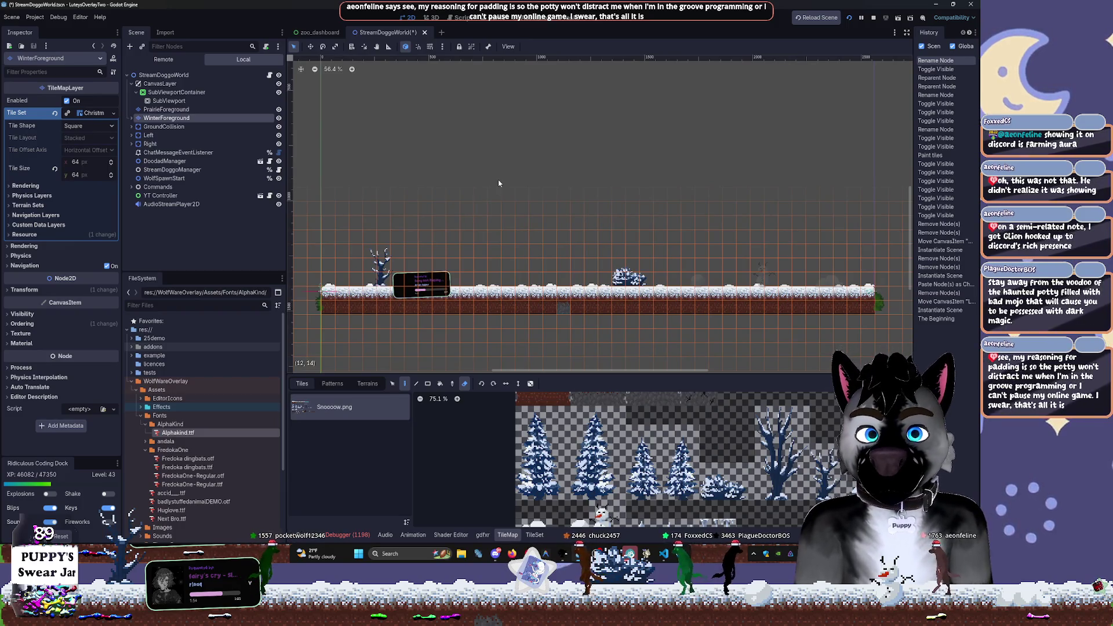
scroll(426, 296, "up", 10)
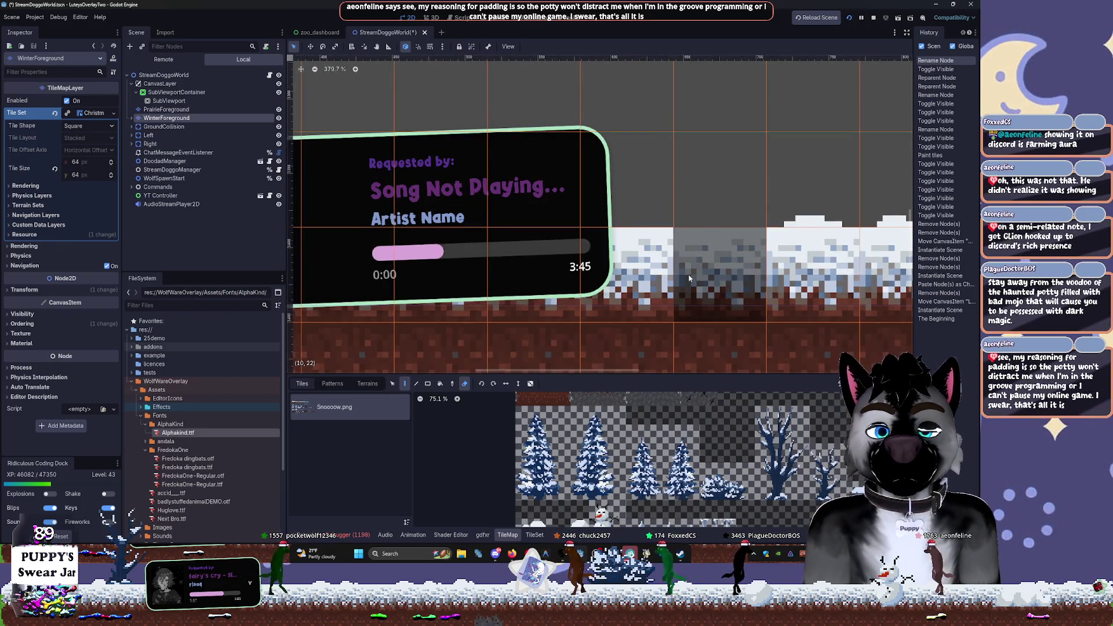
scroll(666, 275, "left", 2)
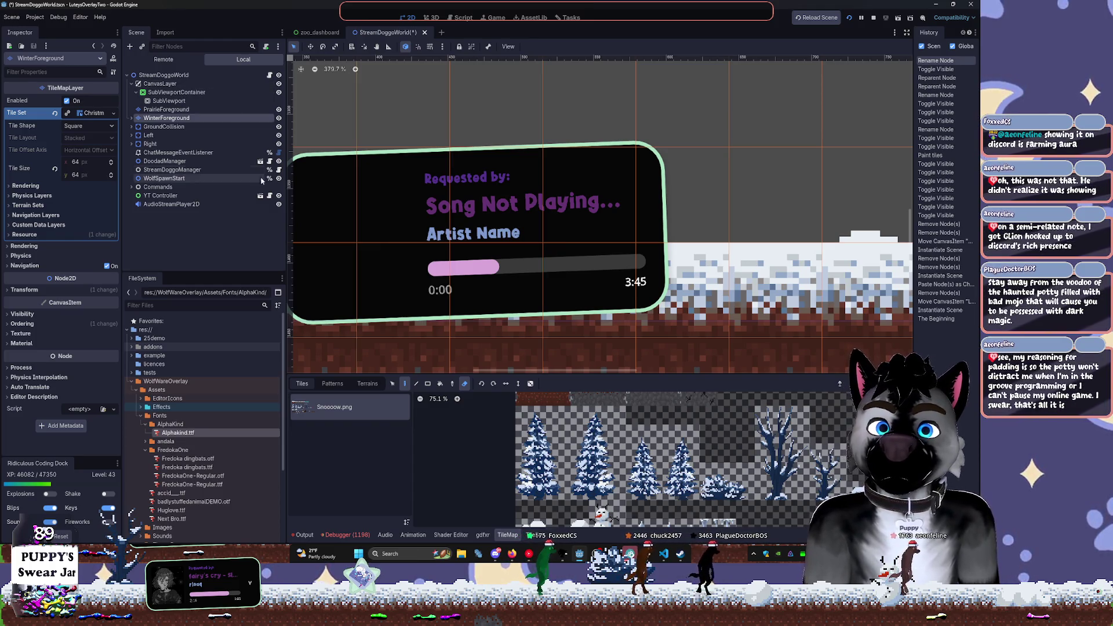
left_click(259, 197)
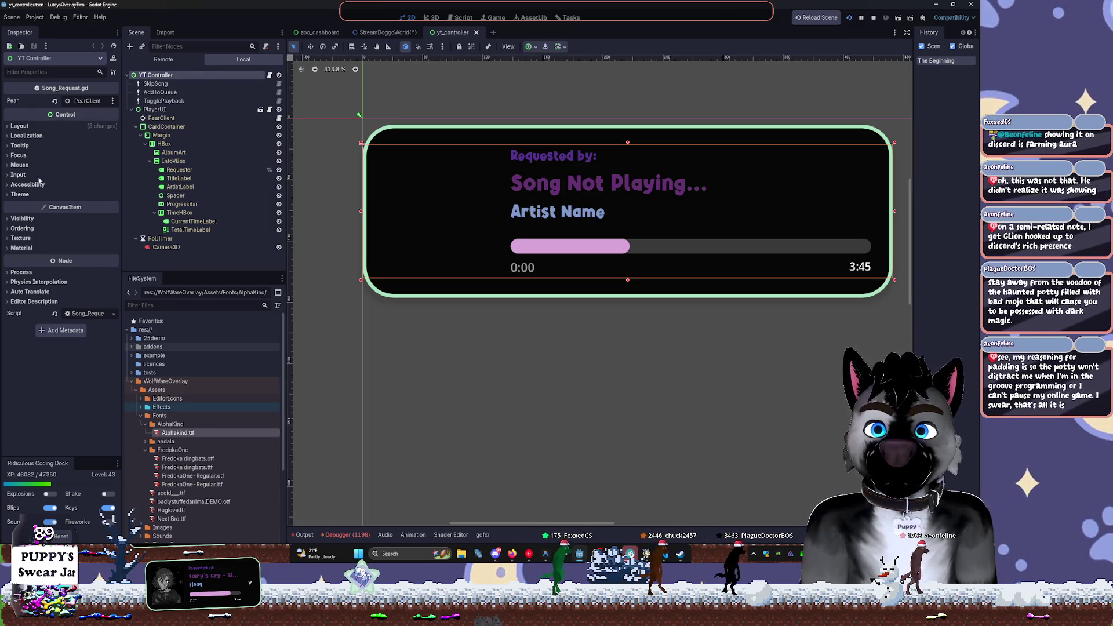
Inspect CardContainer's Panel style override, widen the Inspector, and open player_ui.tscn
left_click(39, 196)
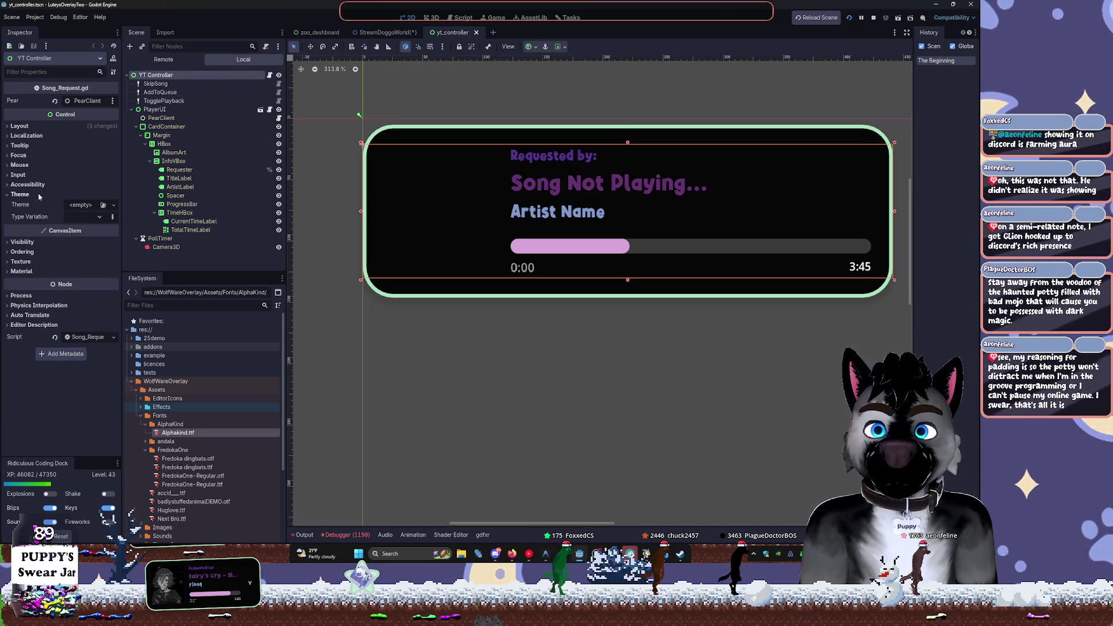
left_click(192, 110)
left_click(205, 127)
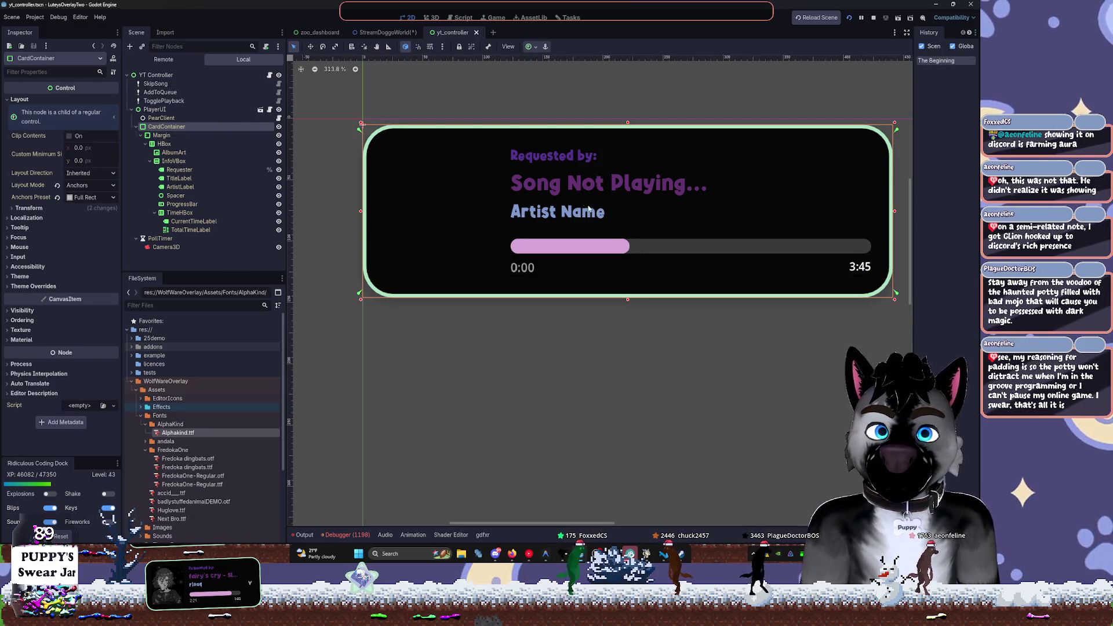
left_click(279, 127)
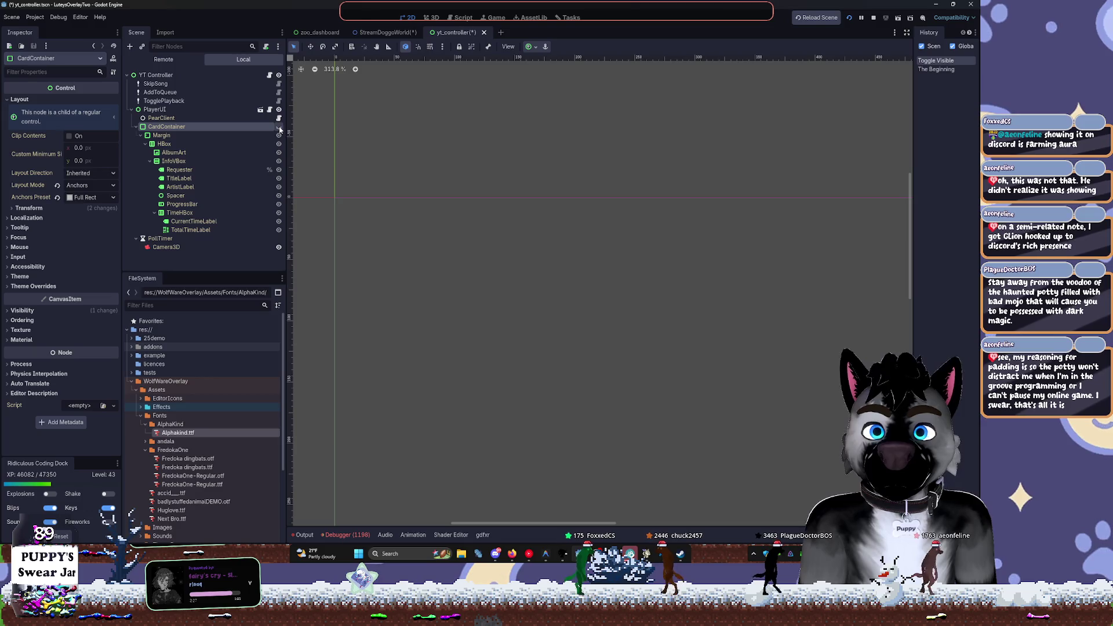
left_click(279, 127)
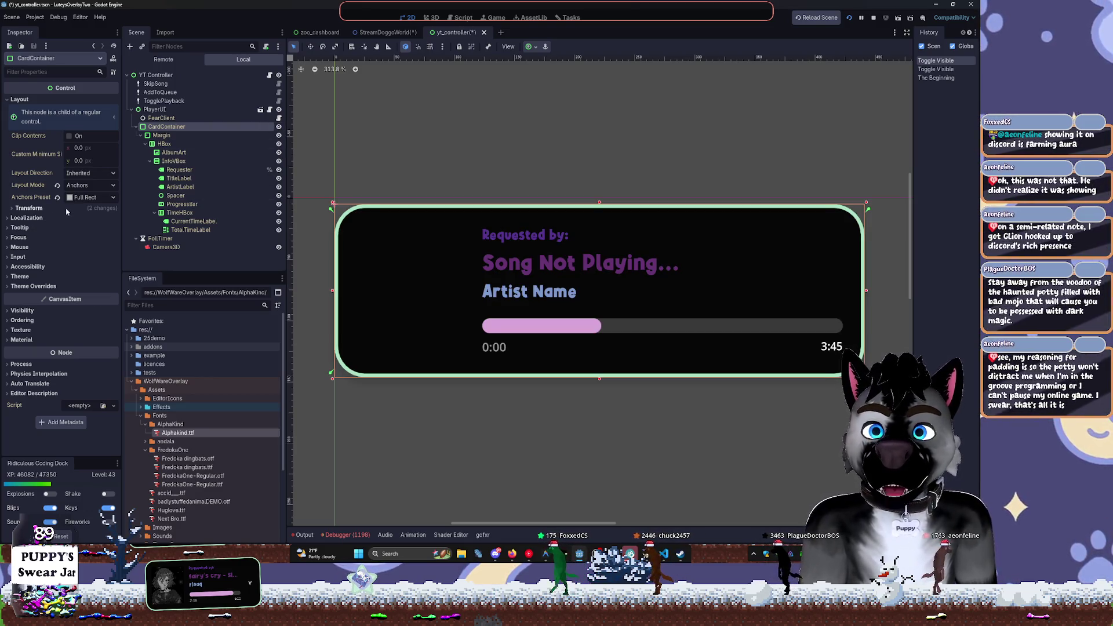
left_click(39, 286)
left_click(24, 295)
left_click(92, 305)
left_click_drag(121, 324, 154, 353)
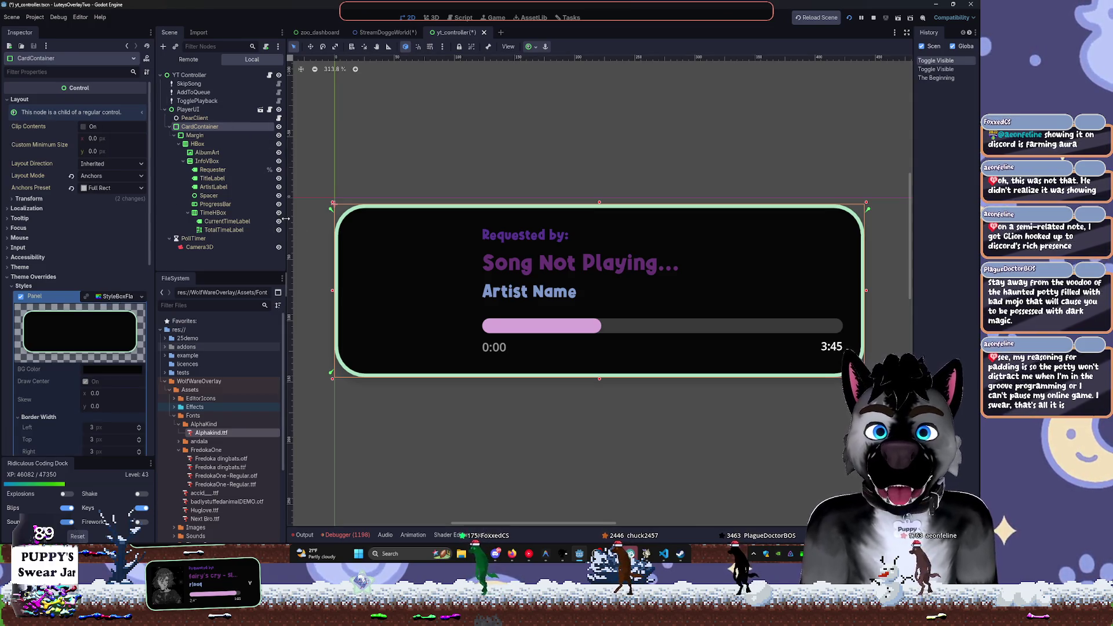
left_click(260, 110)
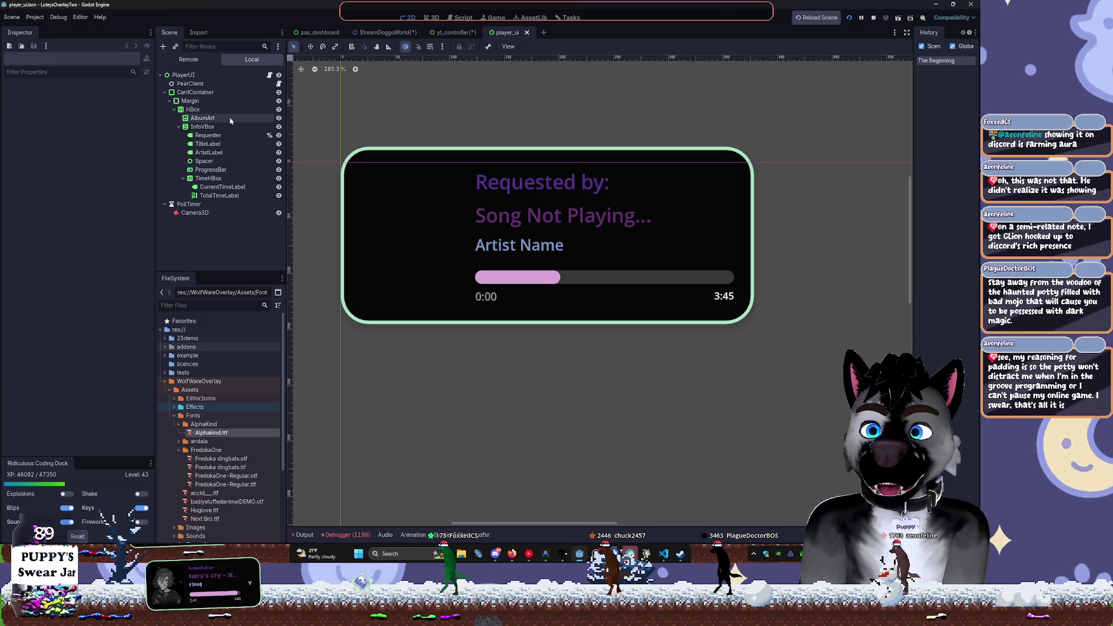
Try a lighter CardContainer background colour, then undo it
left_click(195, 92)
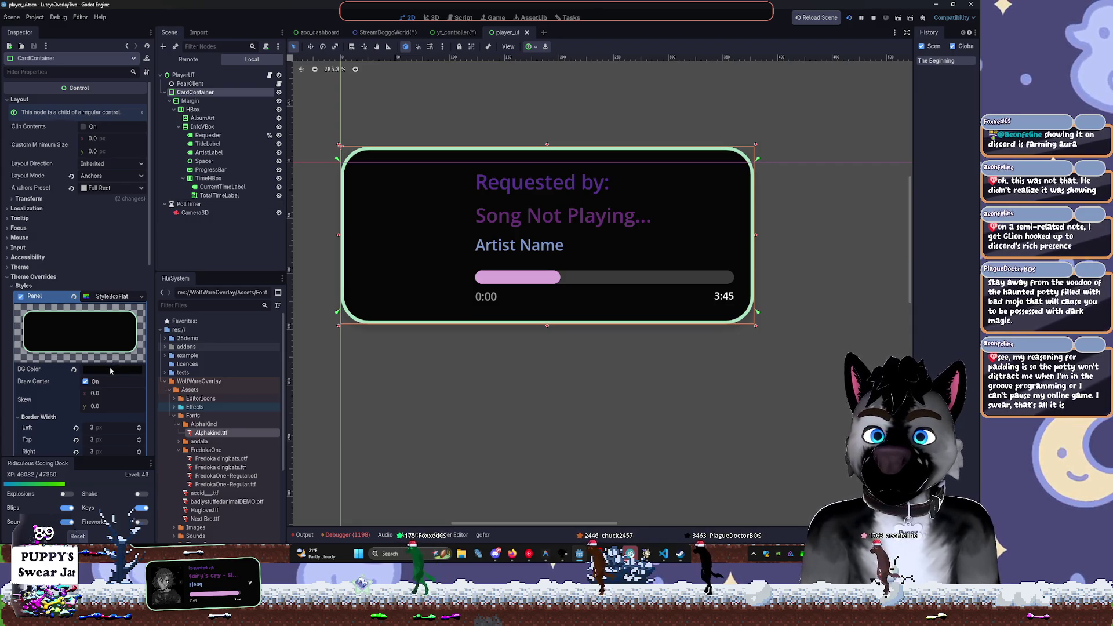
left_click(111, 370)
left_click_drag(164, 223, 163, 220)
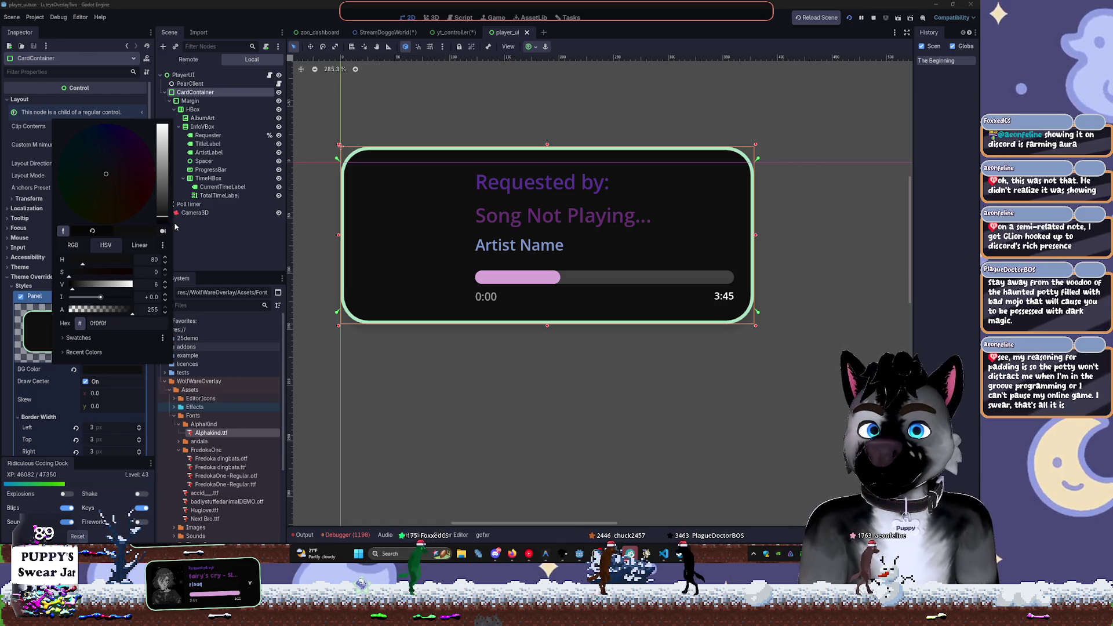
left_click(223, 252)
key("ctrl+z")
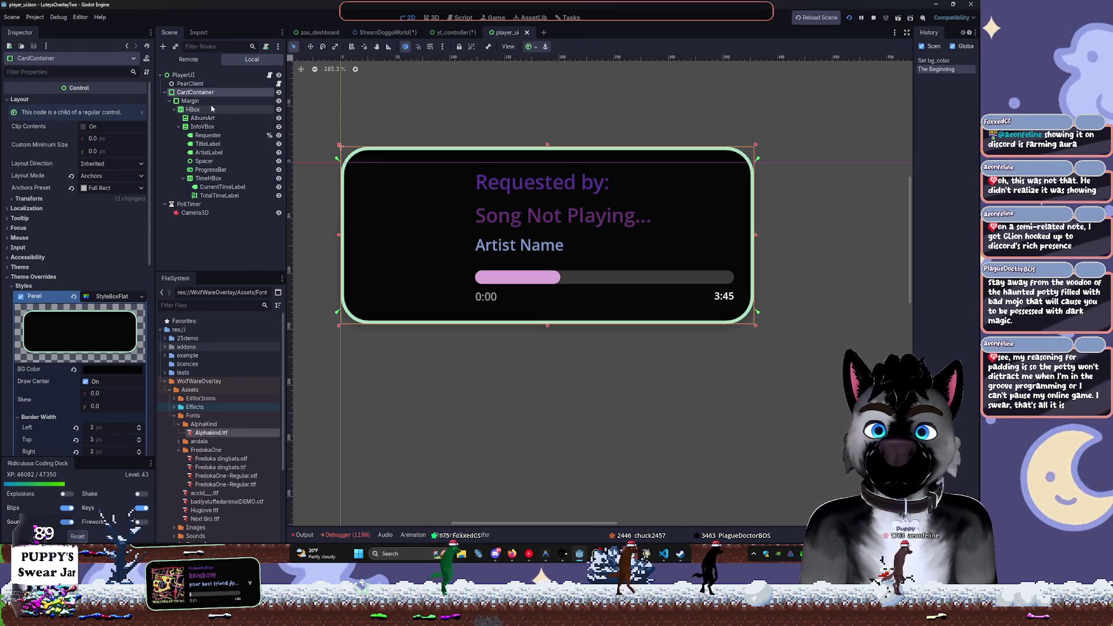
Set the Requester label's font override to Alphakind.ttf via Quick Load
left_click(212, 118)
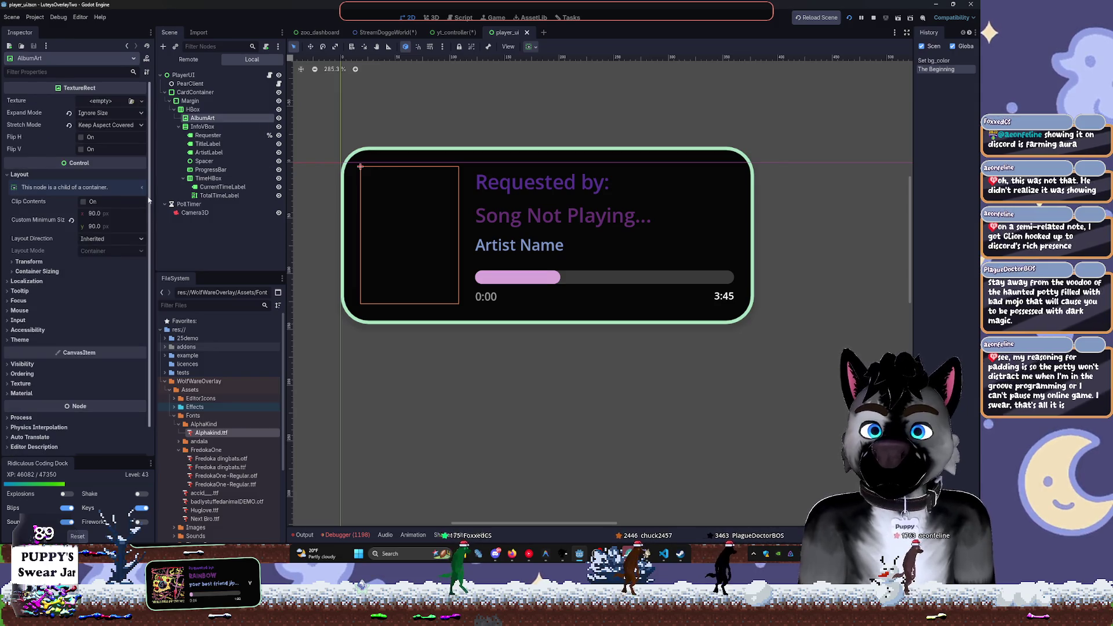
left_click(213, 126)
left_click(209, 135)
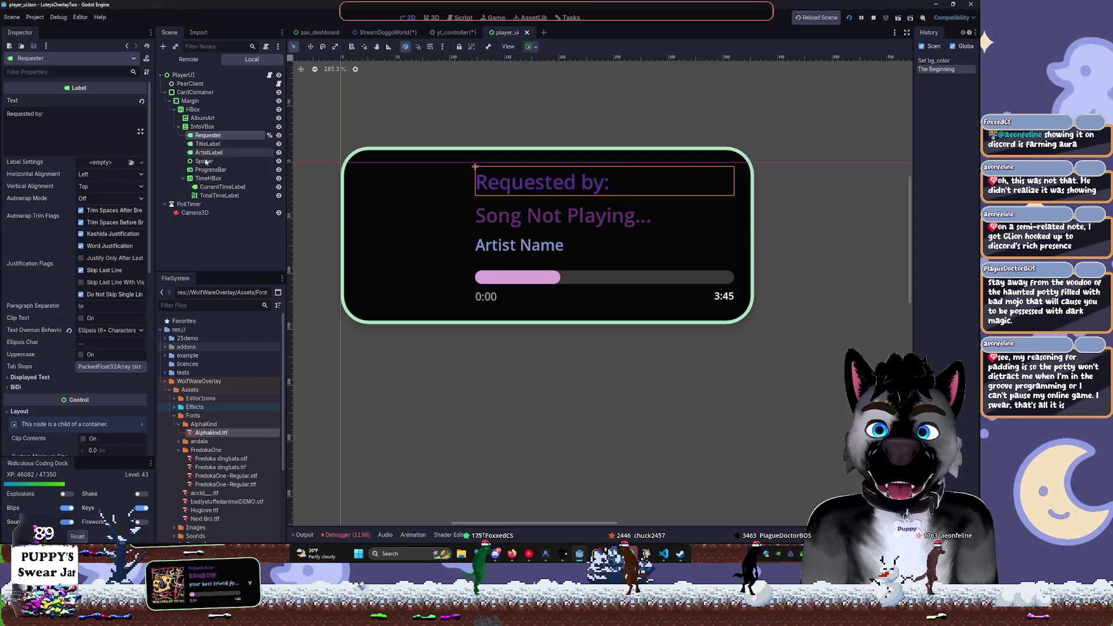
scroll(80, 374, "down", 2)
scroll(80, 374, "down", 5)
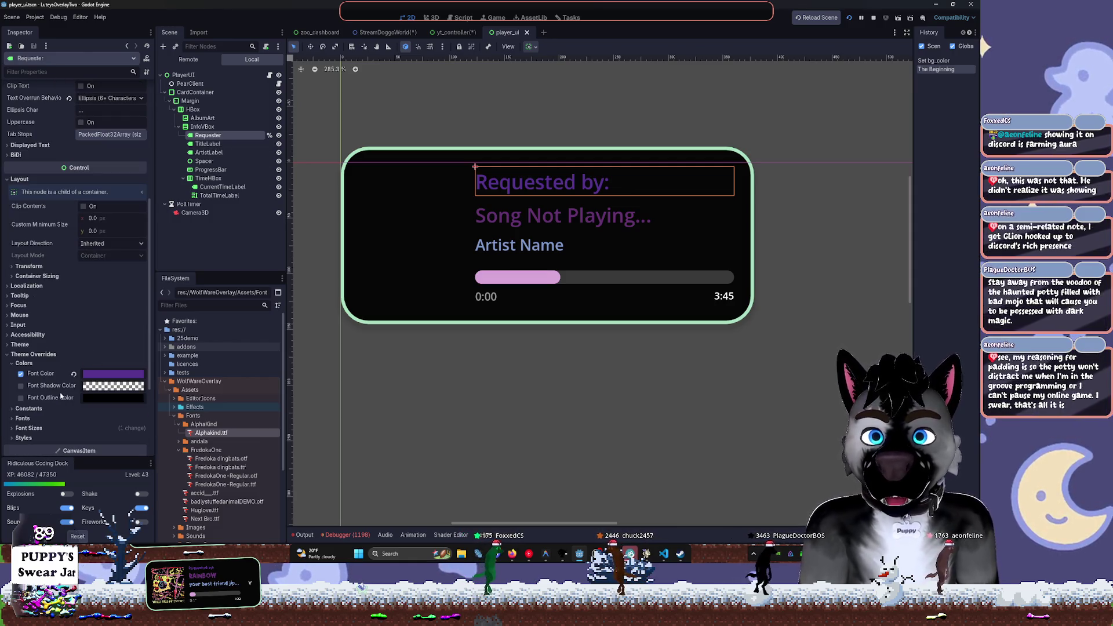
left_click(37, 419)
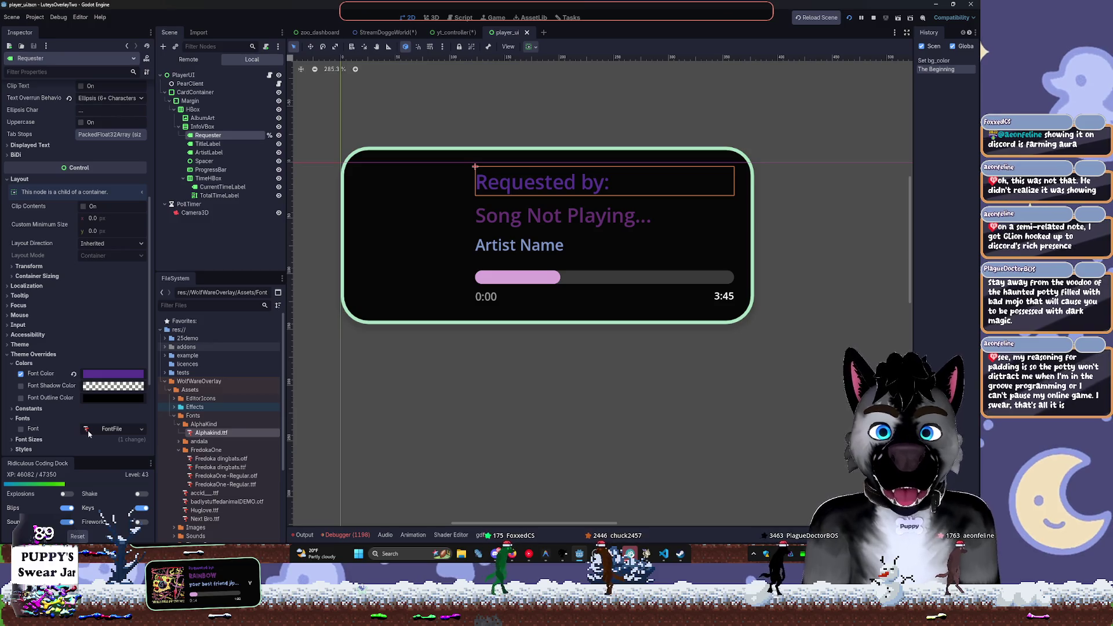
left_click(89, 432)
scroll(127, 426, "down", 4)
left_click(142, 289)
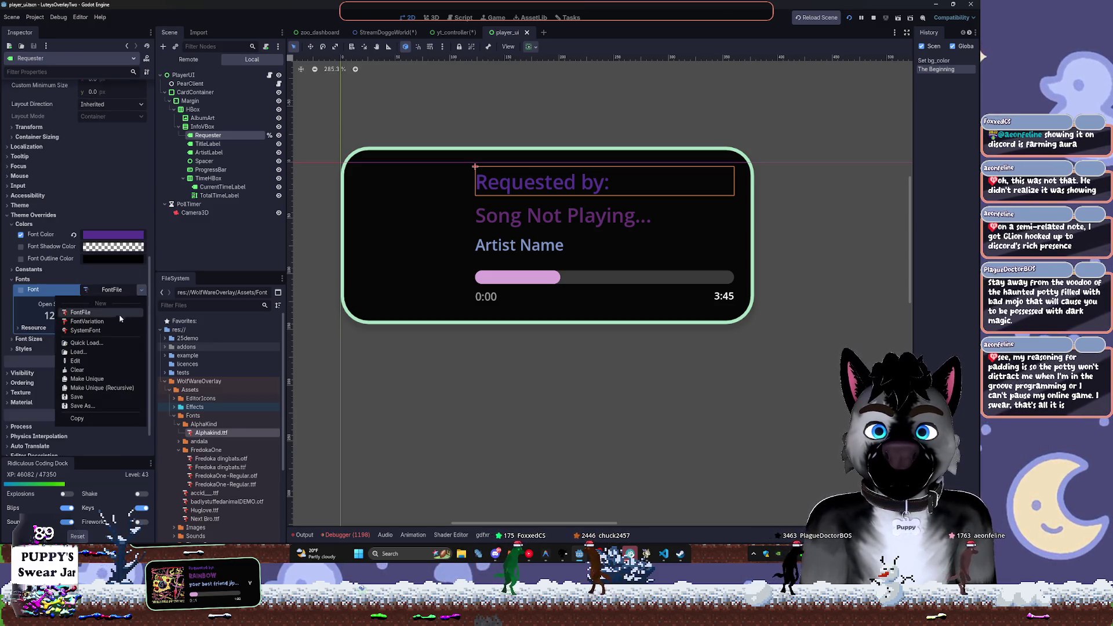
left_click(116, 342)
left_click(371, 212)
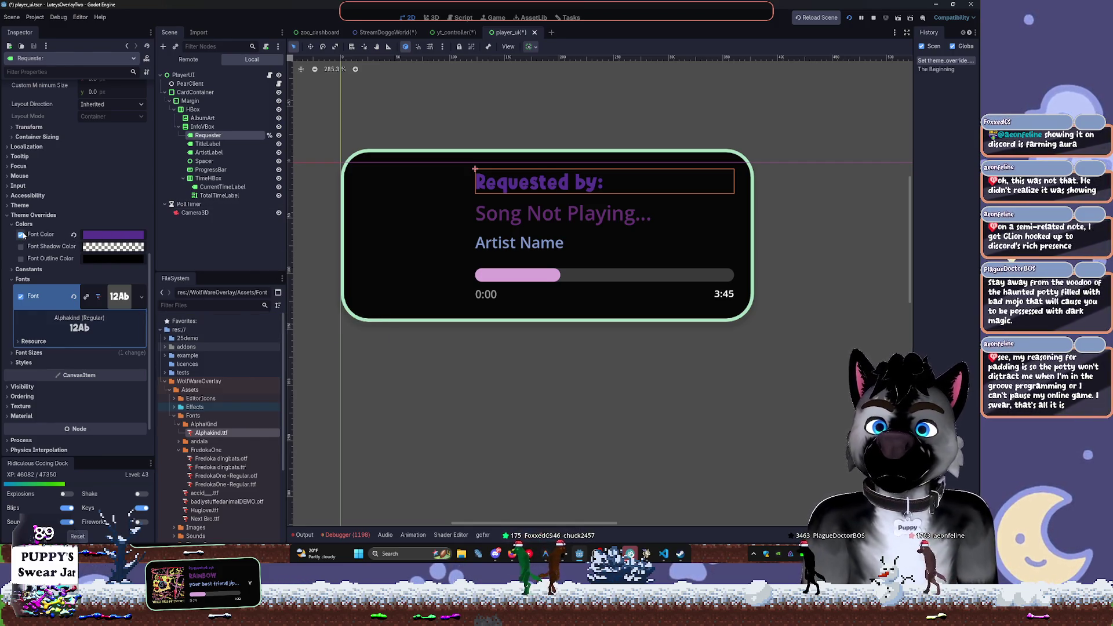
Give the Requester label a lighter purple font colour, light grey outline, and outline size 5
left_click(108, 237)
left_click_drag(167, 315, 164, 251)
left_click(189, 244)
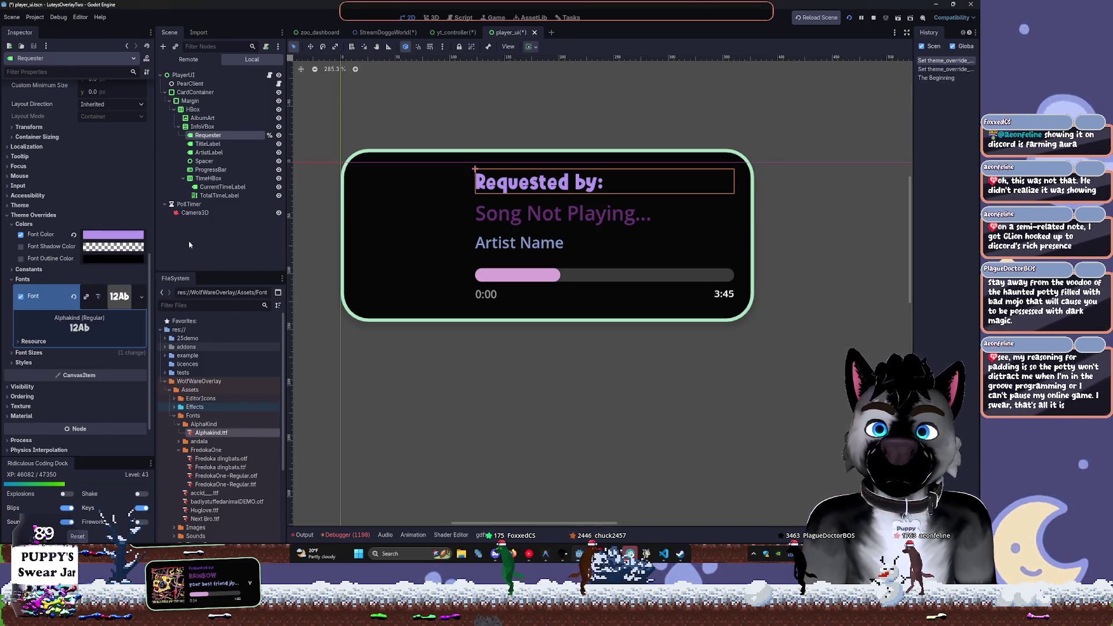
left_click(21, 259)
left_click(113, 258)
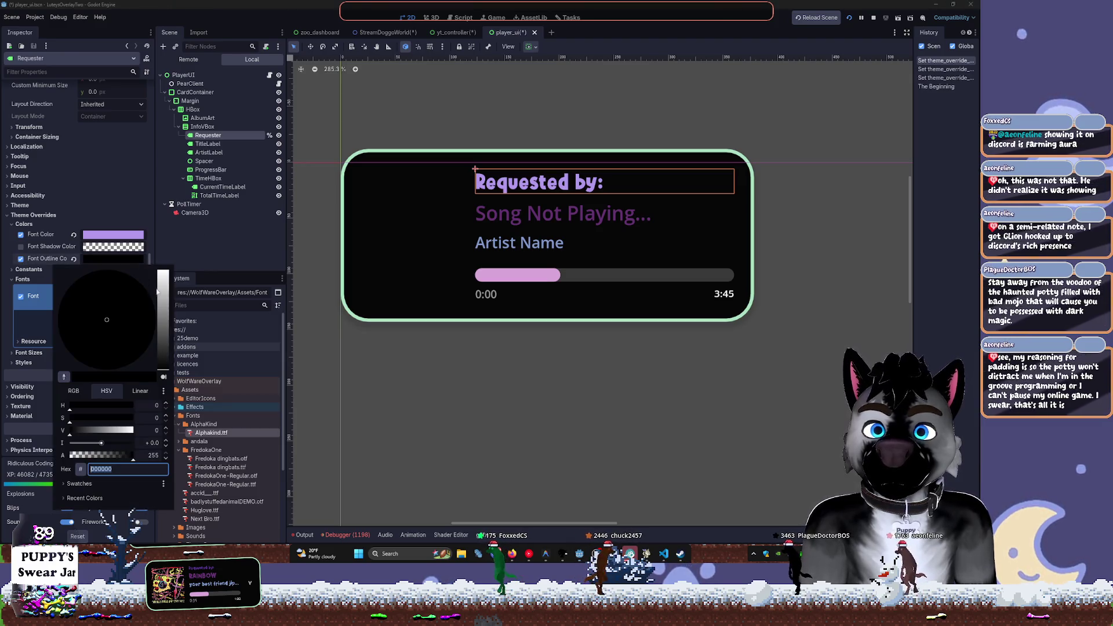
left_click_drag(164, 316, 164, 273)
left_click(226, 279)
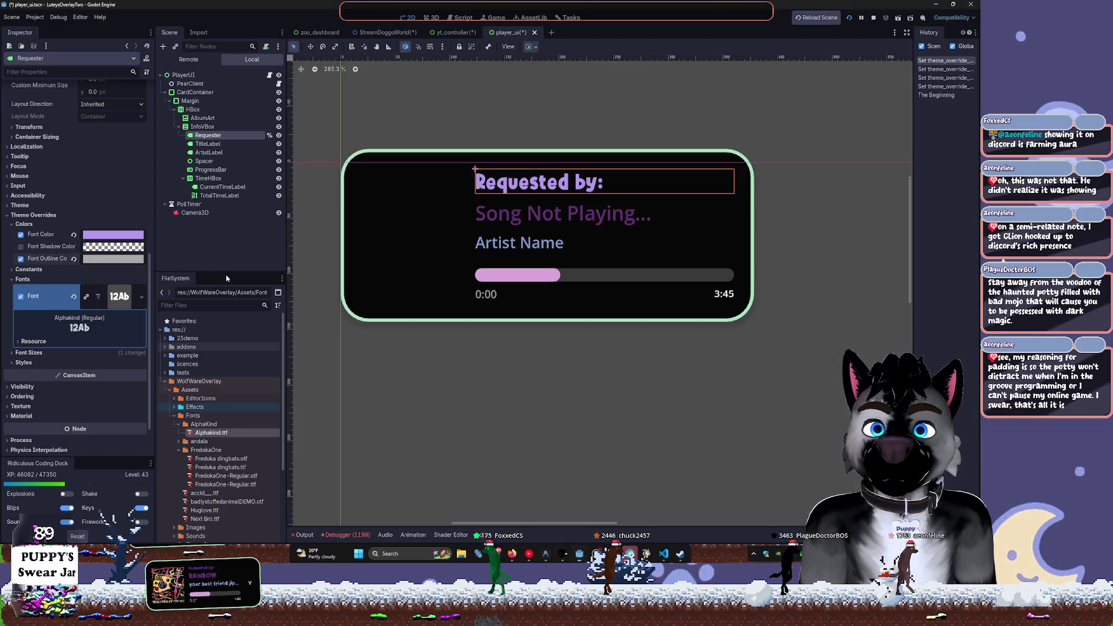
left_click(29, 269)
left_click(140, 326)
left_click(141, 325)
left_click(141, 325)
left_click(140, 325)
left_click(140, 326)
Darken the font colour to deeper purple and remove the outline size and colour overrides
left_click(113, 234)
mouse_move(163, 255)
left_mouse_down()
mouse_move(174, 320)
mouse_move(171, 302)
left_mouse_up()
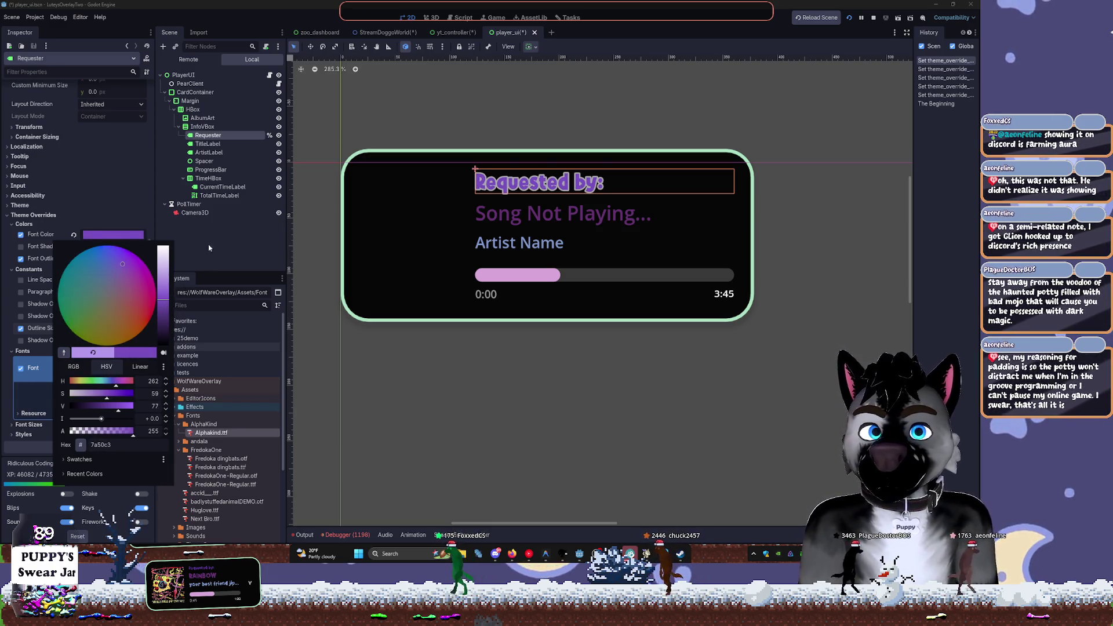
left_click(209, 248)
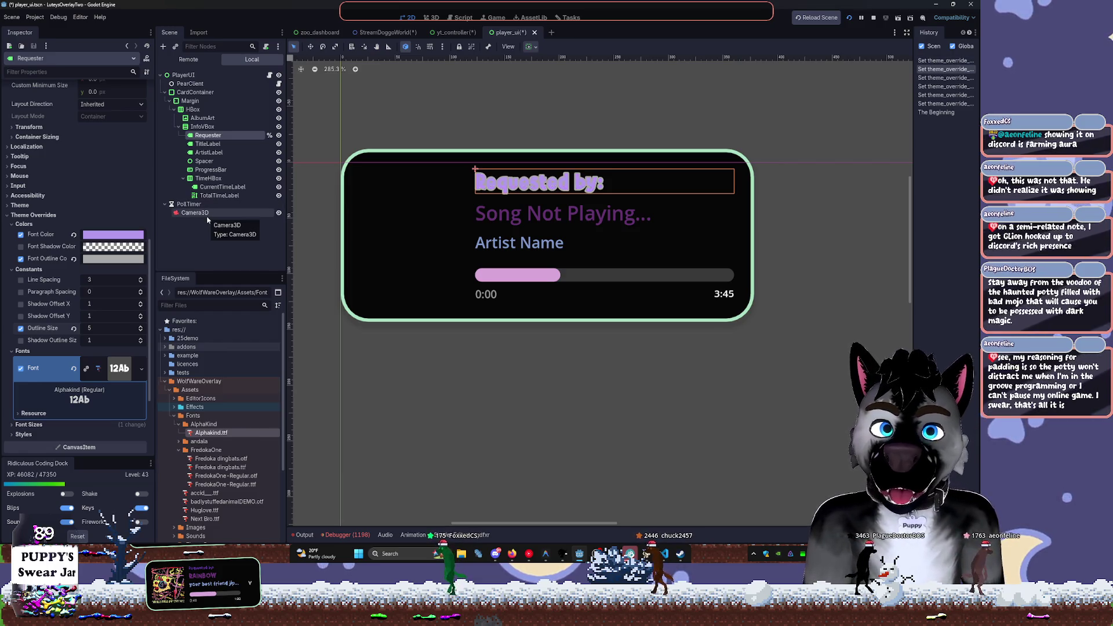
key("ctrl+z")
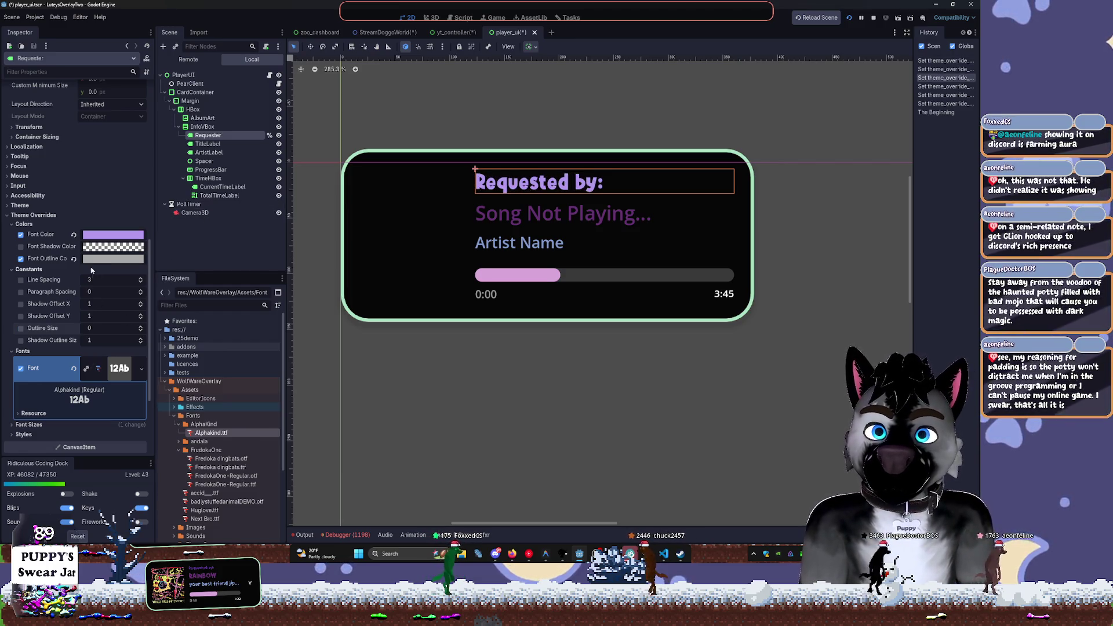
left_click(21, 259)
left_click(55, 270)
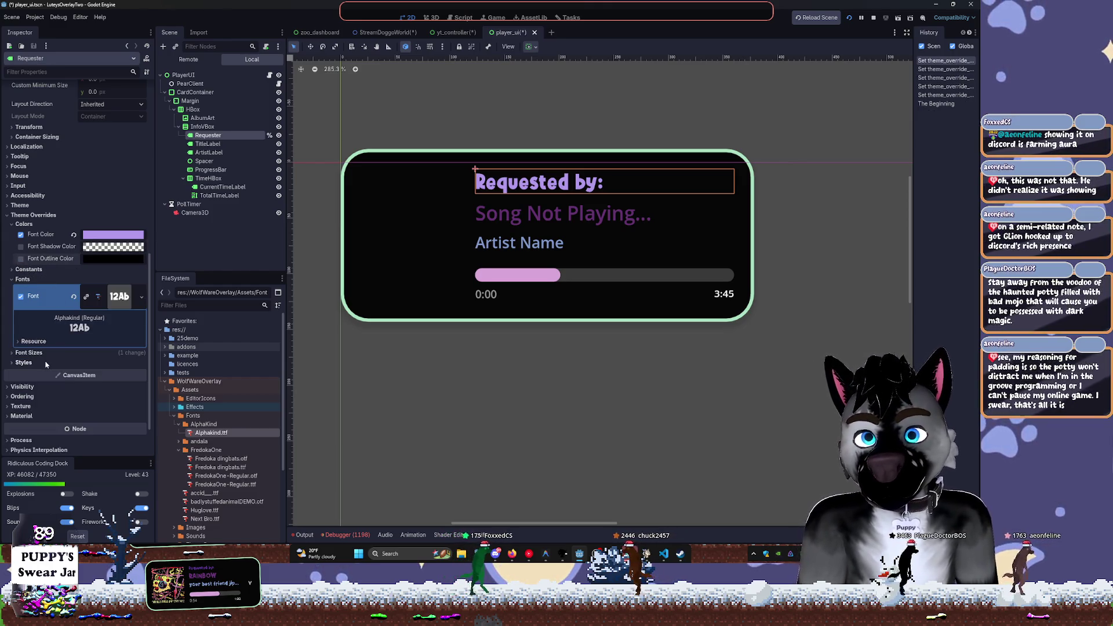
Collapse the Colors, Constants and Fonts override sections and open Alphakind.ttf's import settings
scroll(45, 364, "down", 2)
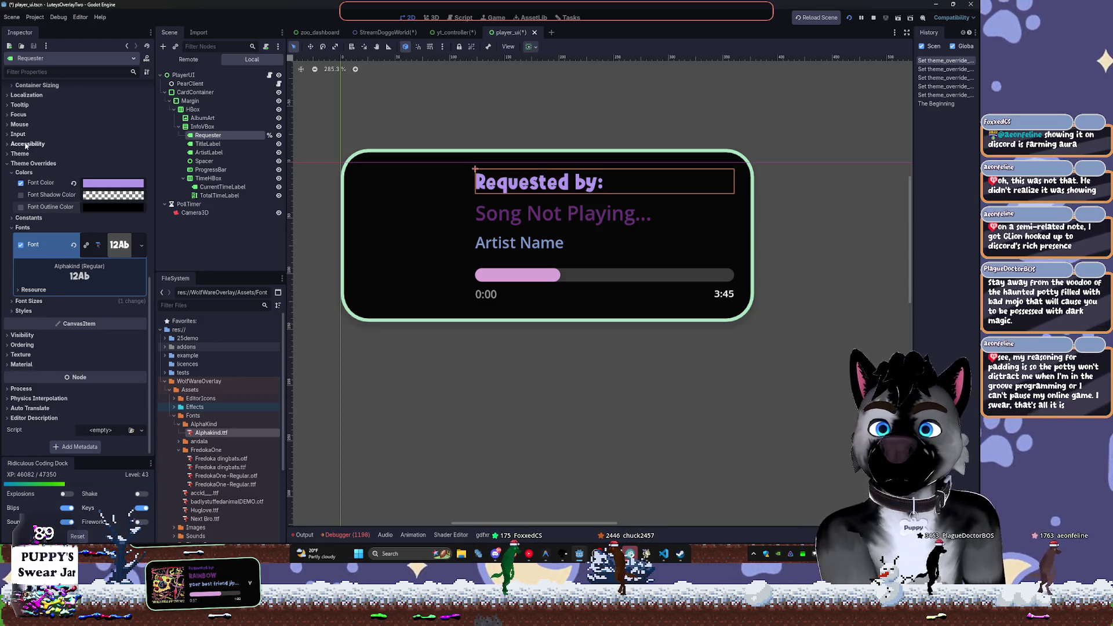
left_click(36, 305)
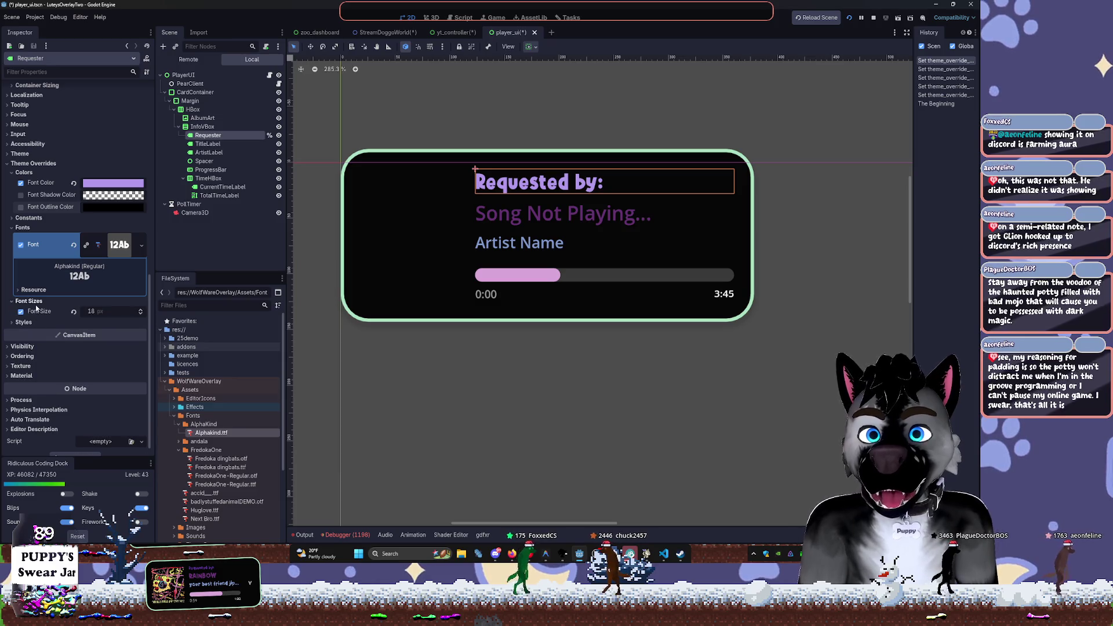
left_click(25, 322)
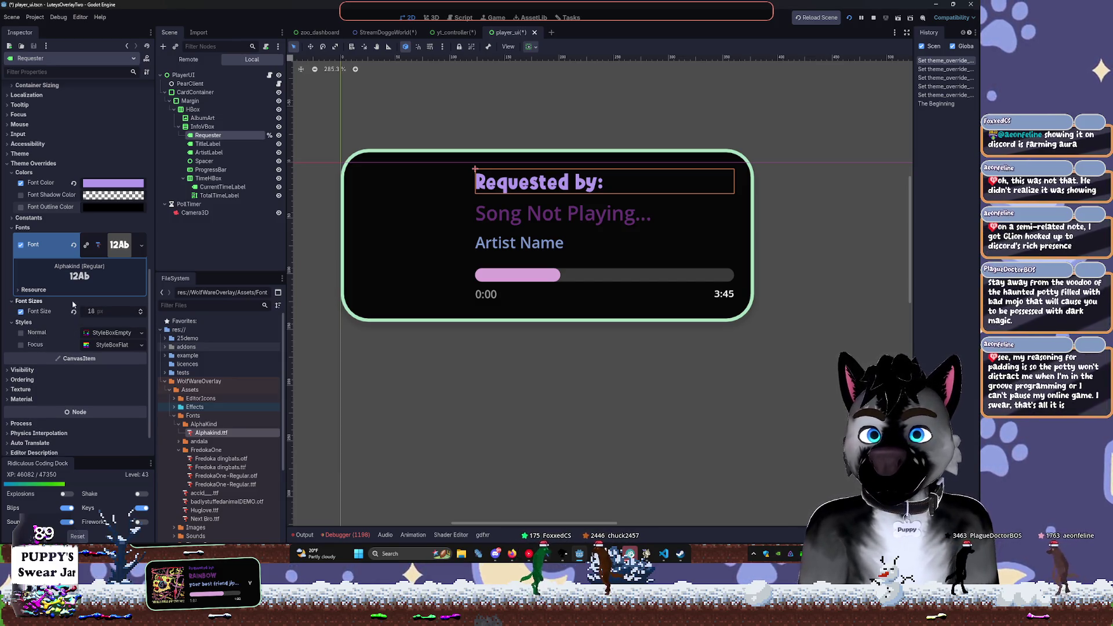
scroll(85, 267, "down", 1)
scroll(86, 267, "up", 1)
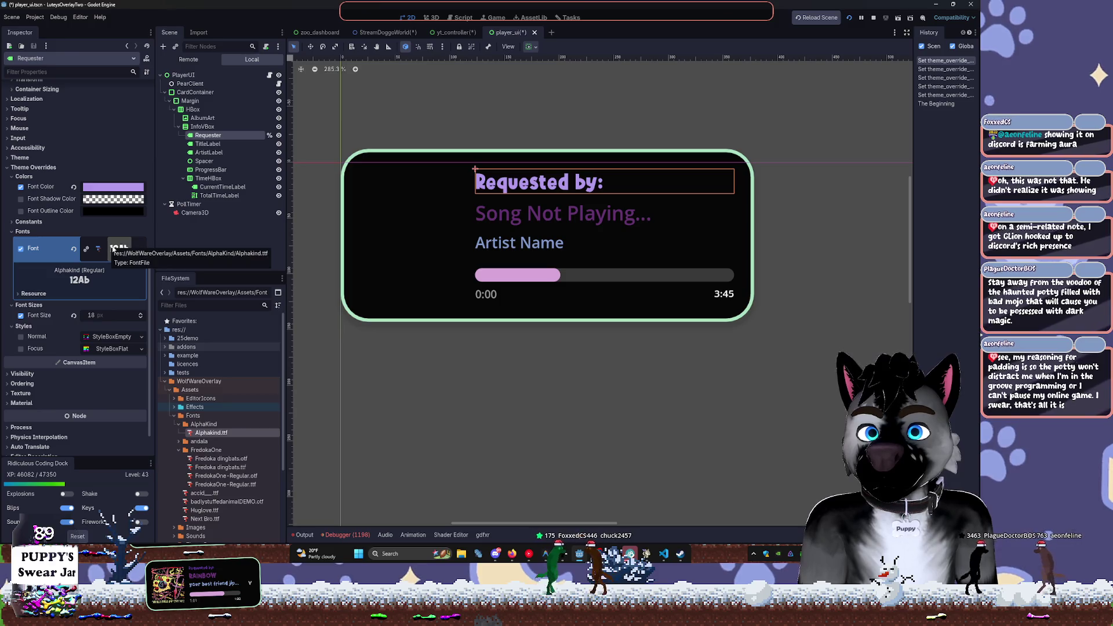
left_click(29, 222)
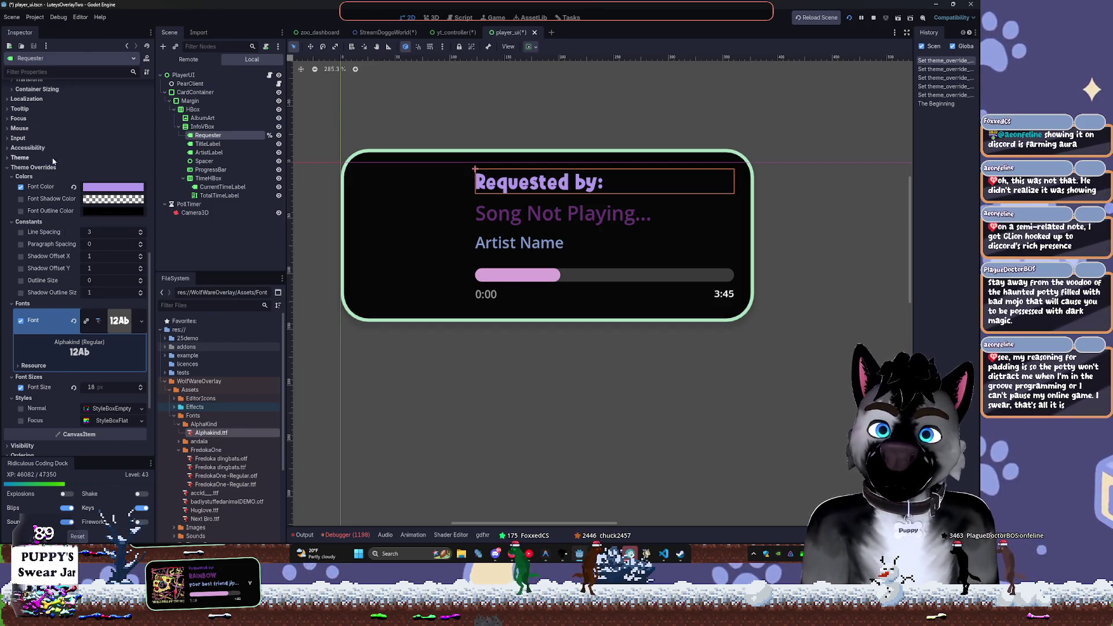
left_click(25, 178)
left_click(28, 186)
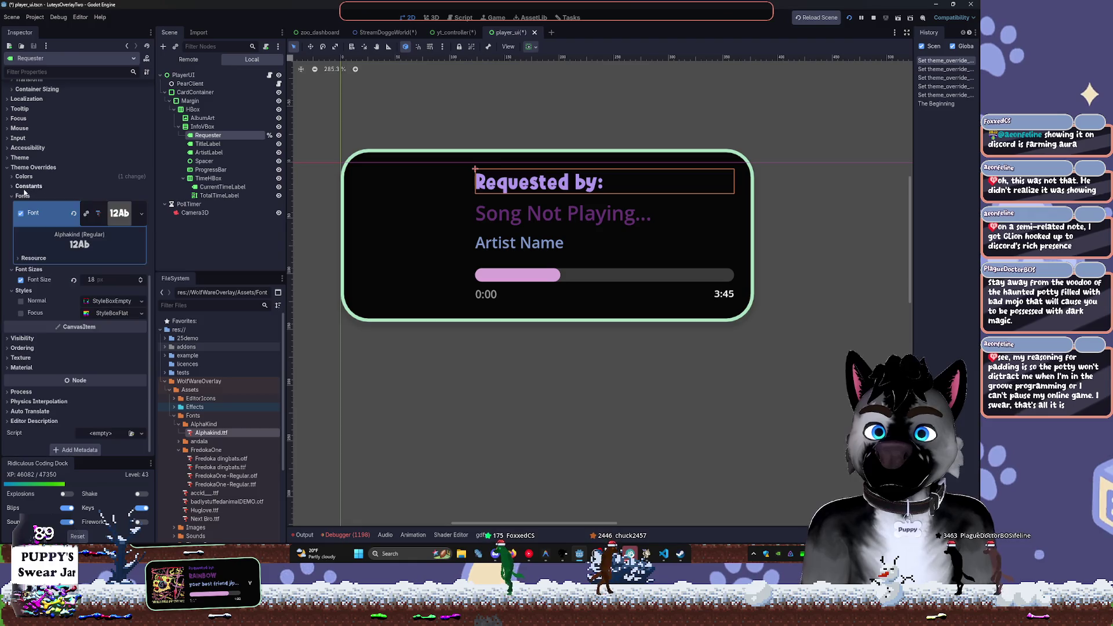
left_click(23, 196)
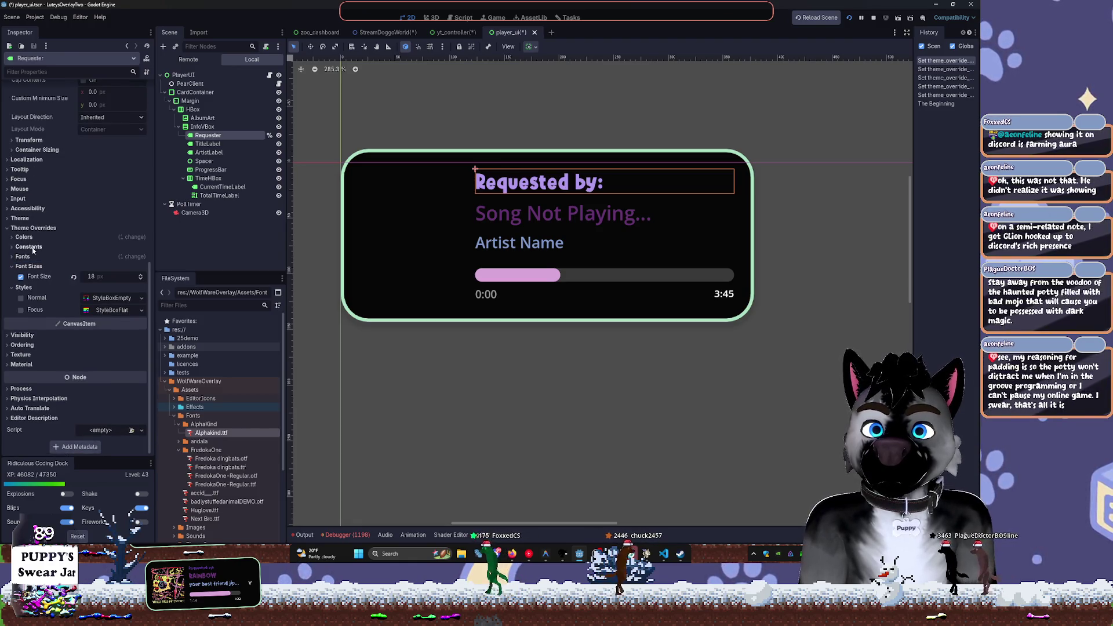
double_click(201, 434)
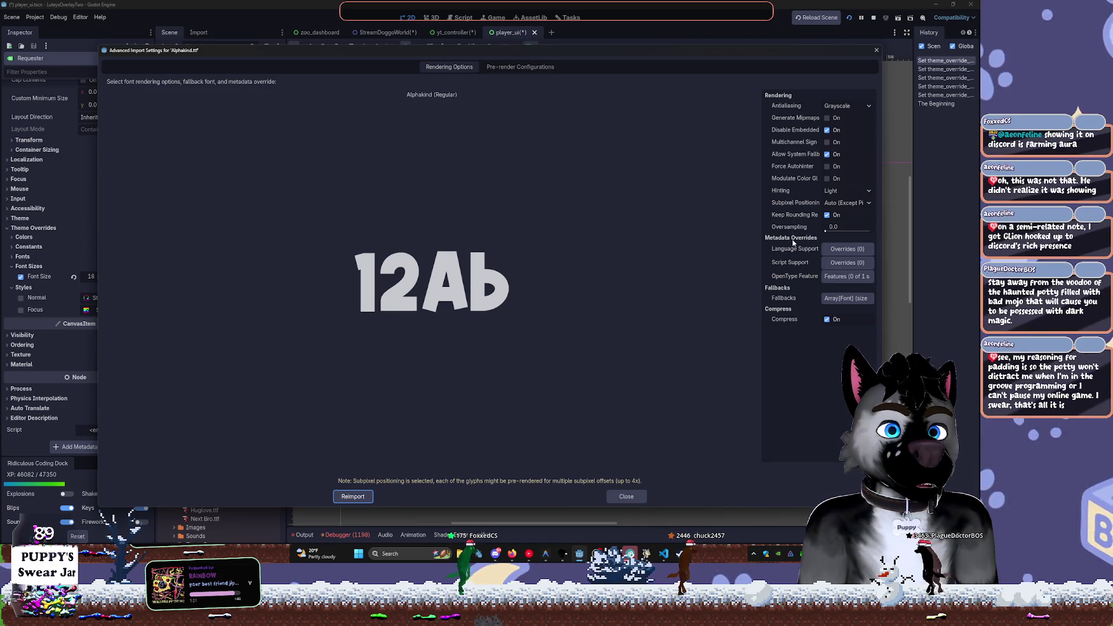
Review Alphakind's Pre-render Configurations and Rendering Options, then close without reimporting
left_click(489, 68)
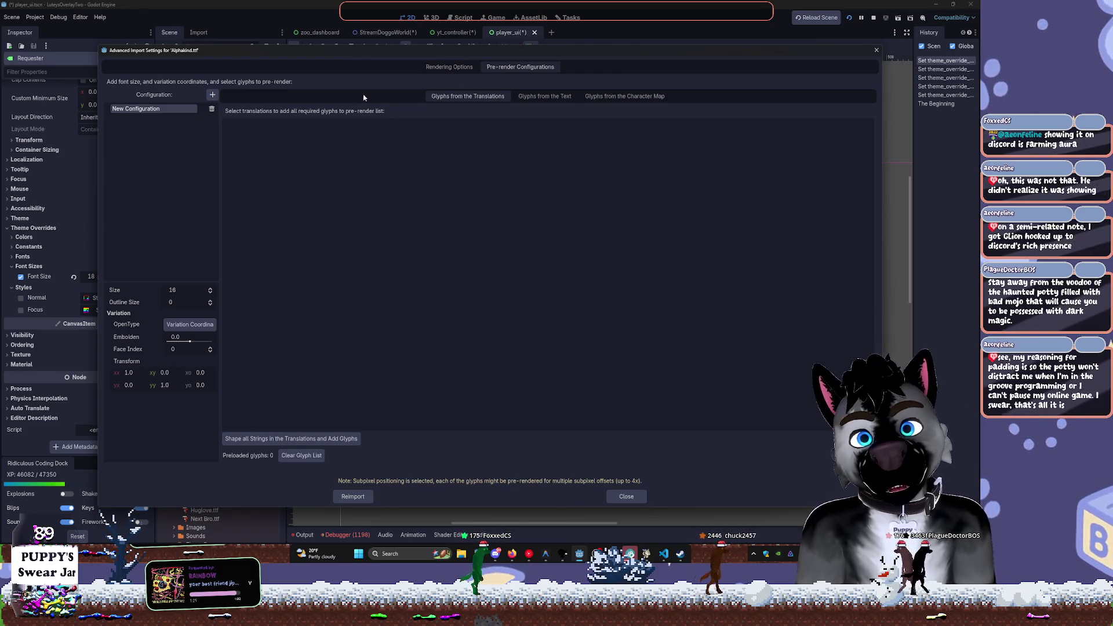
left_click(453, 68)
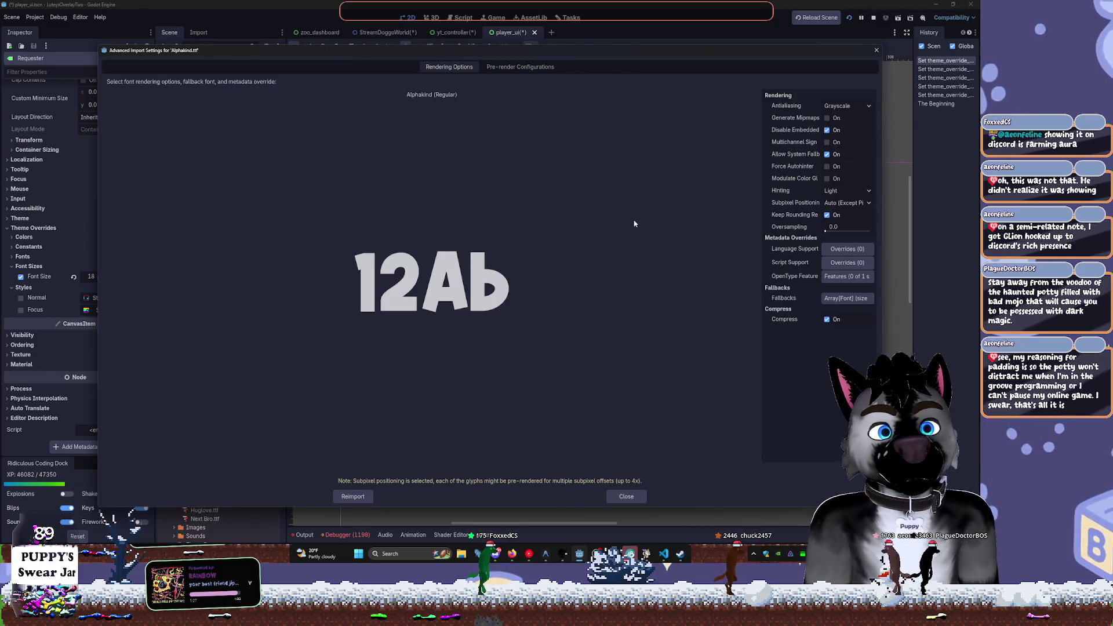
left_click(877, 50)
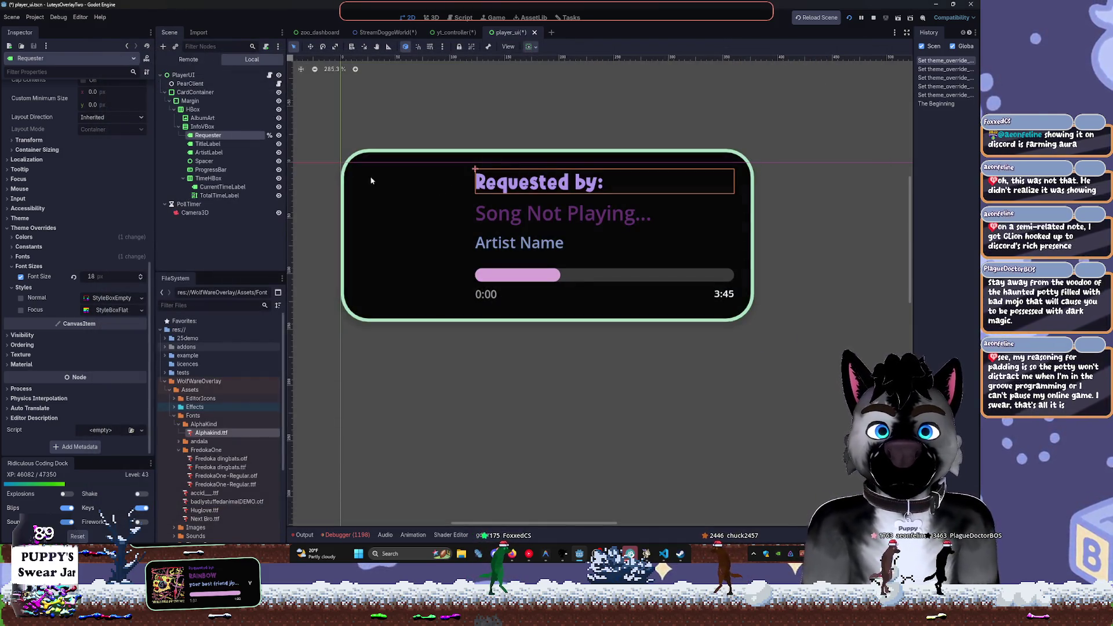
Widen the PlayerUI song card to a 420.915 px minimum width and save the scene
left_click(234, 93)
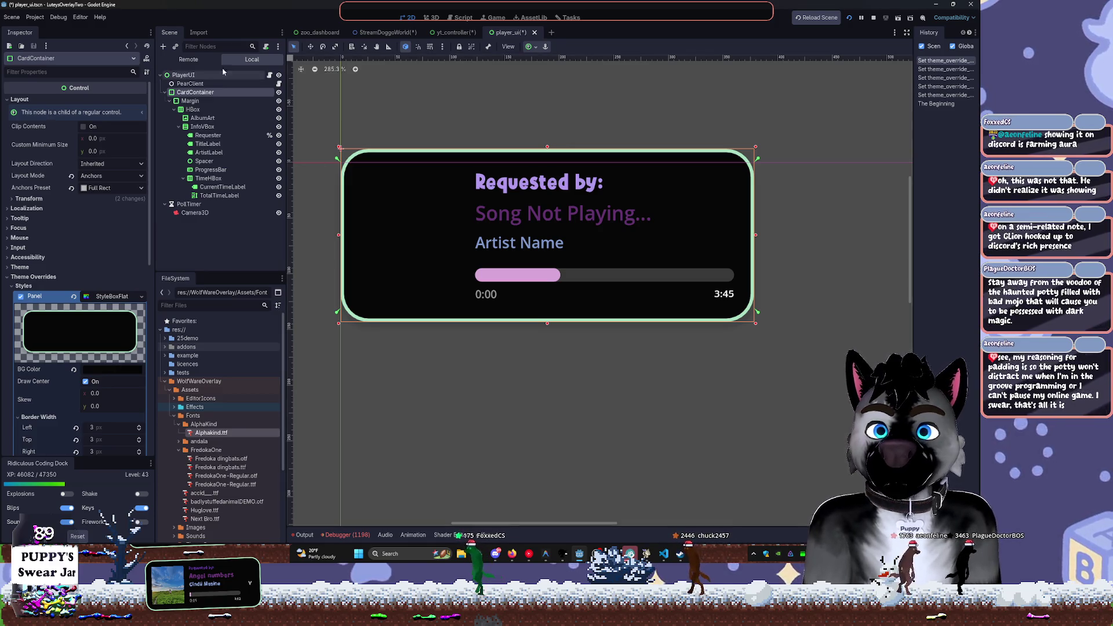
left_click(183, 75)
scroll(674, 232, "right", 3)
key("w")
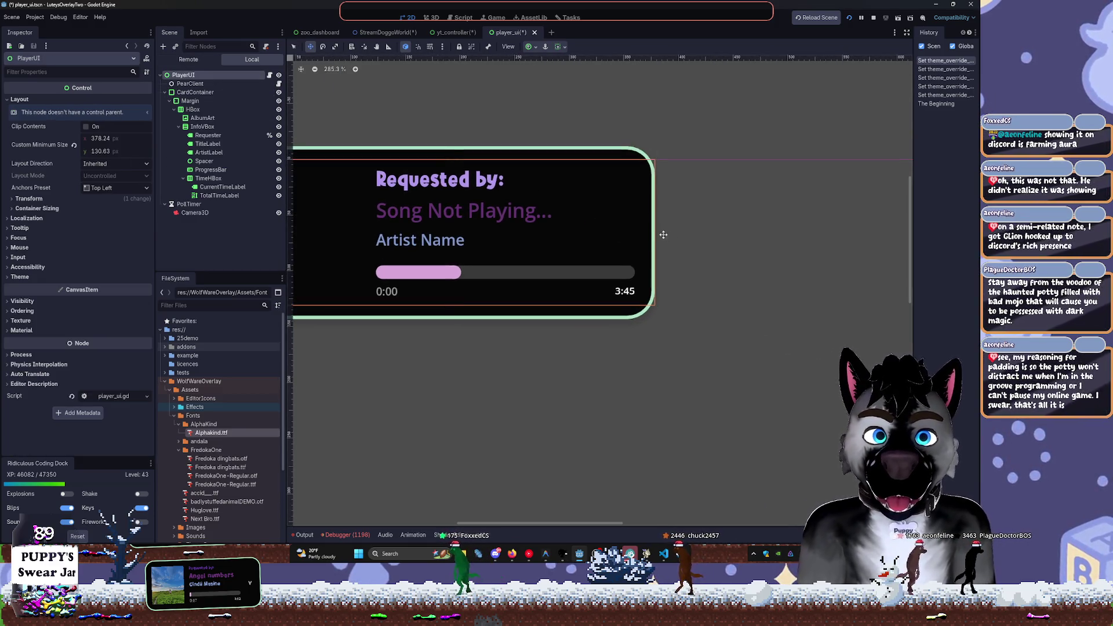
left_click_drag(656, 232, 696, 231)
key("ctrl+s")
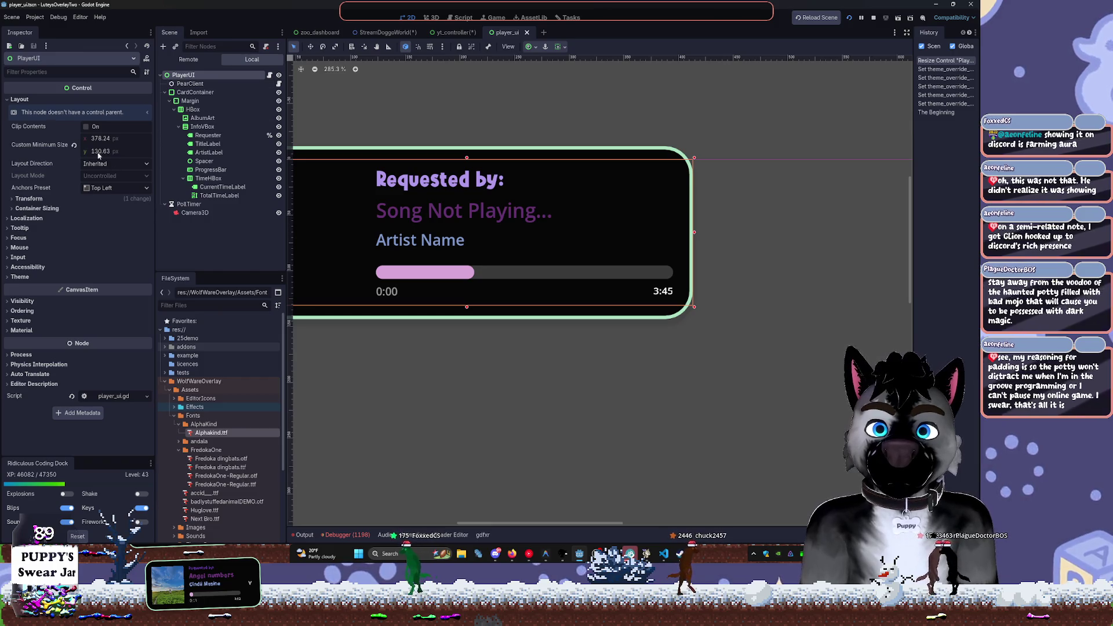
left_click_drag(87, 143, 113, 143)
key("ctrl+s")
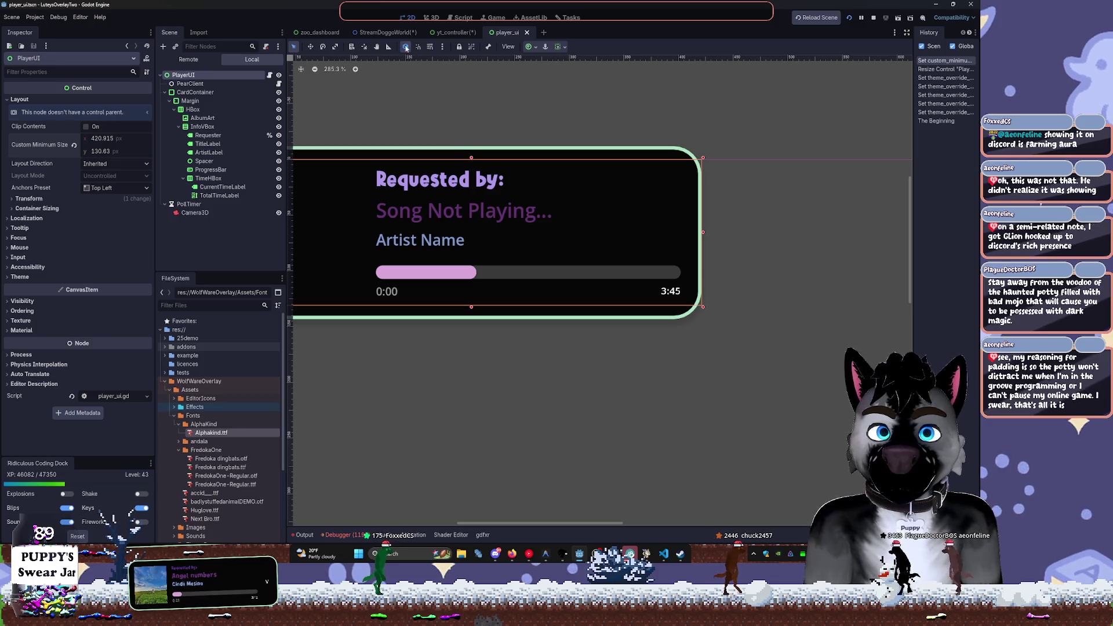
Return to the StreamDoggoWorld scene and select its root node
left_click(384, 32)
scroll(491, 234, "down", 1)
left_click(197, 74)
Save yt_controller and delete the old YT Controller node from StreamDoggoWorld
key("ctrl+shift+alt+s")
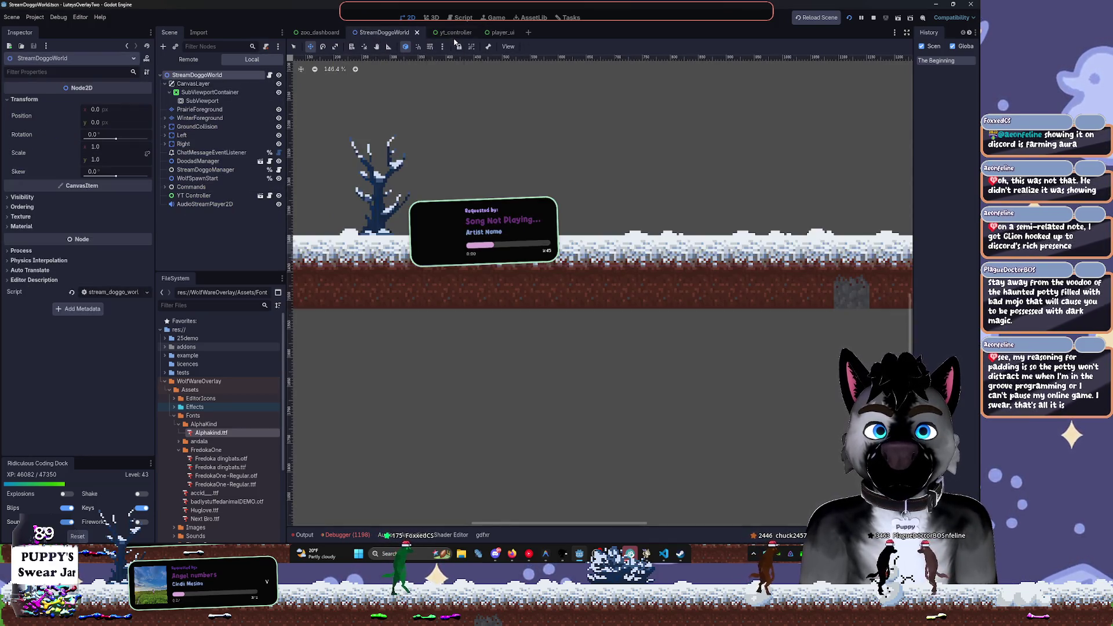
left_click(455, 33)
left_click(220, 74)
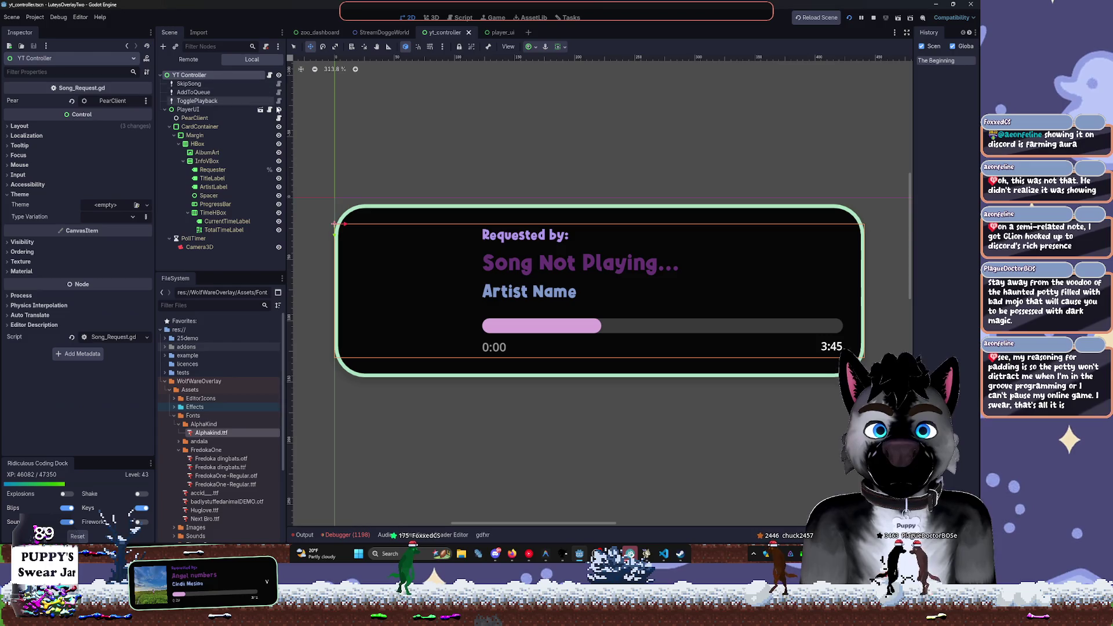
left_click(383, 33)
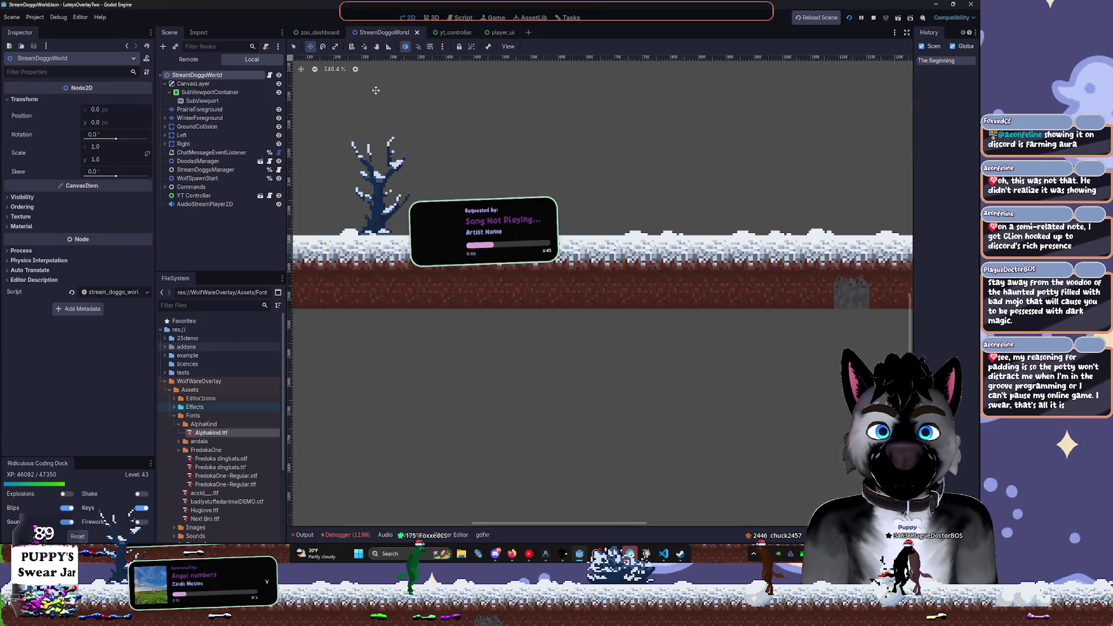
left_click(215, 195)
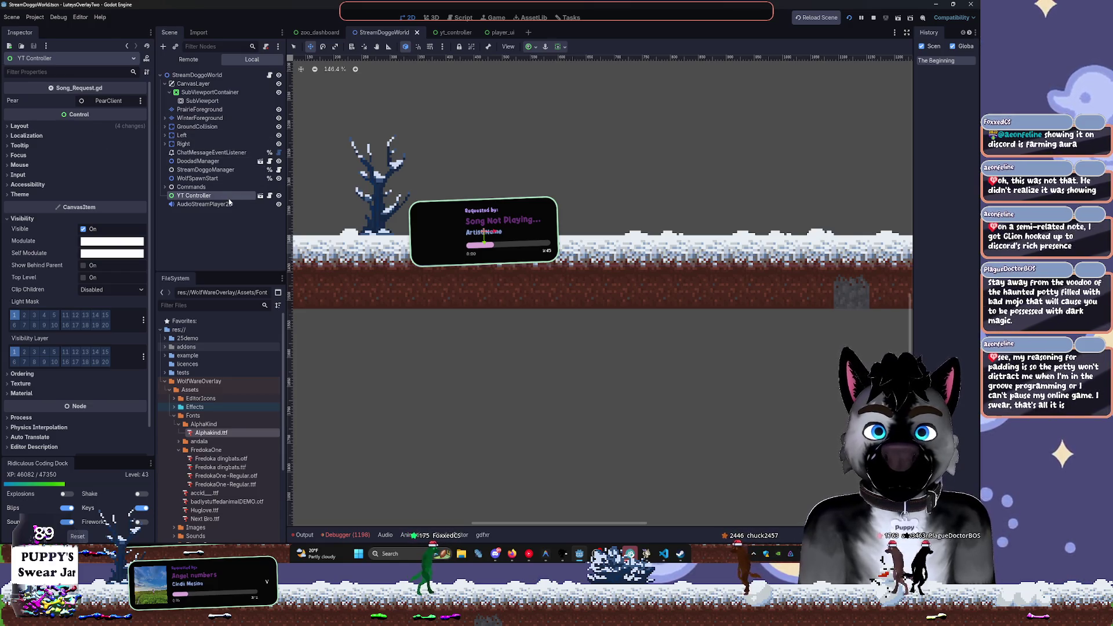
key("Delete")
key("Return")
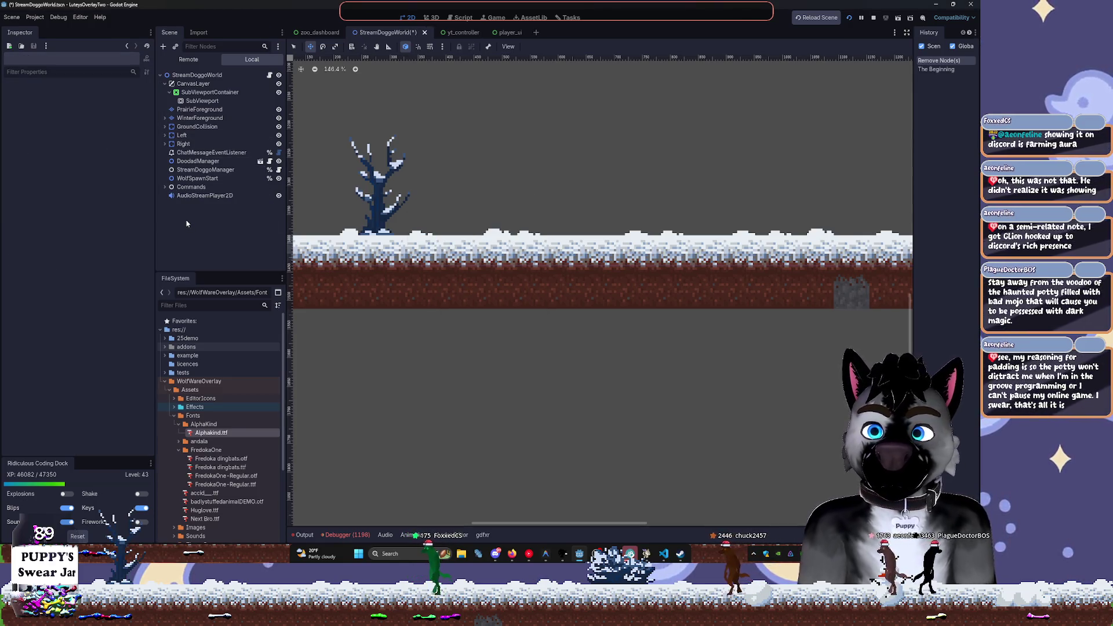
Search for the YT scene, then locate yt_controller.tscn among the project files
key("ctrl+shift+o")
type("YT")
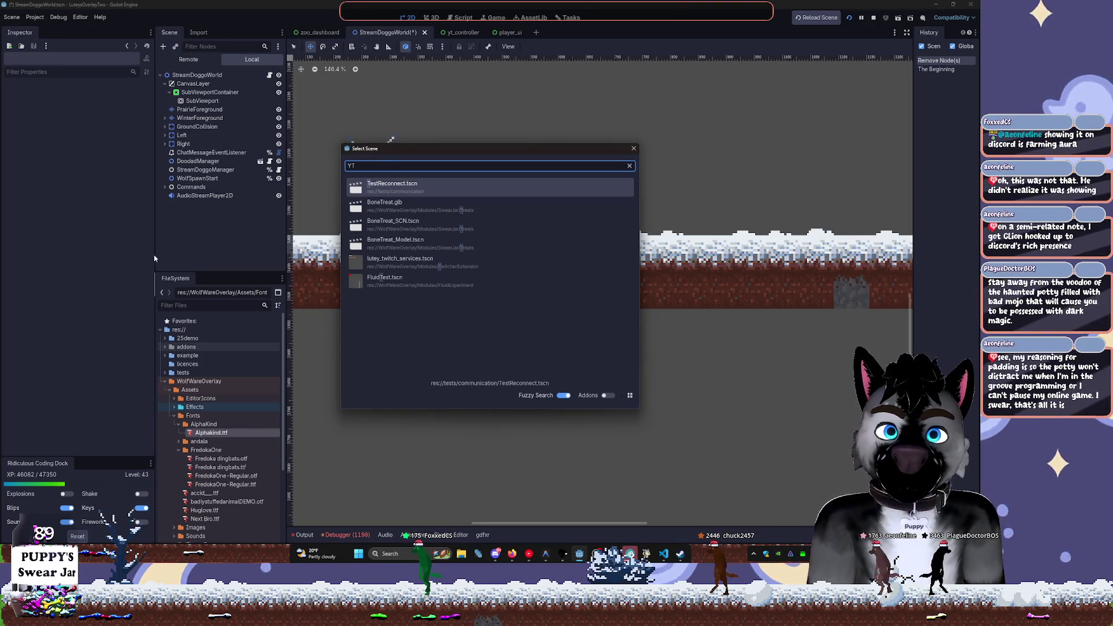
key("Down")
key("Down")
key("Down")
key("Up")
key("Up")
key("Up")
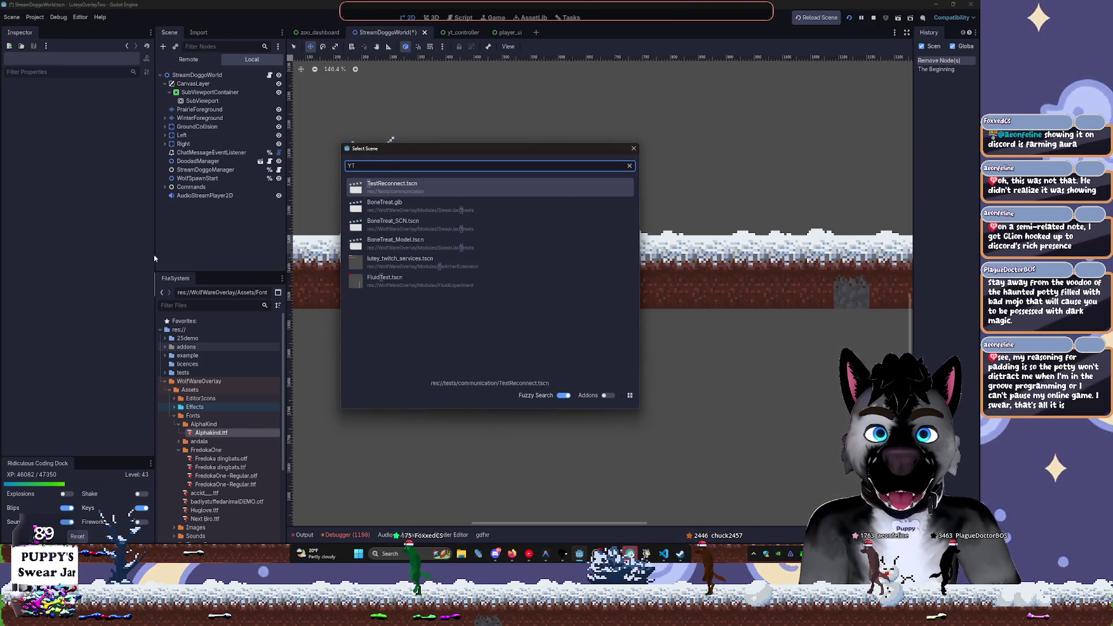
key("Escape")
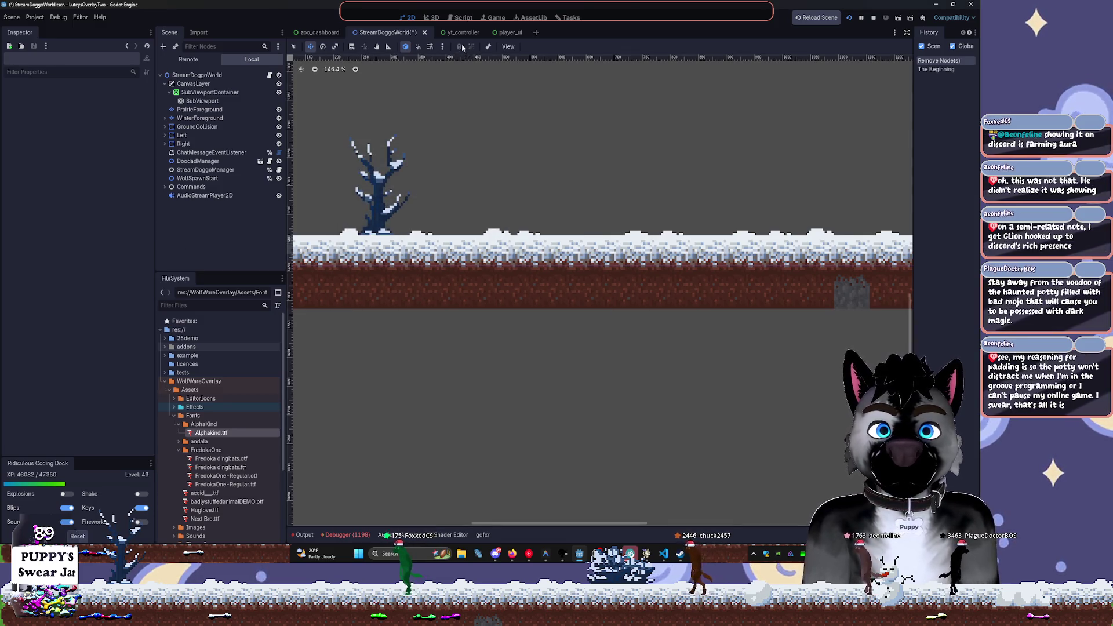
left_click(462, 32)
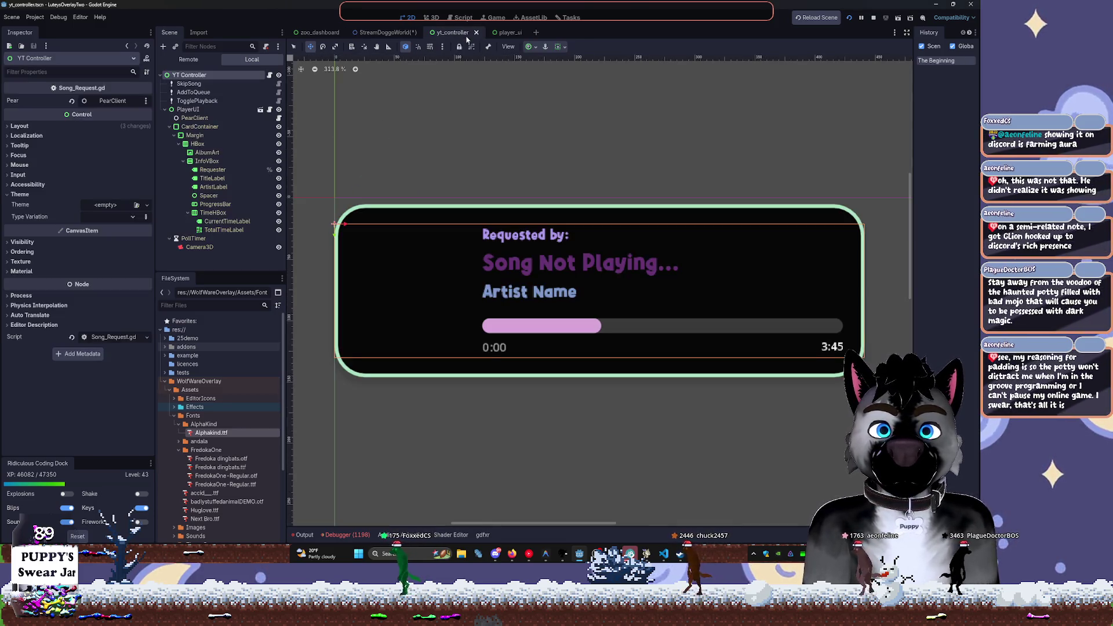
right_click(255, 80)
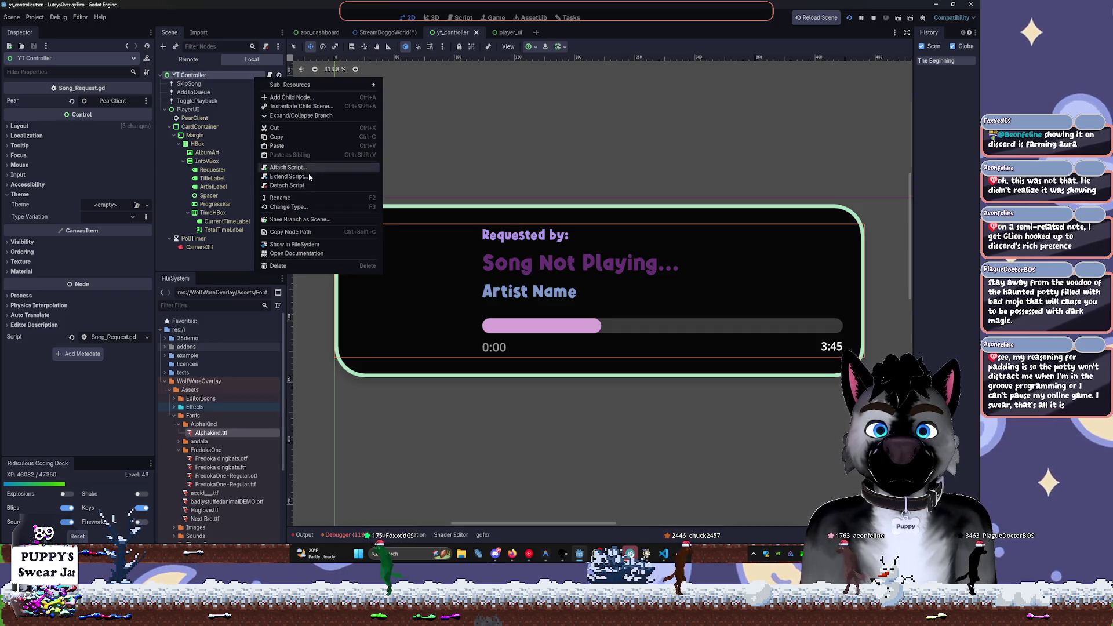
left_click(325, 245)
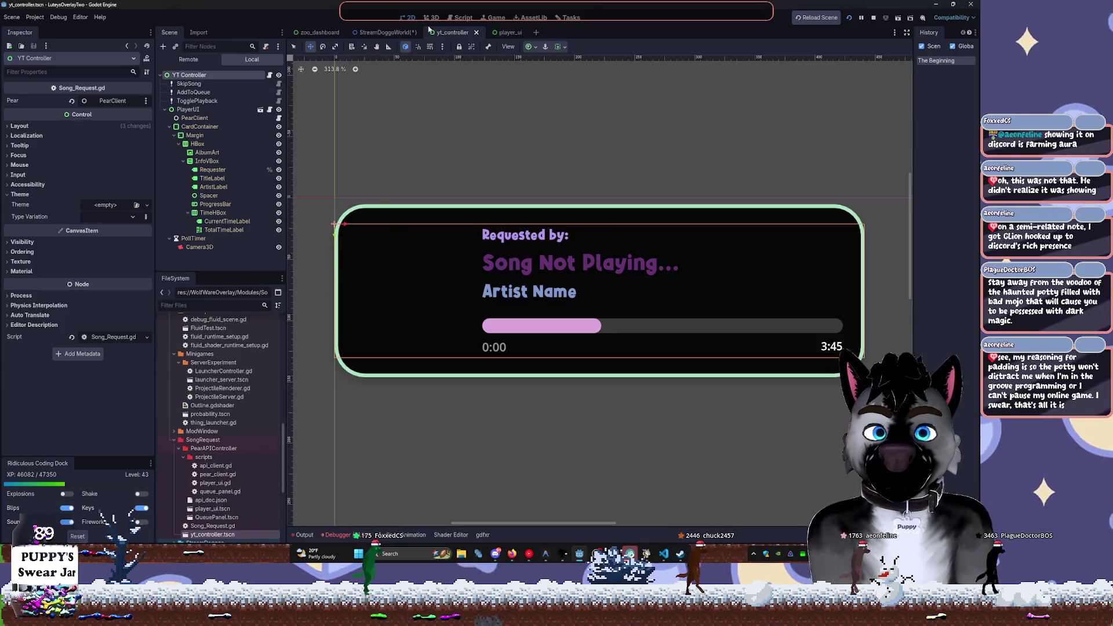
Instance yt_controller.tscn into the StreamDoggoWorld scene
left_click(382, 33)
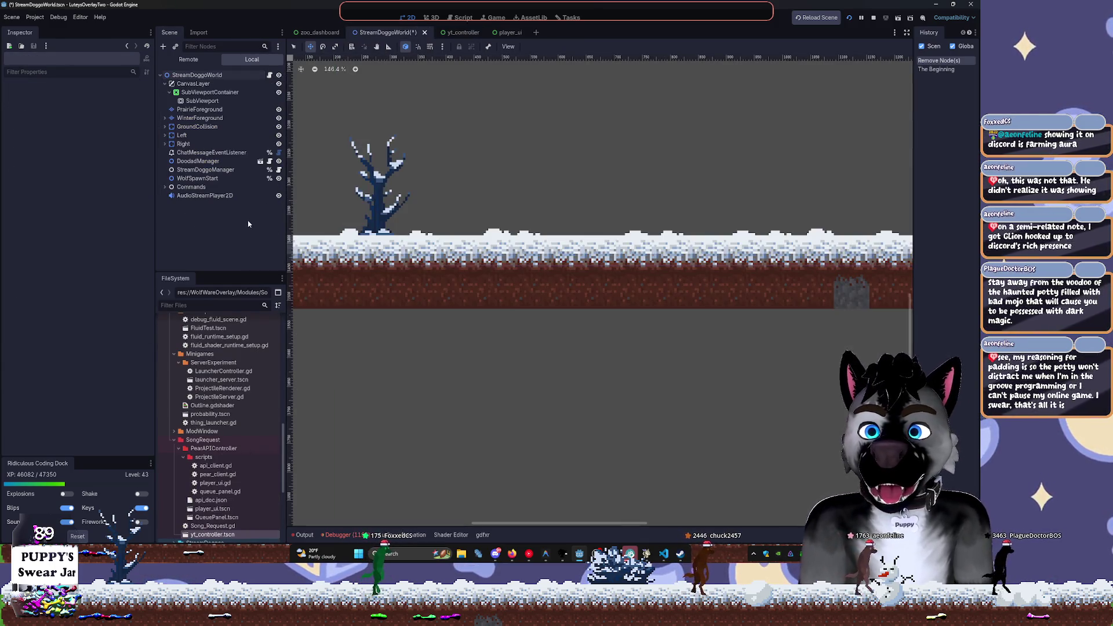
key("ctrl+shift+o")
type("yt_controller")
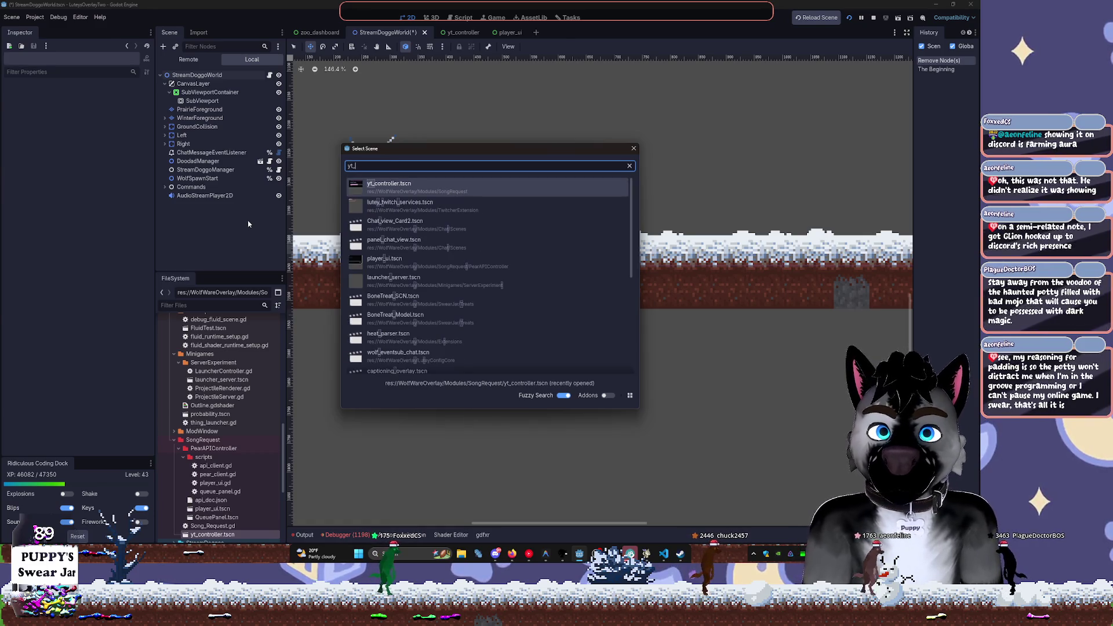
key("Return")
scroll(472, 168, "down", 14)
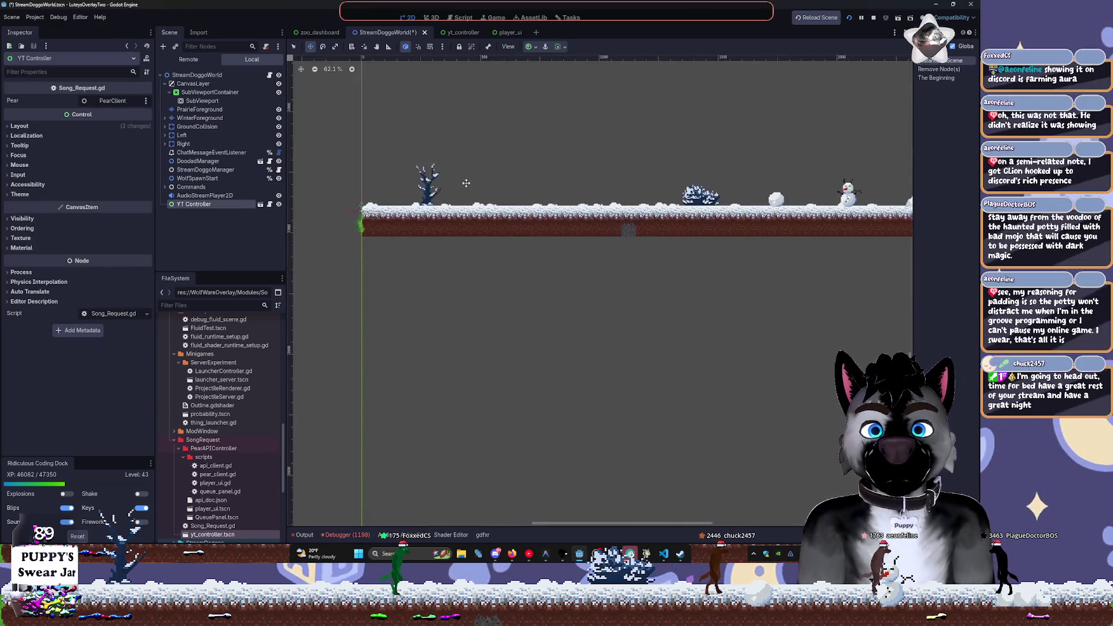
Nudge the song card's position within the level
scroll(466, 232, "up", 4)
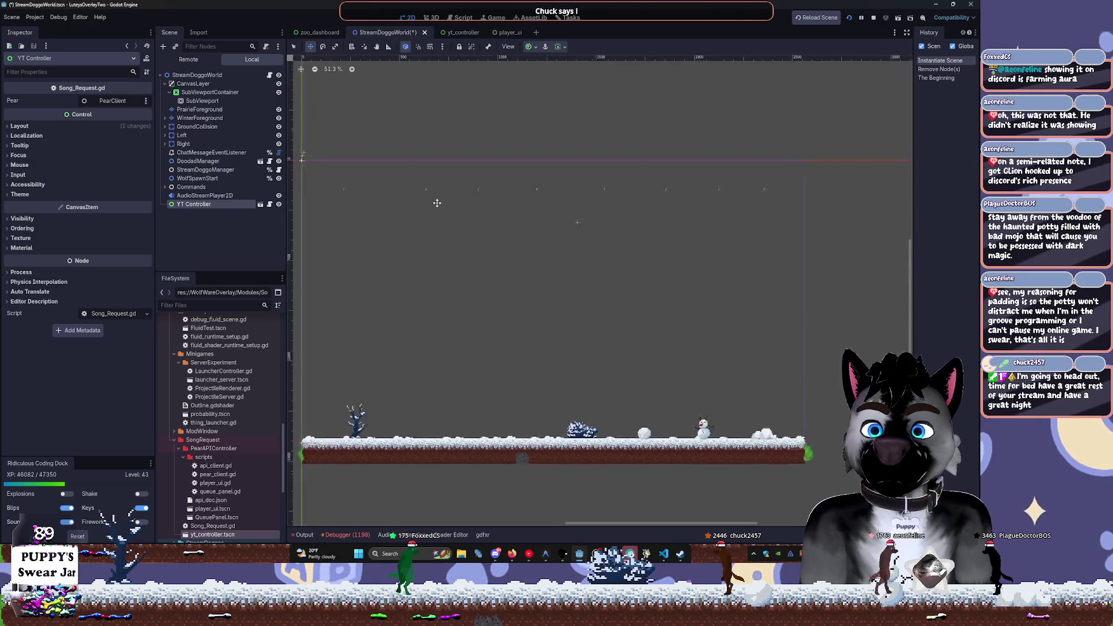
scroll(463, 273, "down", 4)
scroll(448, 289, "up", 4)
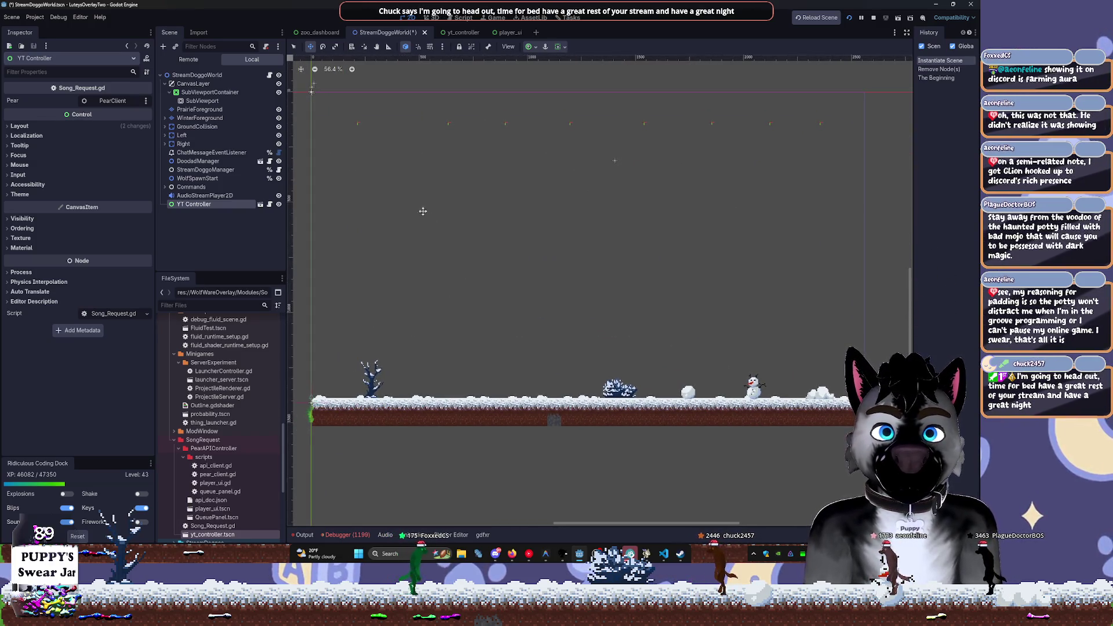
left_click_drag(370, 157, 373, 158)
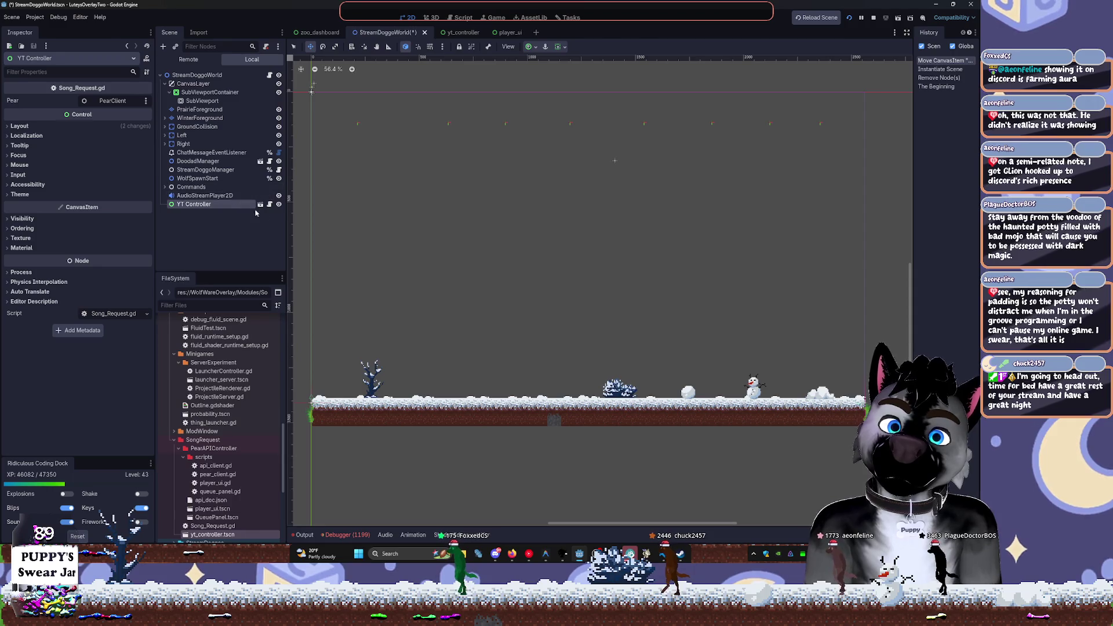
Skip to the next song in the music player and lower the system volume
key("alt+Tab")
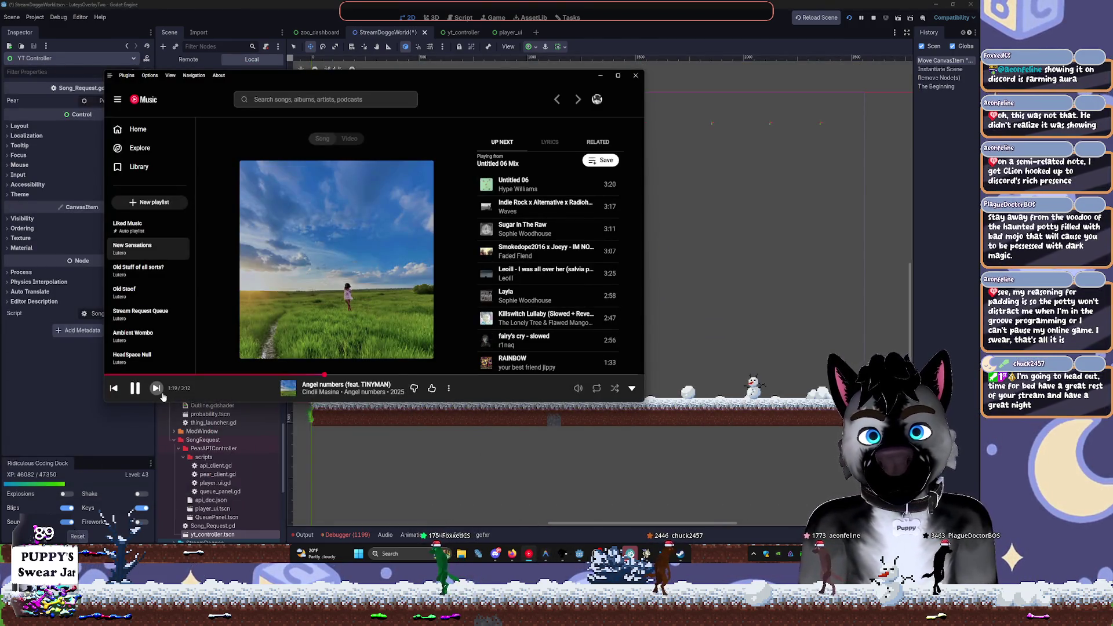
left_click(156, 389)
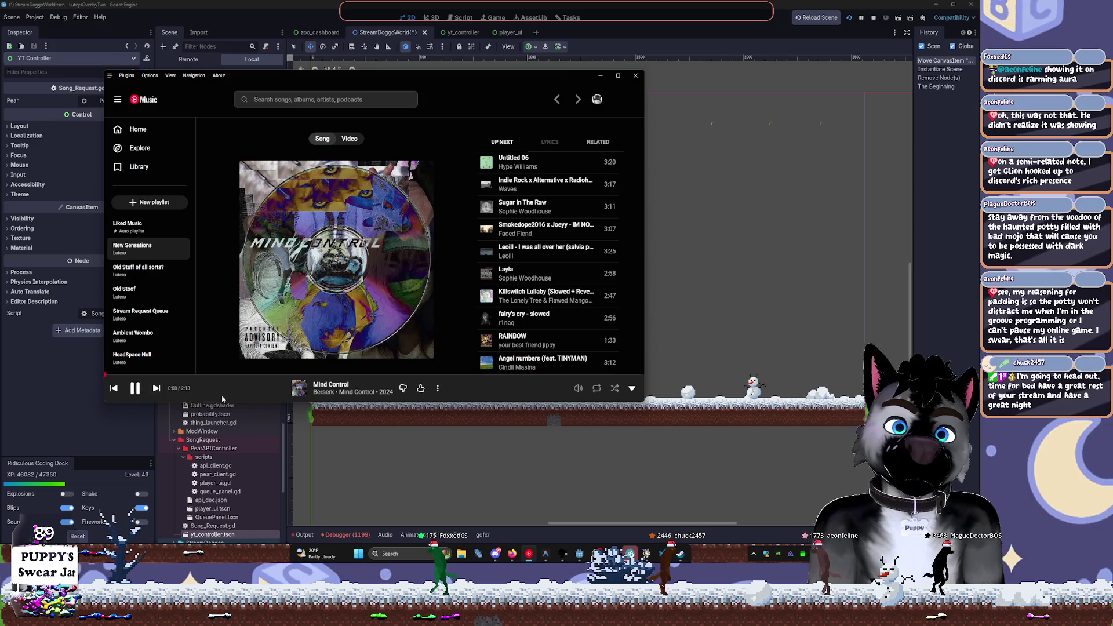
key("XF86AudioLowerVolume")
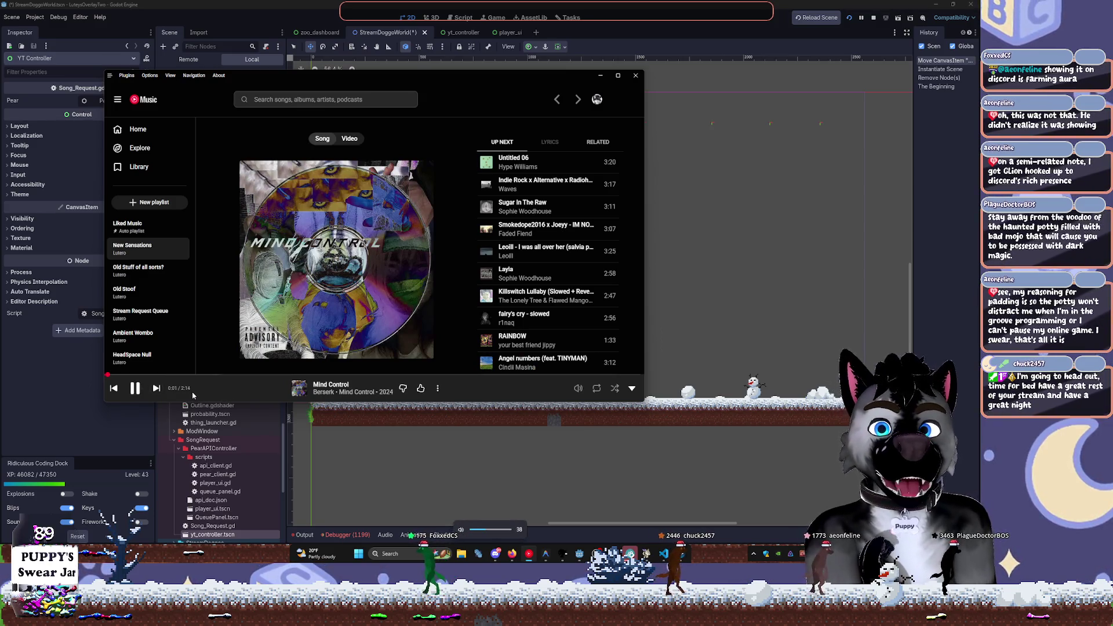
key("XF86AudioLowerVolume")
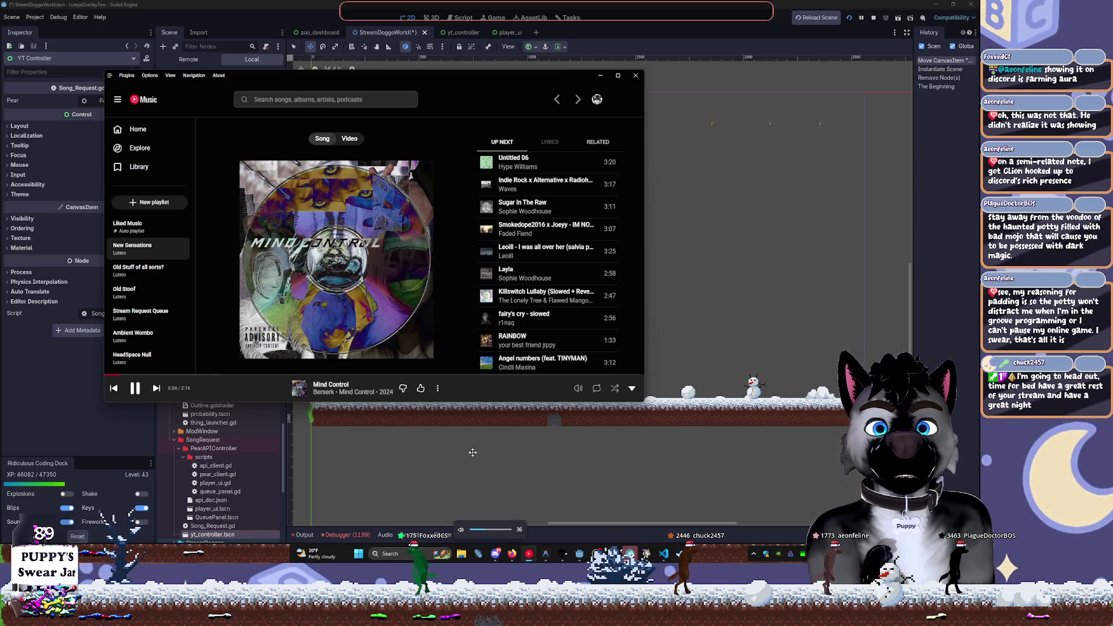
left_click(472, 452)
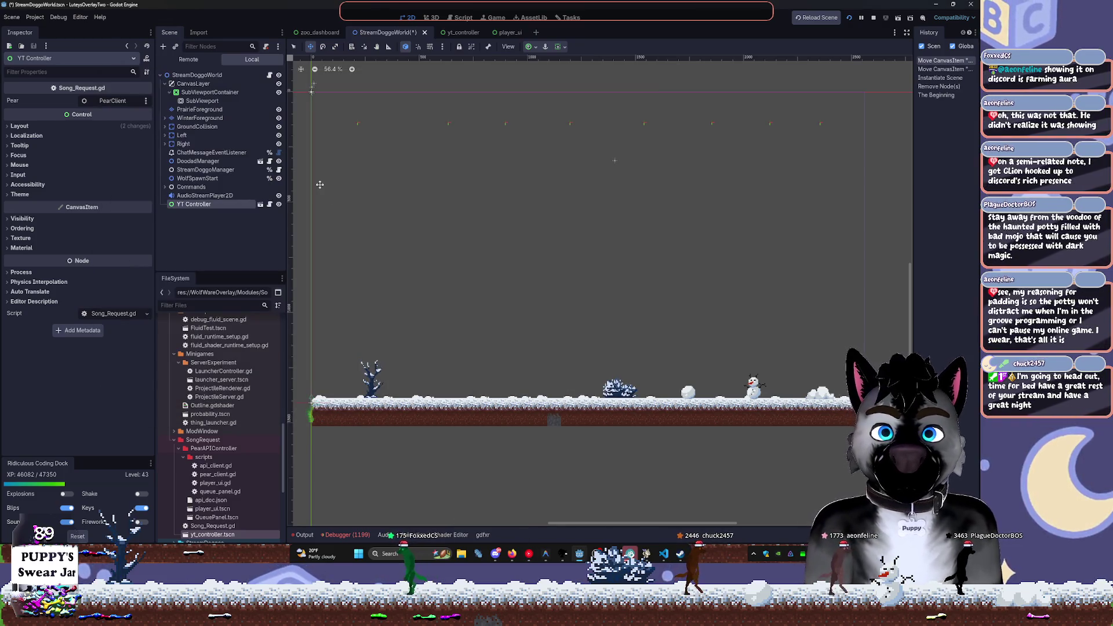
Set the yt_controller root's minimum size to 420 × 130 and save the scene
left_click(21, 126)
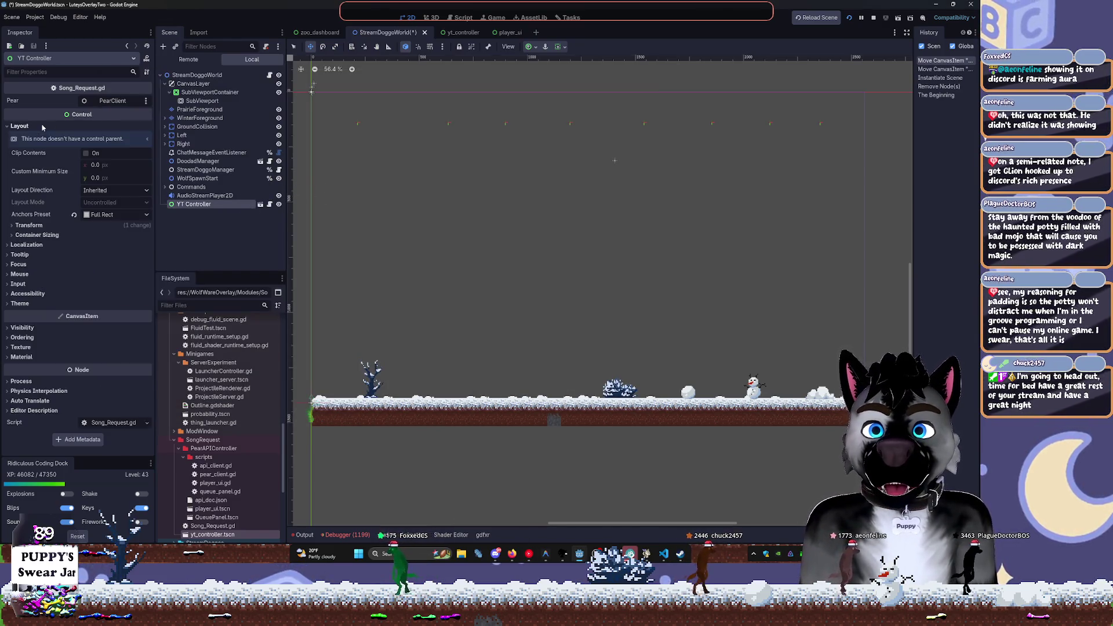
left_click(260, 204)
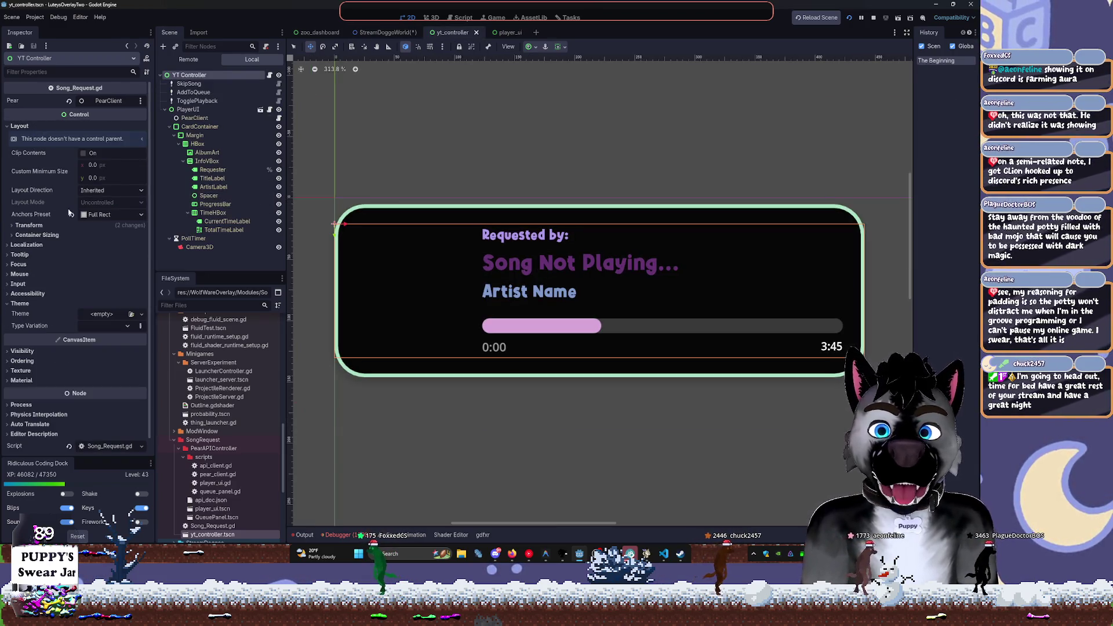
left_click(510, 33)
left_click(451, 32)
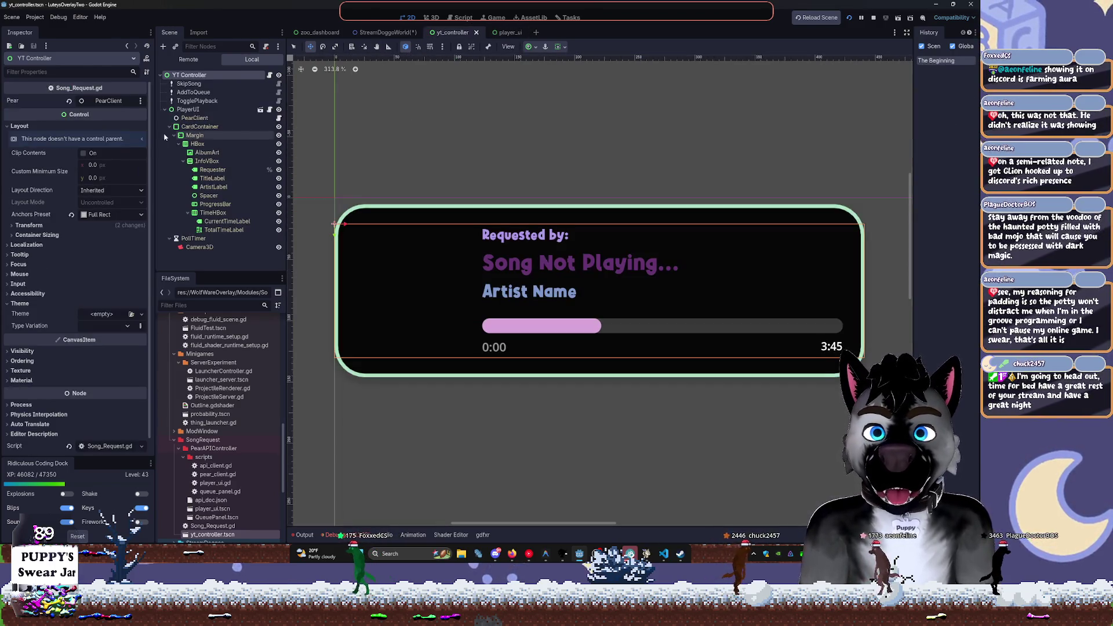
type("420")
key("Tab")
type("1")
key("Return")
key("ctrl+s")
Delete the old YT Controller node from StreamDoggoWorld and bring up the scene list
left_click(384, 32)
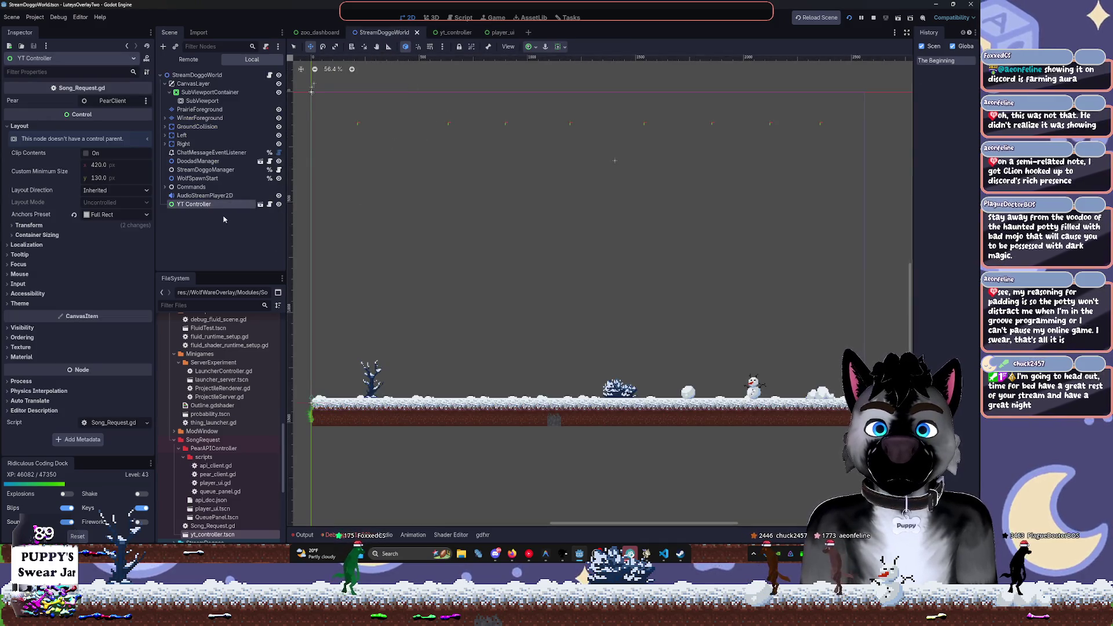
key("Delete")
key("Return")
key("ctrl+shift+o")
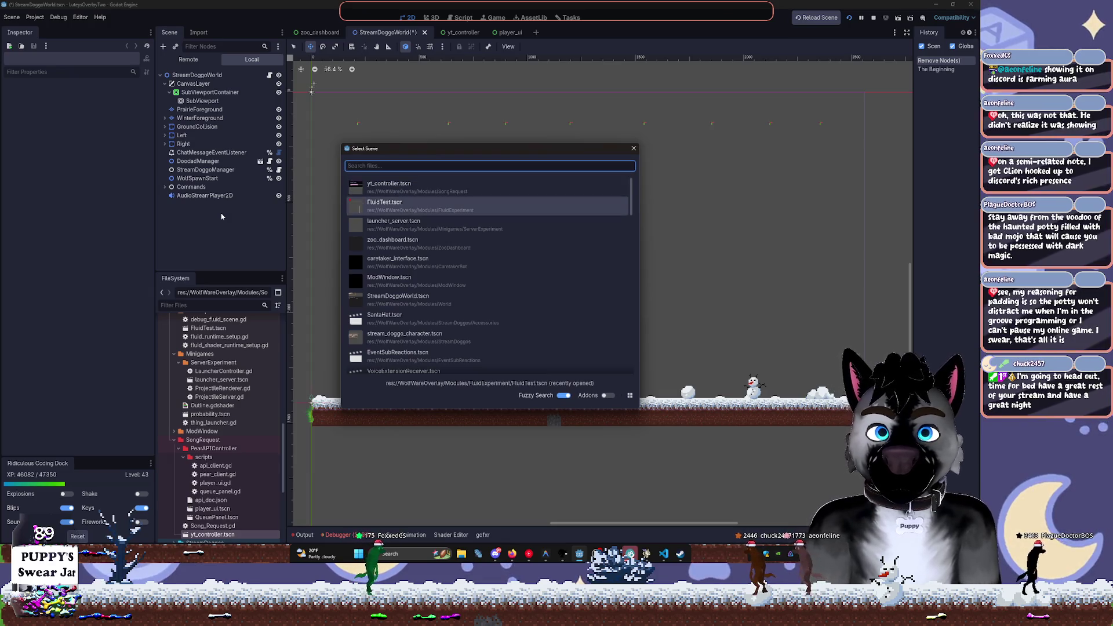
Instance yt_controller and reparent the new YT Controller under SubViewportContainer
key("Return")
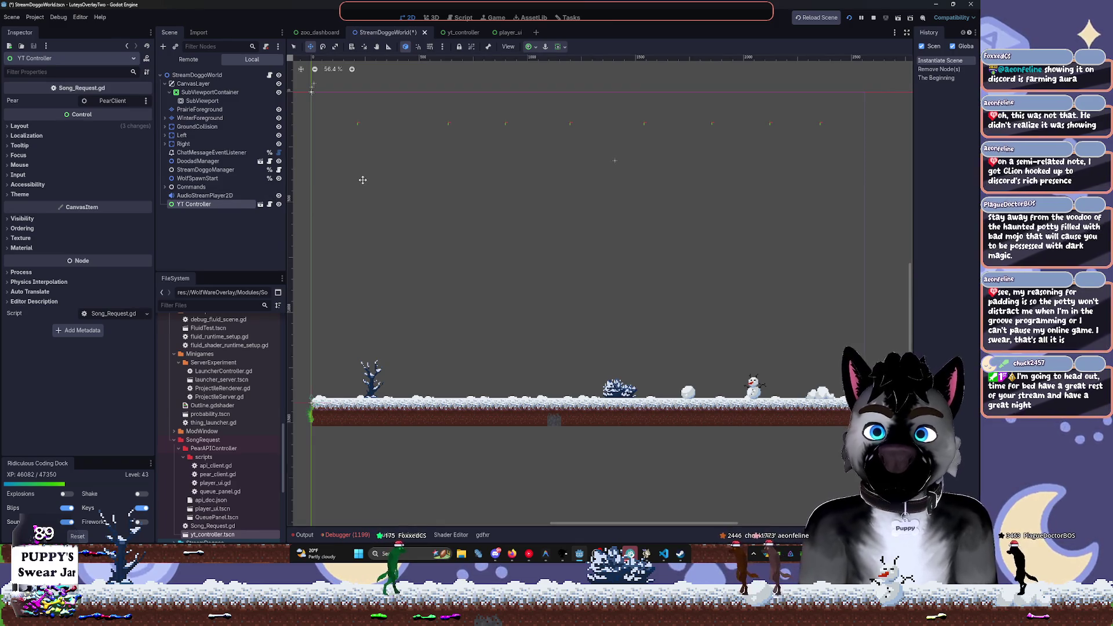
left_click(58, 125)
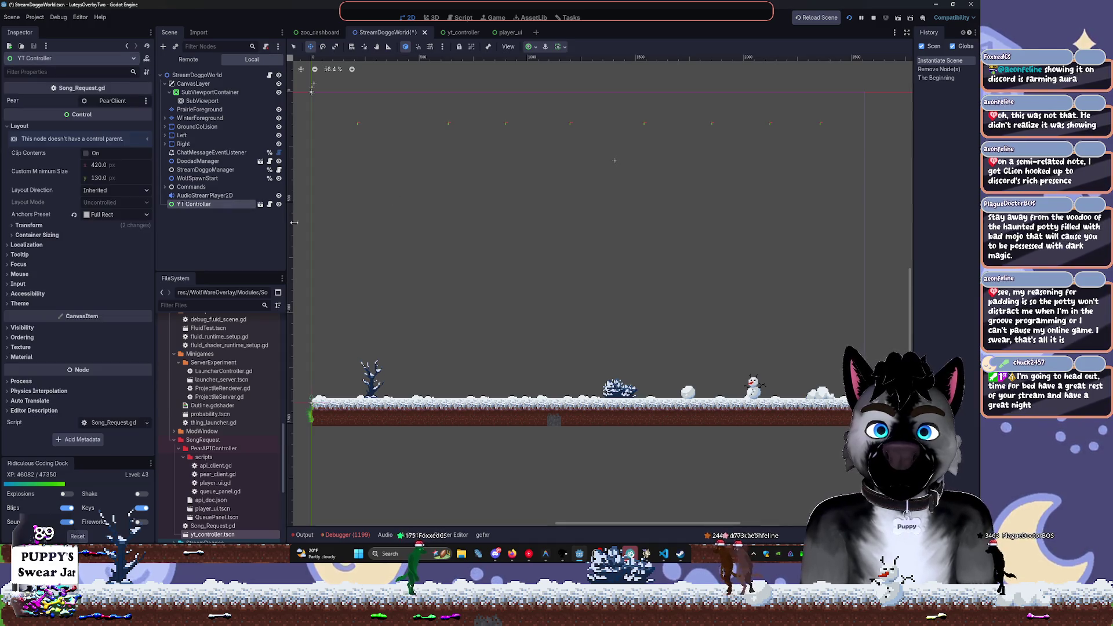
scroll(517, 249, "down", 8)
scroll(739, 244, "up", 5)
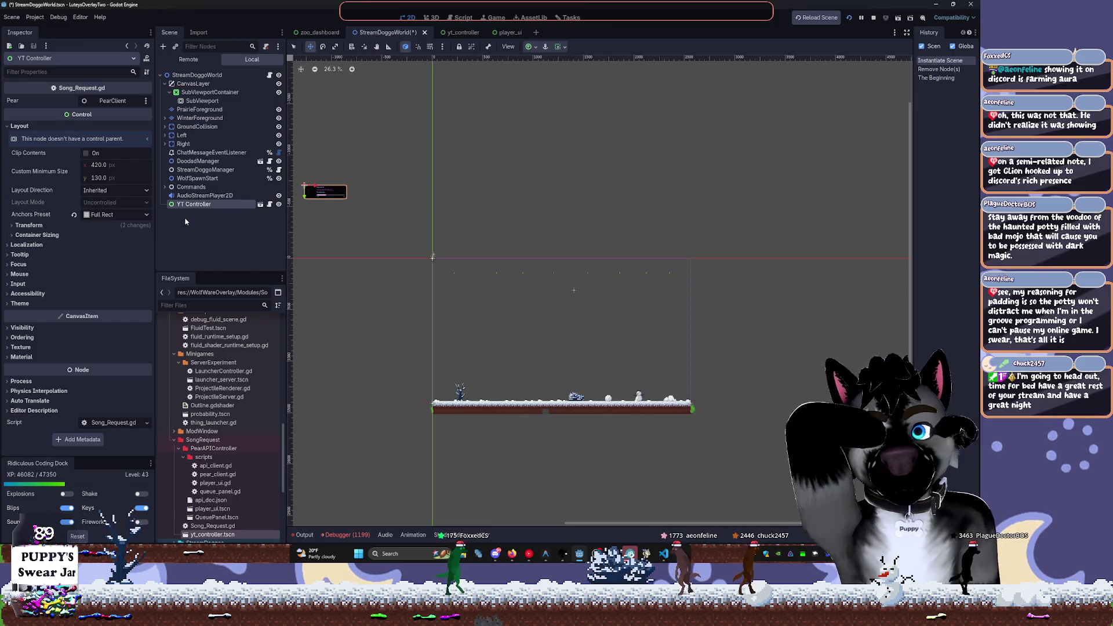
left_click_drag(194, 197, 192, 95)
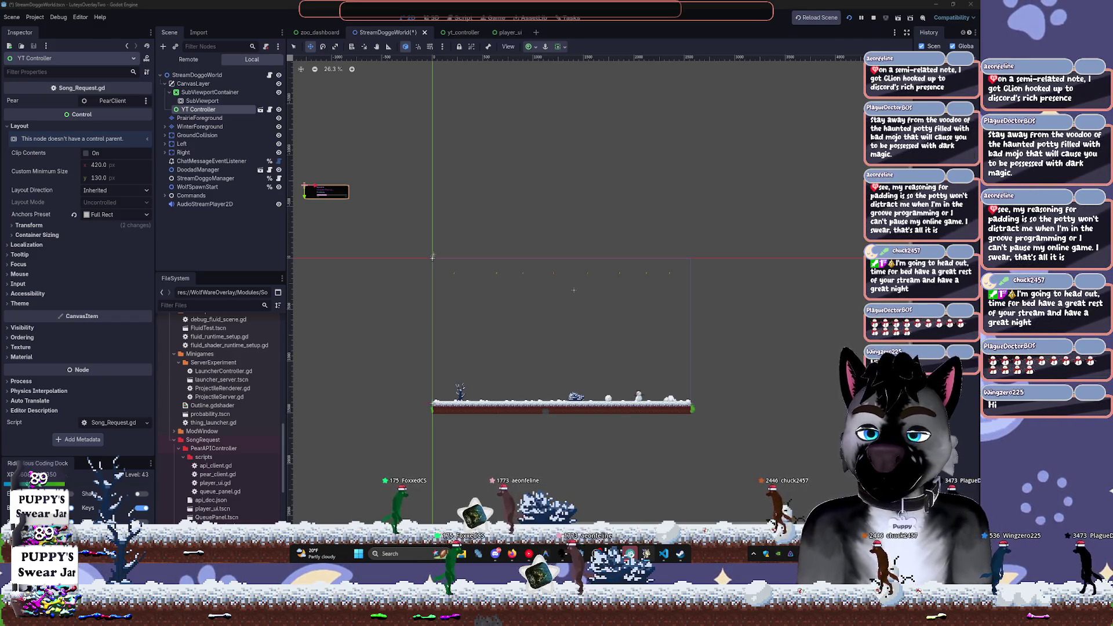
Place the song card on the snowy ground and save StreamDoggoWorld
mouse_move(311, 185)
left_mouse_down()
mouse_move(448, 293)
mouse_move(458, 401)
mouse_move(476, 401)
left_mouse_up()
scroll(485, 433, "up", 6)
key("ctrl+s")
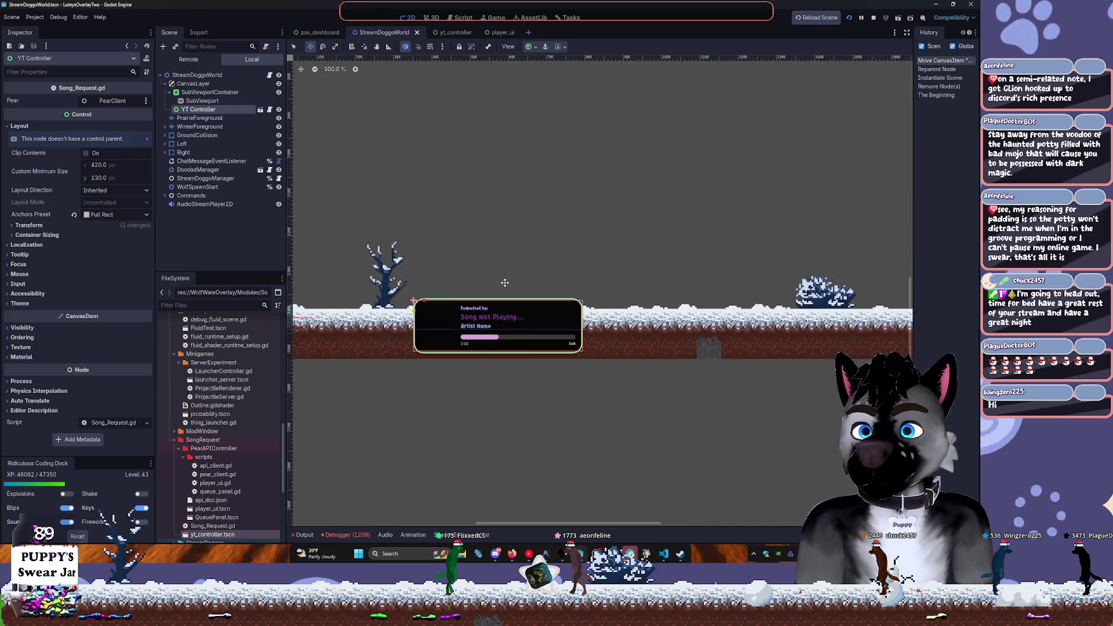
left_click_drag(423, 299, 424, 300)
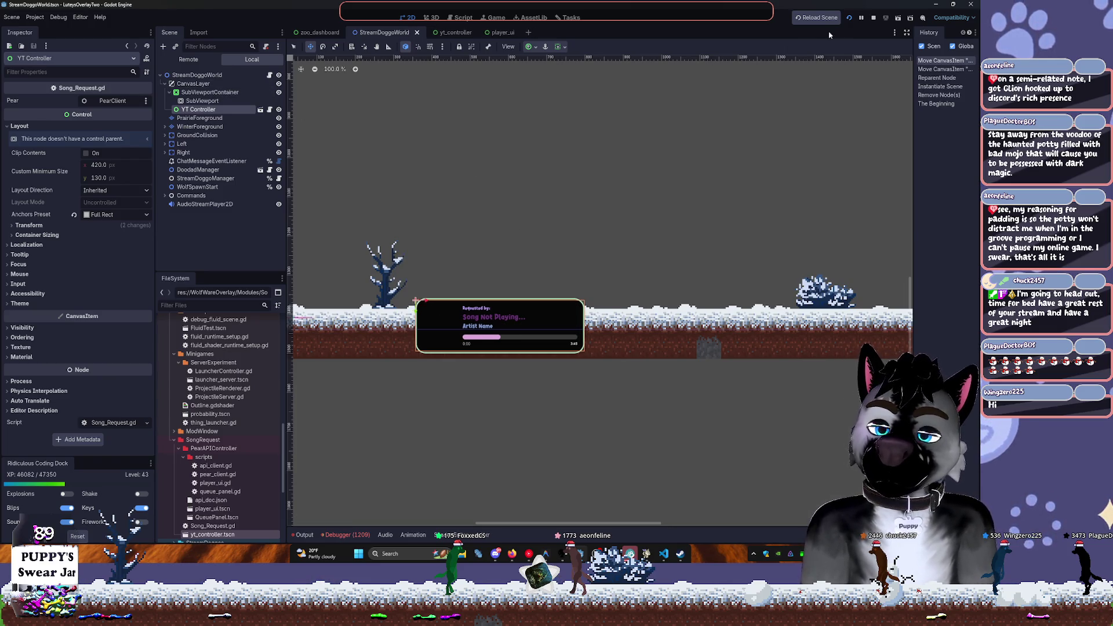
Reload the running overlay, then bring up the coding agent's editor window
left_click(852, 18)
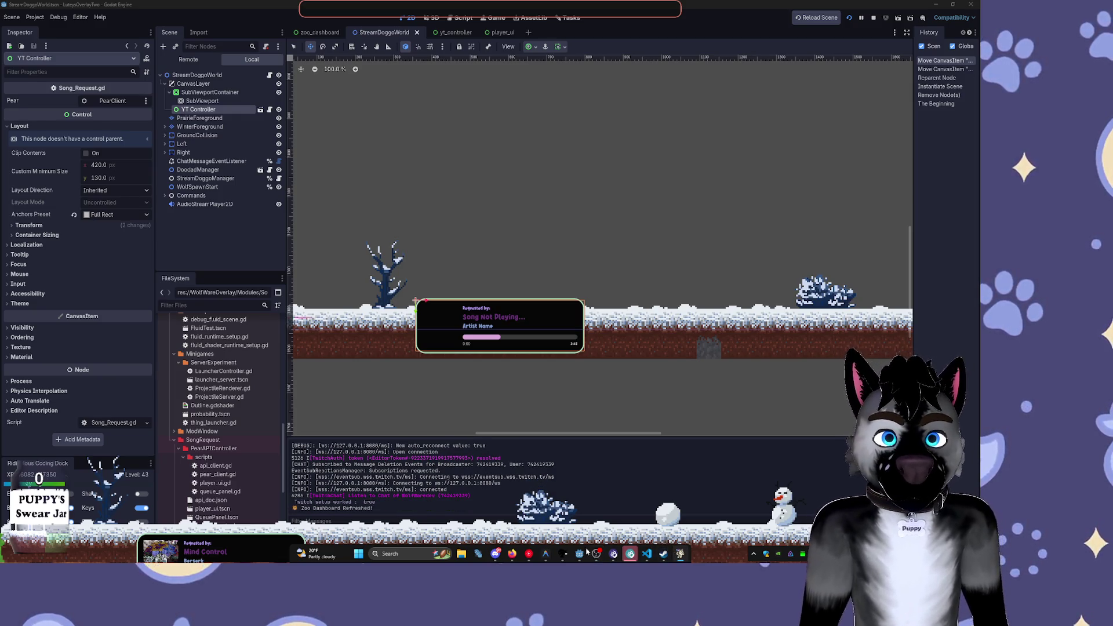
mouse_move(504, 560)
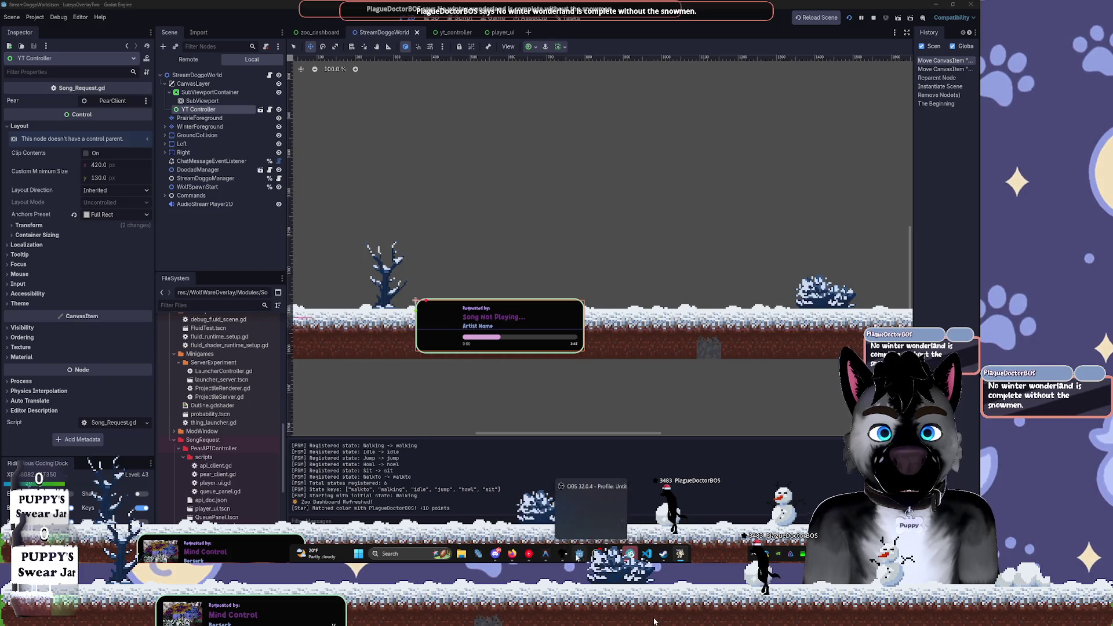
left_click(547, 557)
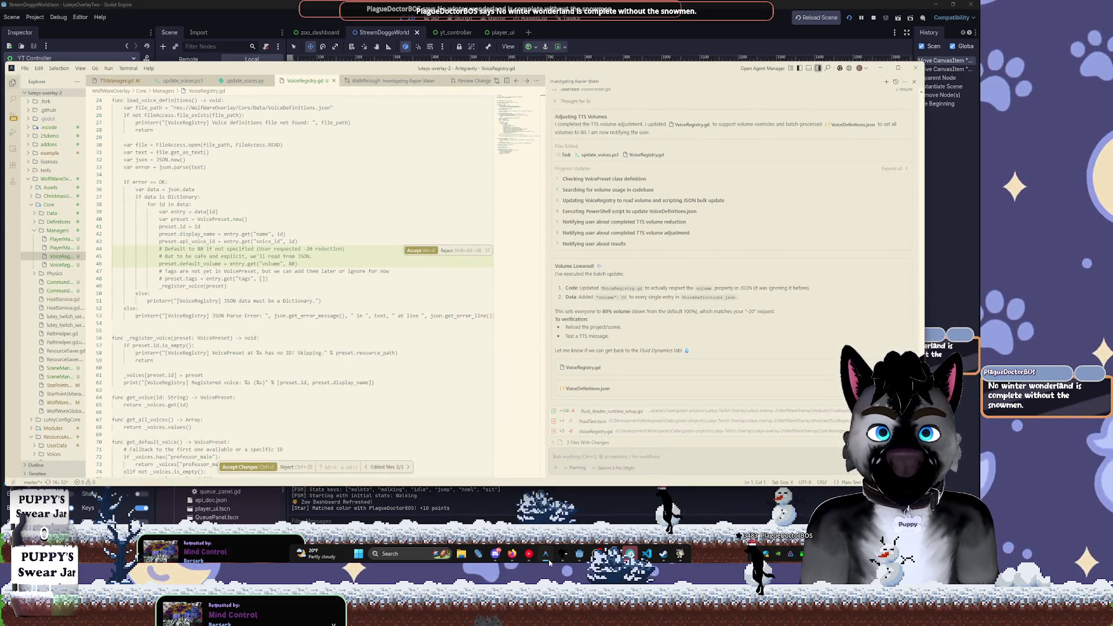
left_click(548, 559)
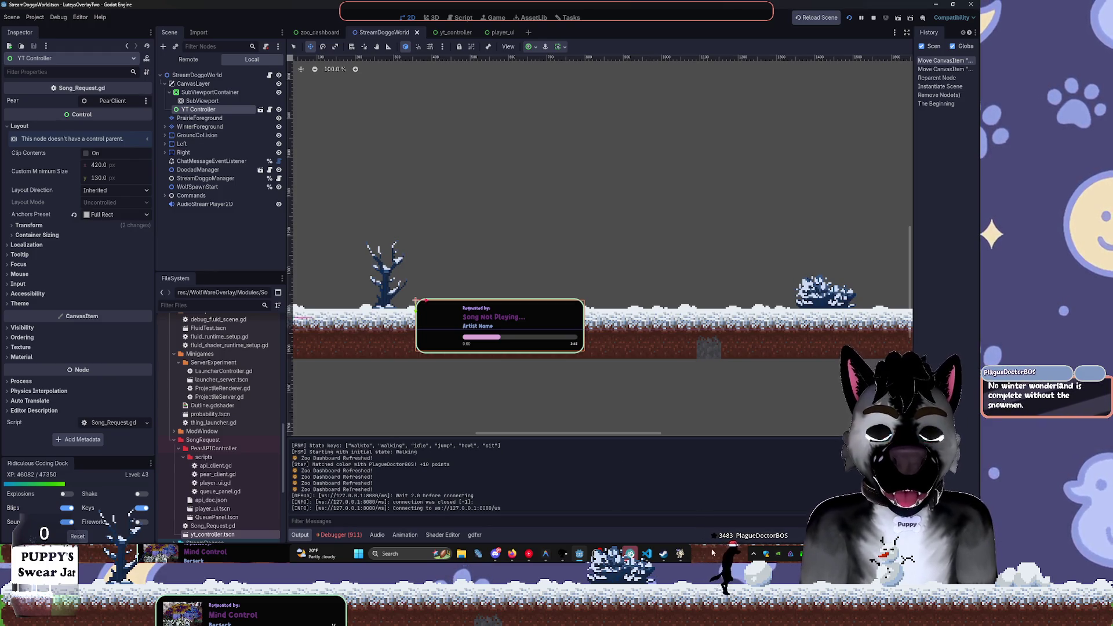
Move the song card onto the ground line, save StreamDoggoWorld, and open yt_controller
mouse_move(663, 550)
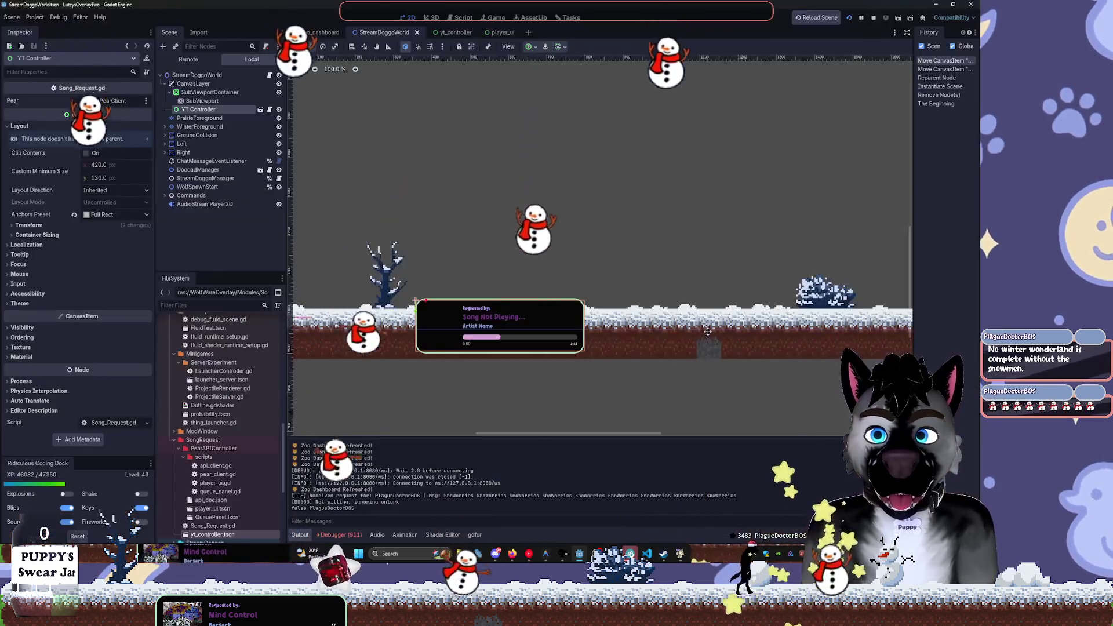
left_click_drag(572, 253, 581, 215)
left_click_drag(425, 273, 413, 240)
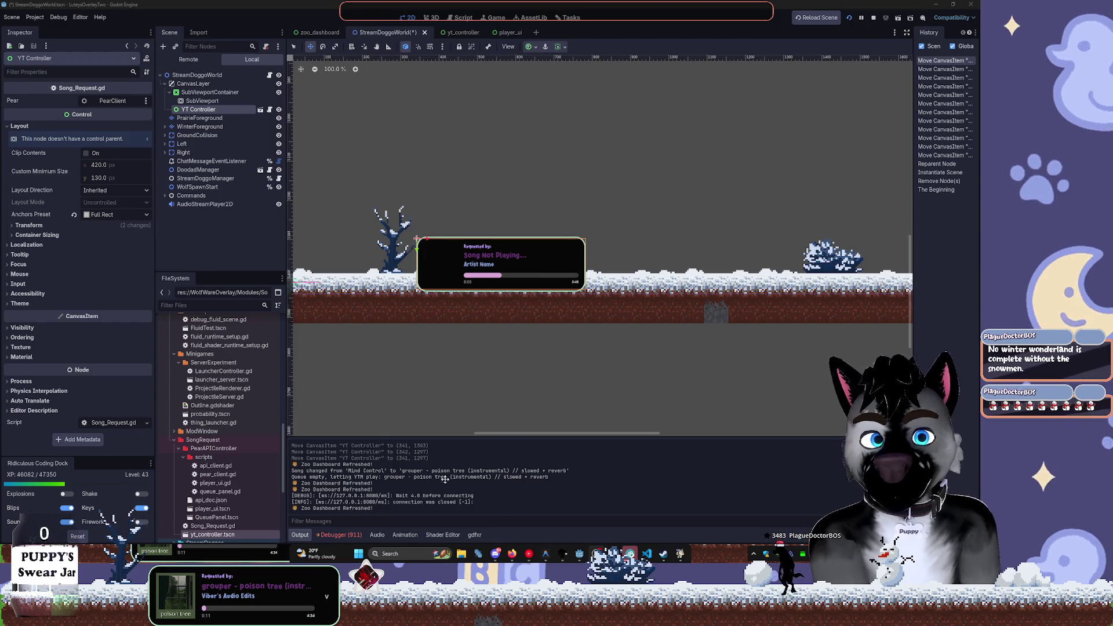
key("XF86AudioLowerVolume")
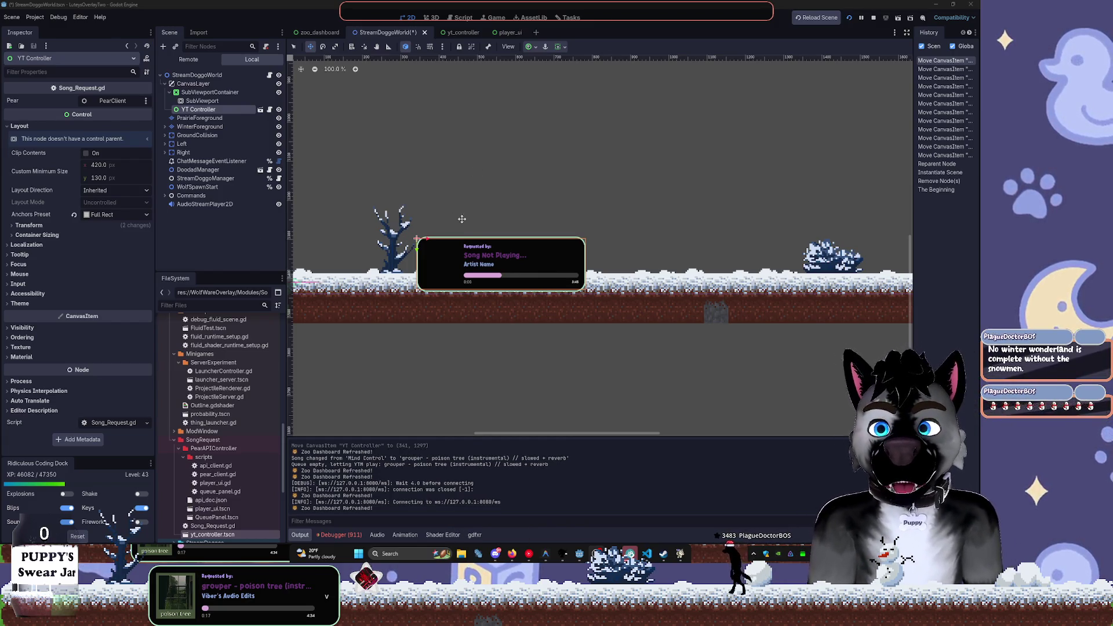
mouse_move(429, 241)
left_mouse_down()
mouse_move(439, 256)
mouse_move(448, 248)
mouse_move(430, 242)
left_mouse_up()
key("ctrl+s")
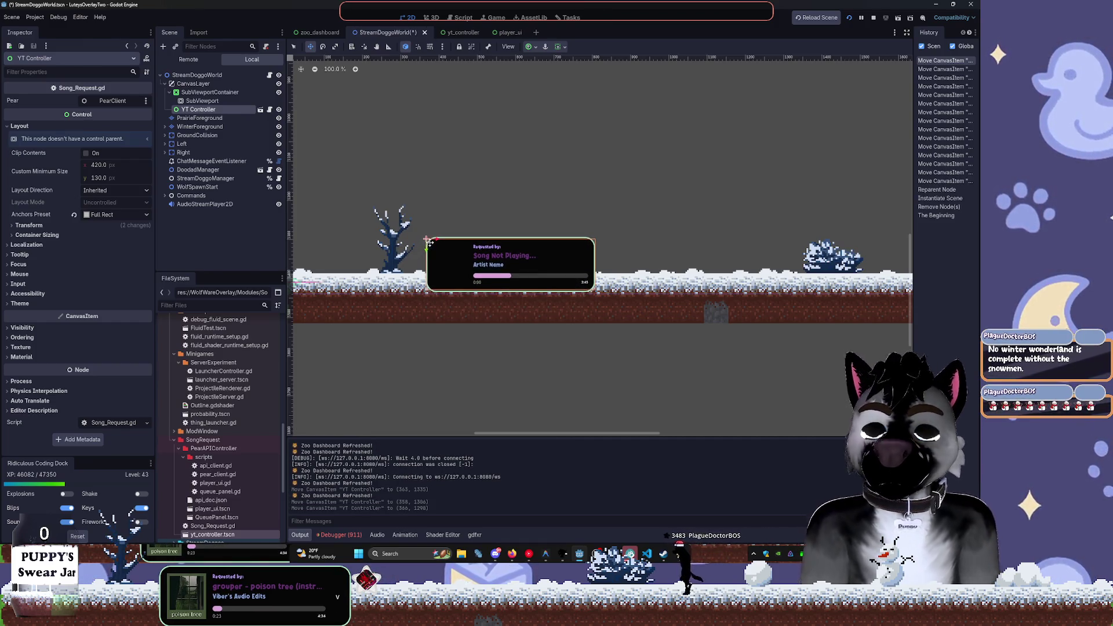
key("ctrl+s")
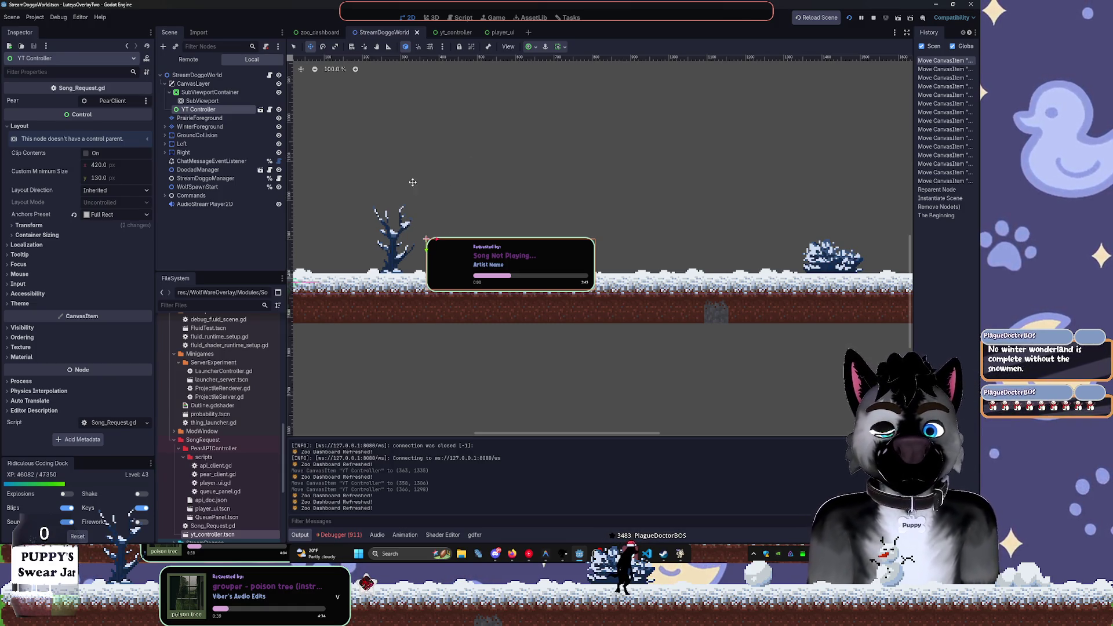
left_click(446, 33)
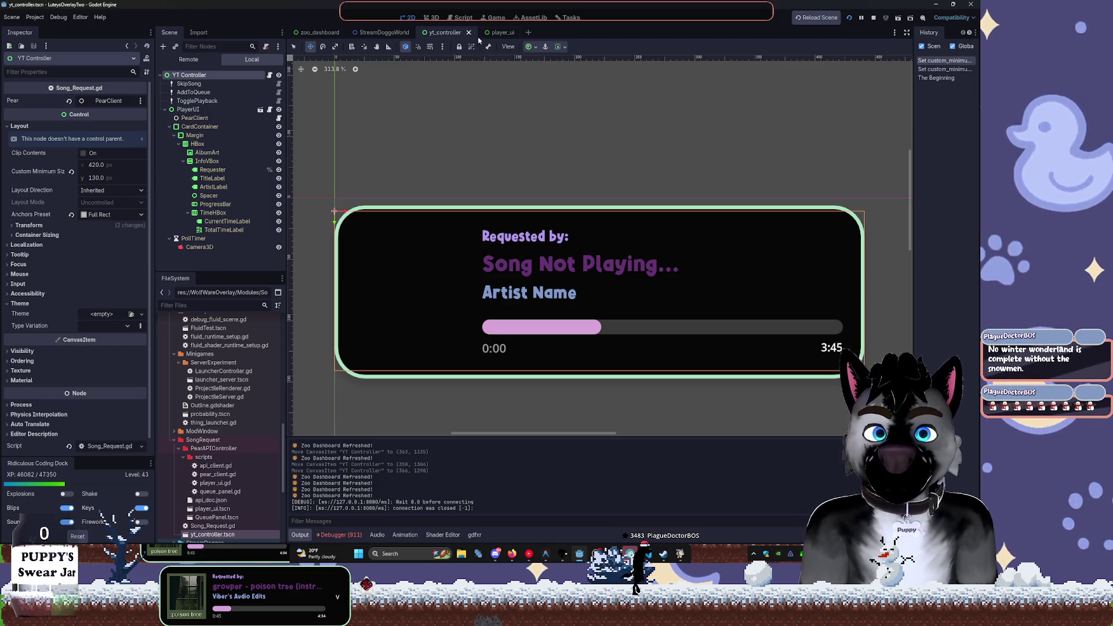
In player_ui, frame the card and inspect Camera3D, TotalTimeLabel and CardContainer
left_click(497, 32)
key("f")
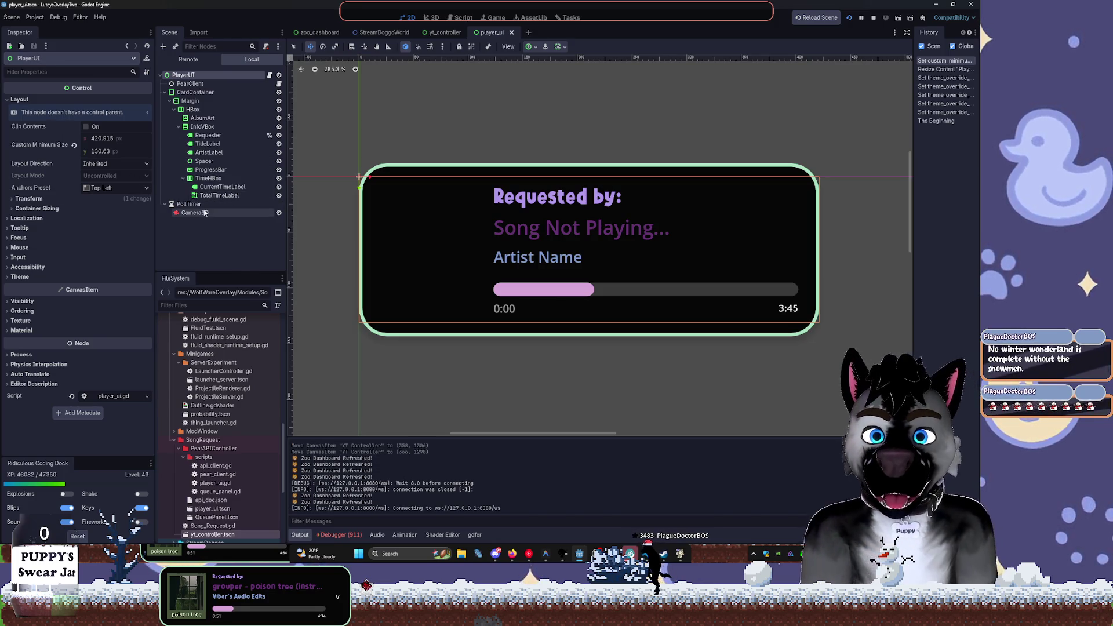
left_click(203, 212)
left_click(220, 196)
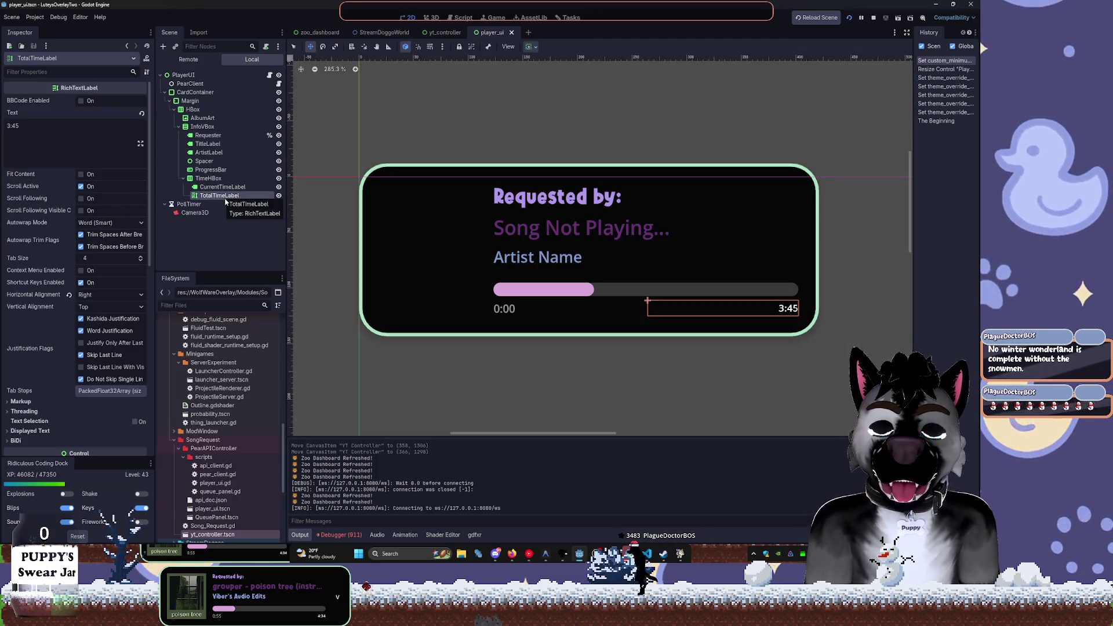
left_click(196, 92)
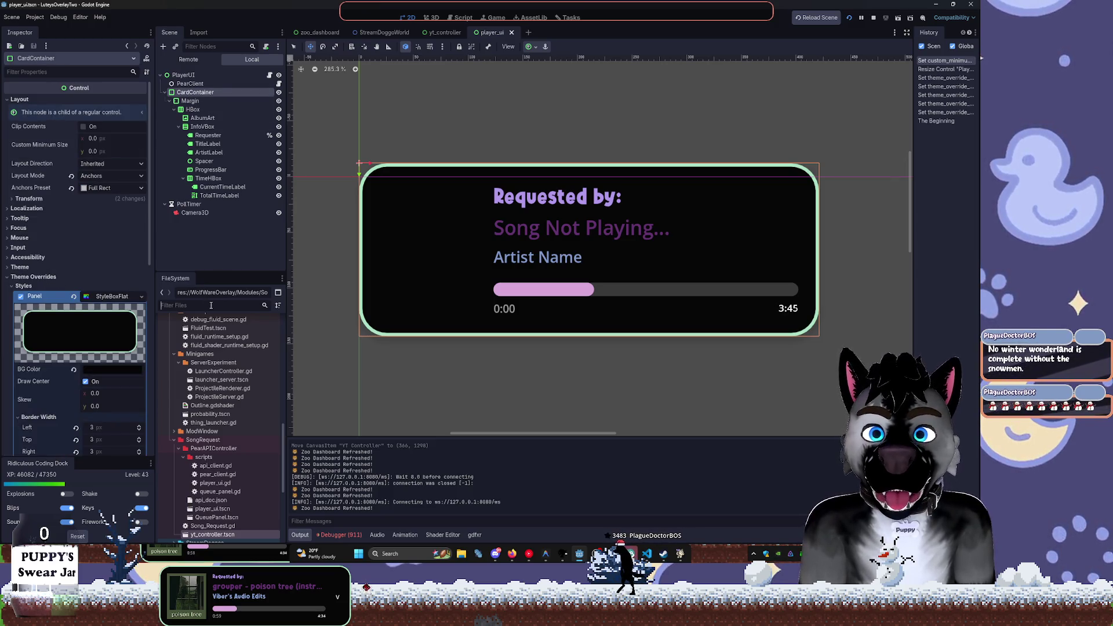
left_click(235, 249)
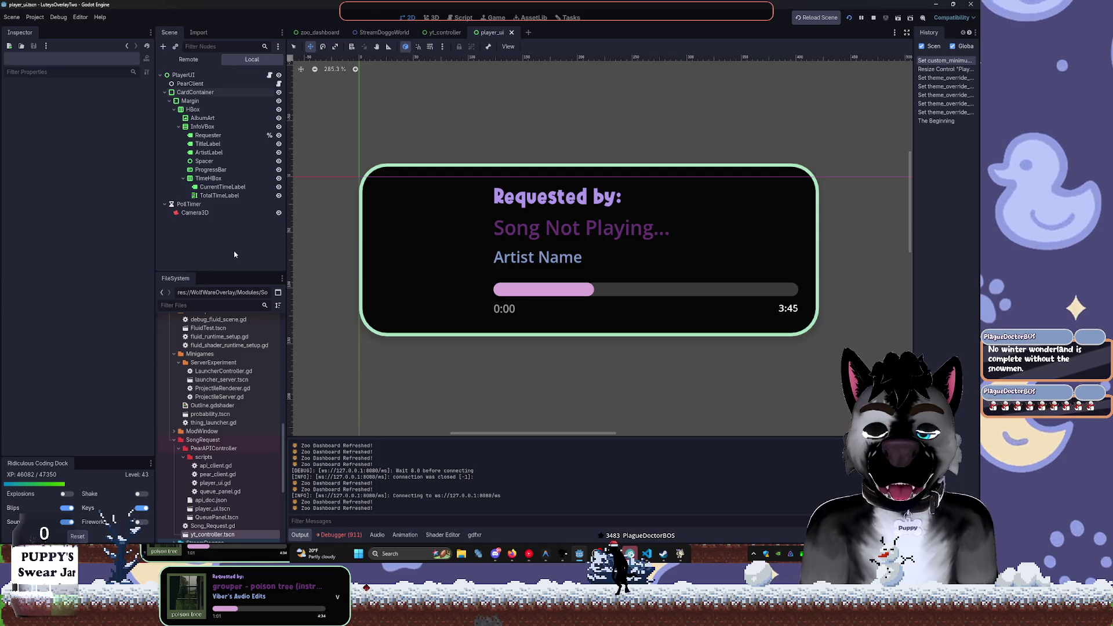
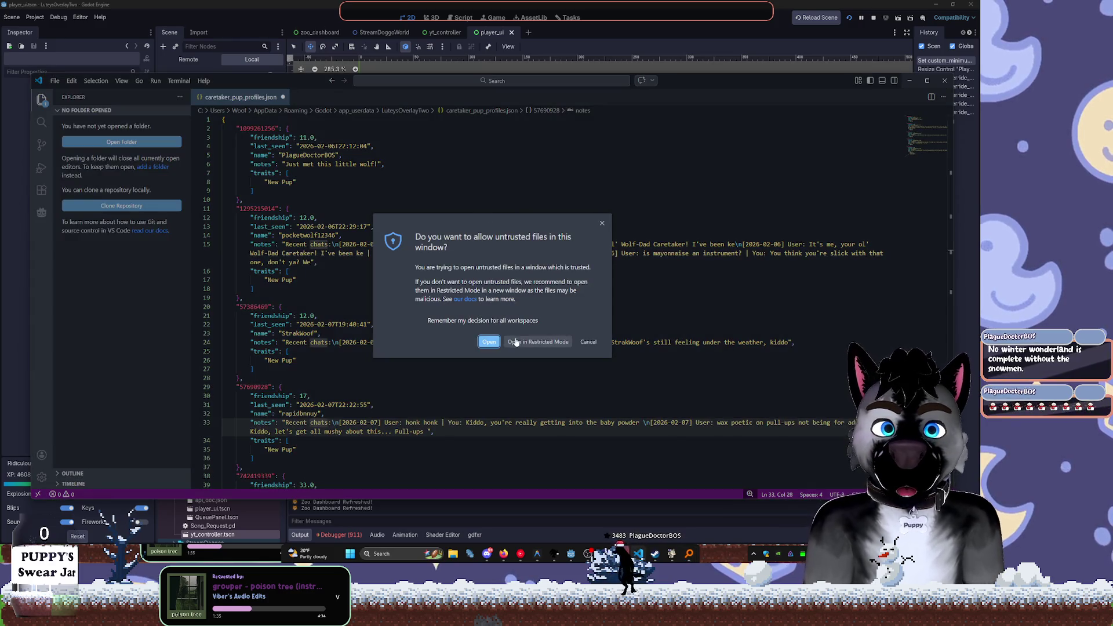
Dismiss the VS Code trust prompt, select all the panel_blur.gdshader code, and minimize VS Code
left_click(490, 342)
left_click_drag(395, 273, 199, 118)
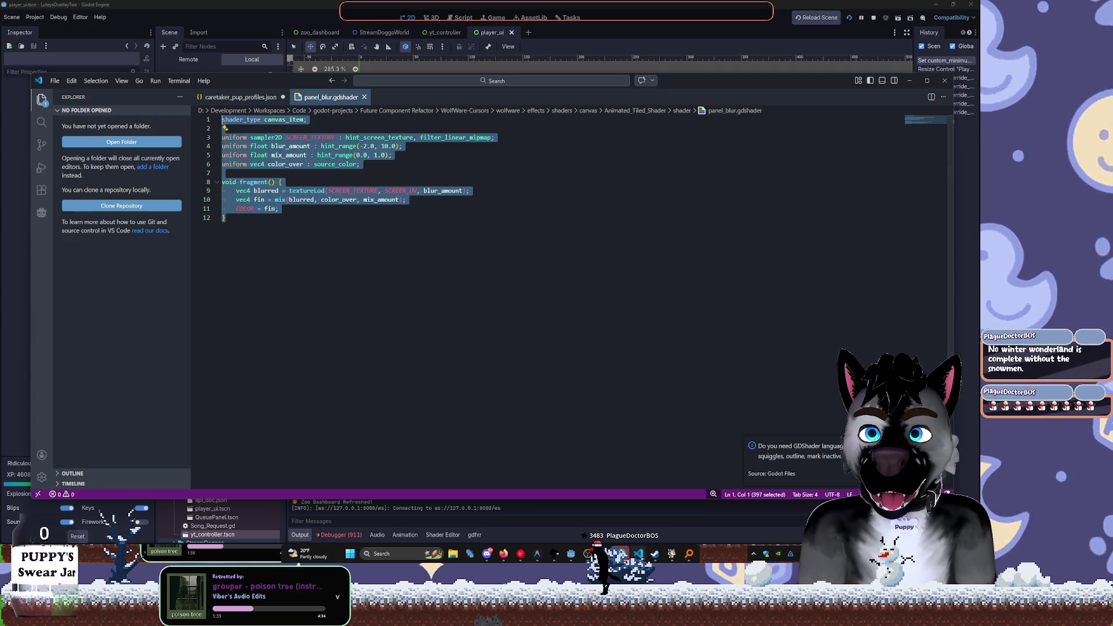
left_click(908, 80)
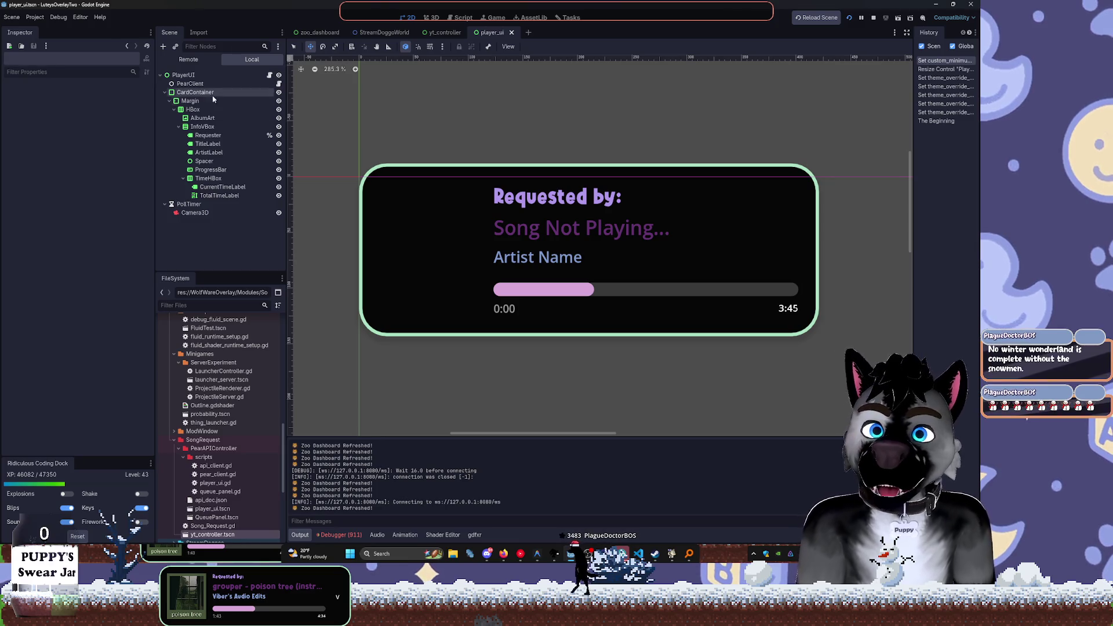
Give CardContainer a new material in the Inspector
left_click(212, 94)
scroll(100, 367, "down", 5)
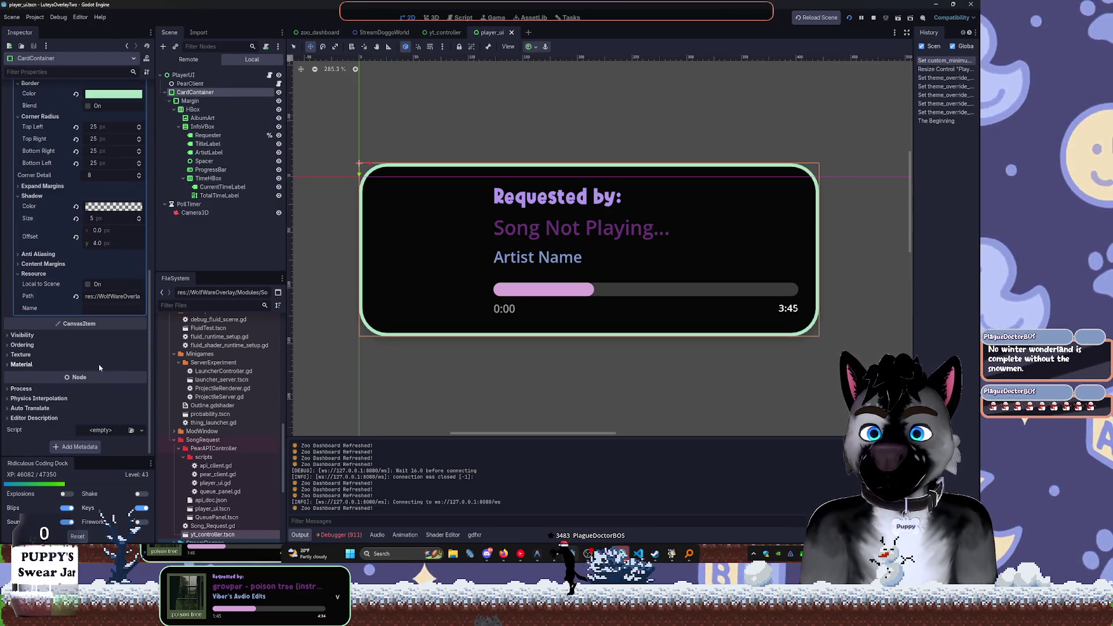
left_click(92, 364)
left_click(104, 375)
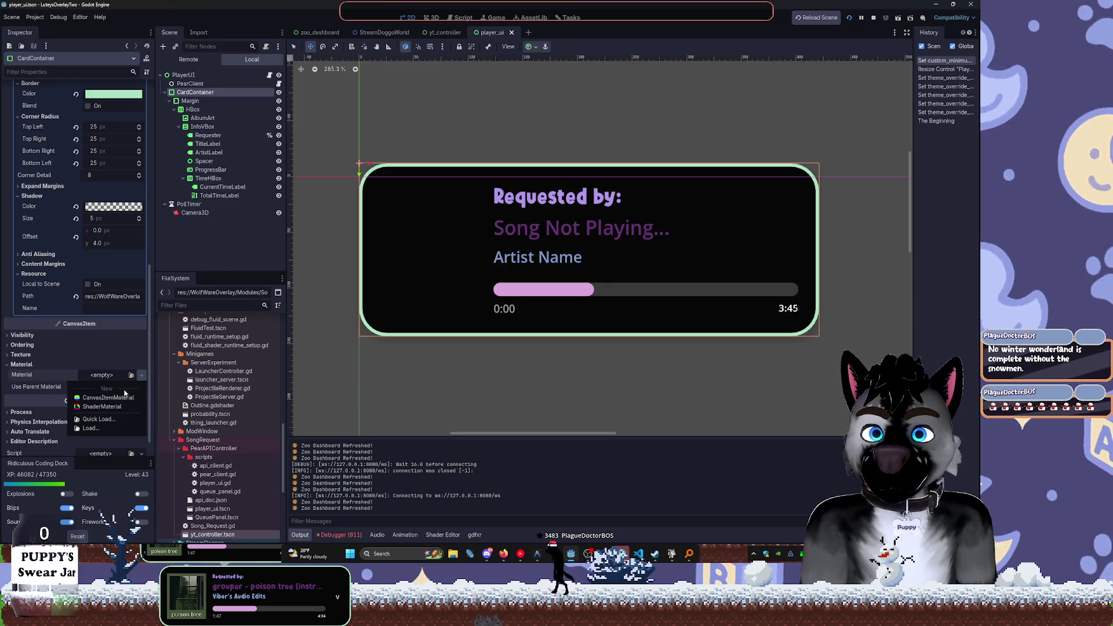
left_click(108, 397)
left_click(121, 387)
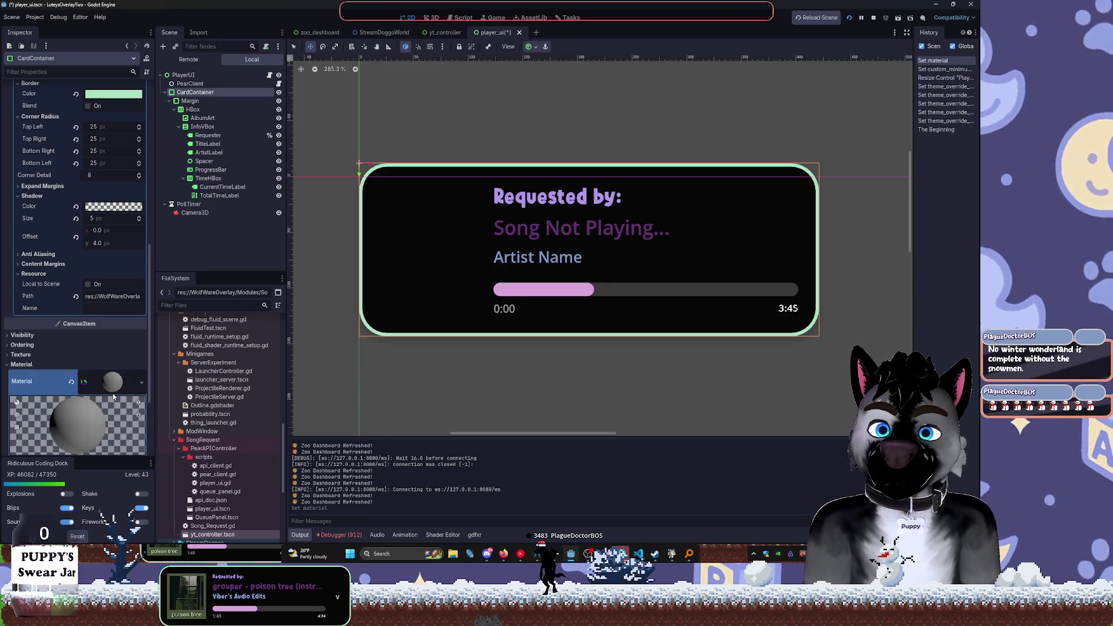
scroll(116, 403, "down", 3)
Create a new shader file Panel_Blur.gdshader for the material
left_click(130, 340)
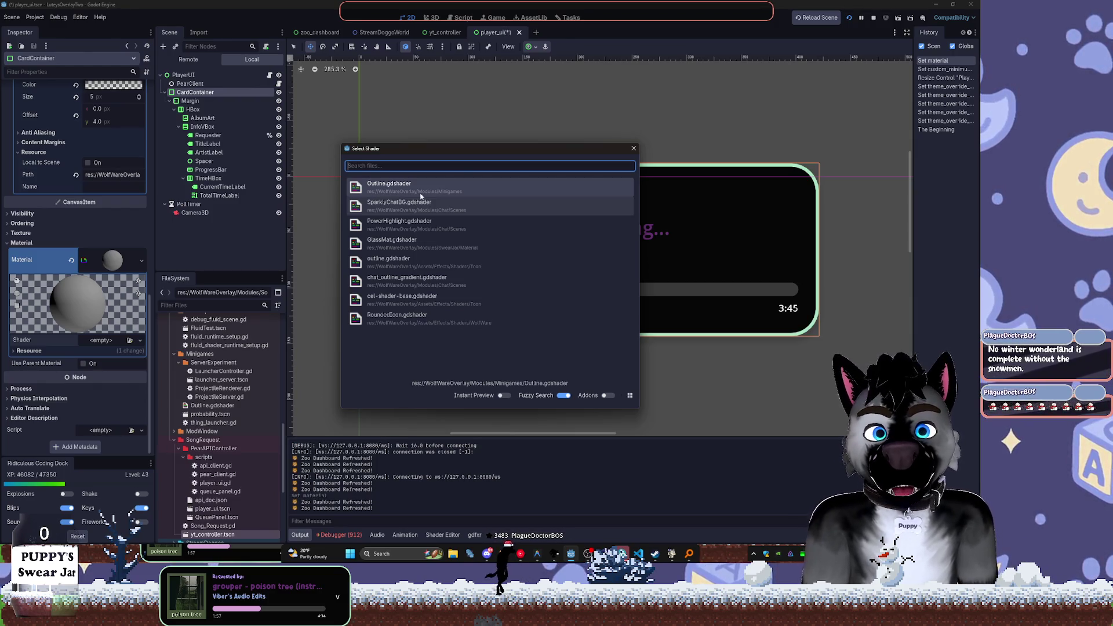
key("Escape")
left_click(138, 341)
left_click(130, 351)
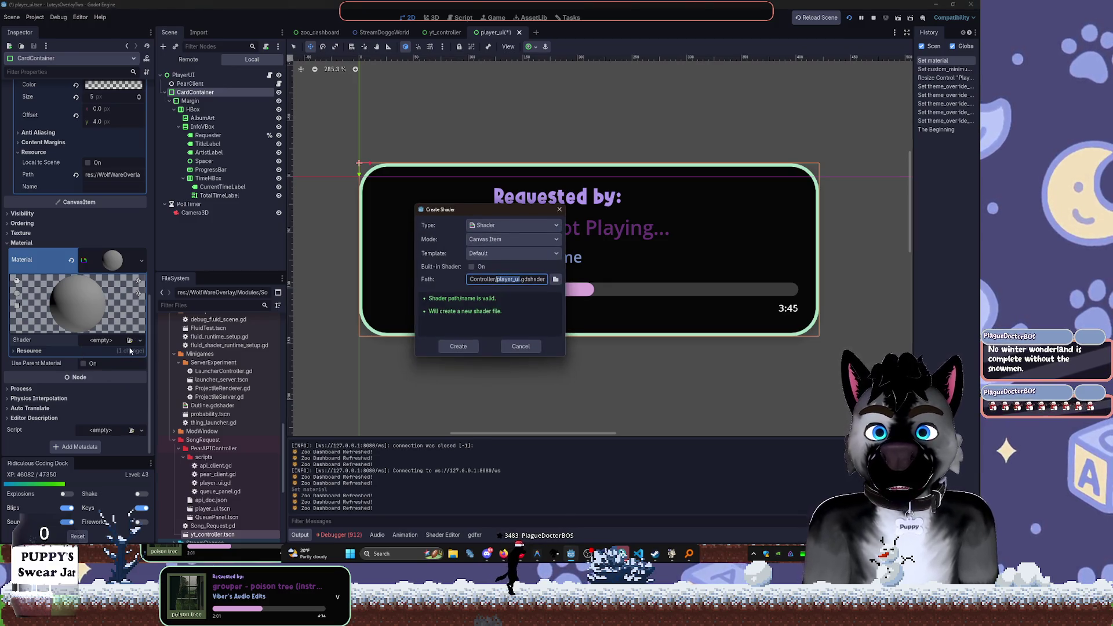
type("Panel_Bl")
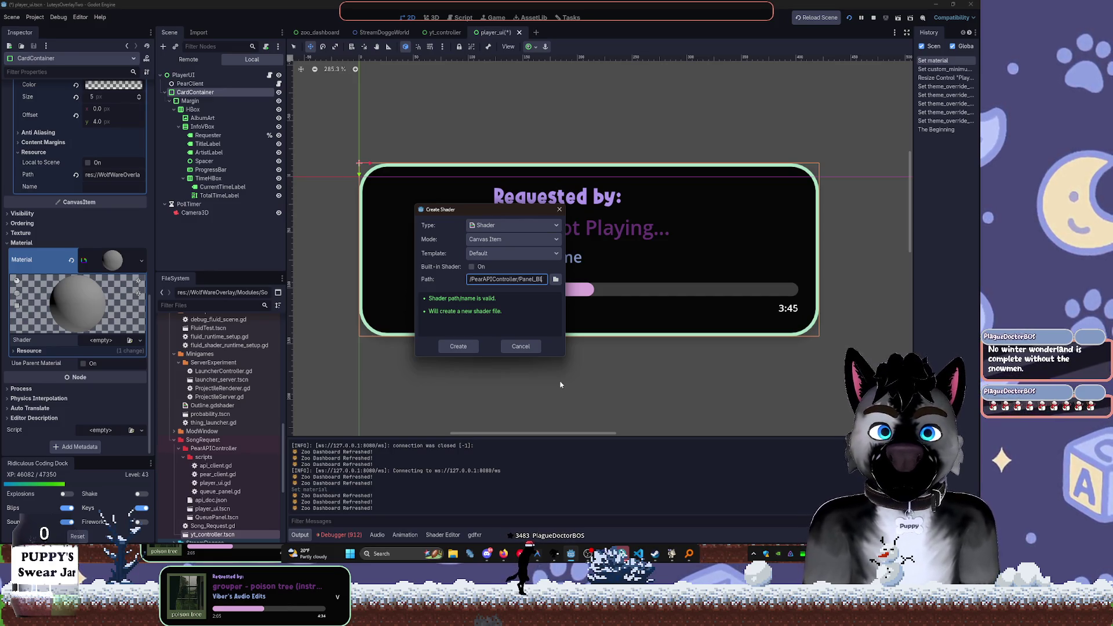
type("ur_shader")
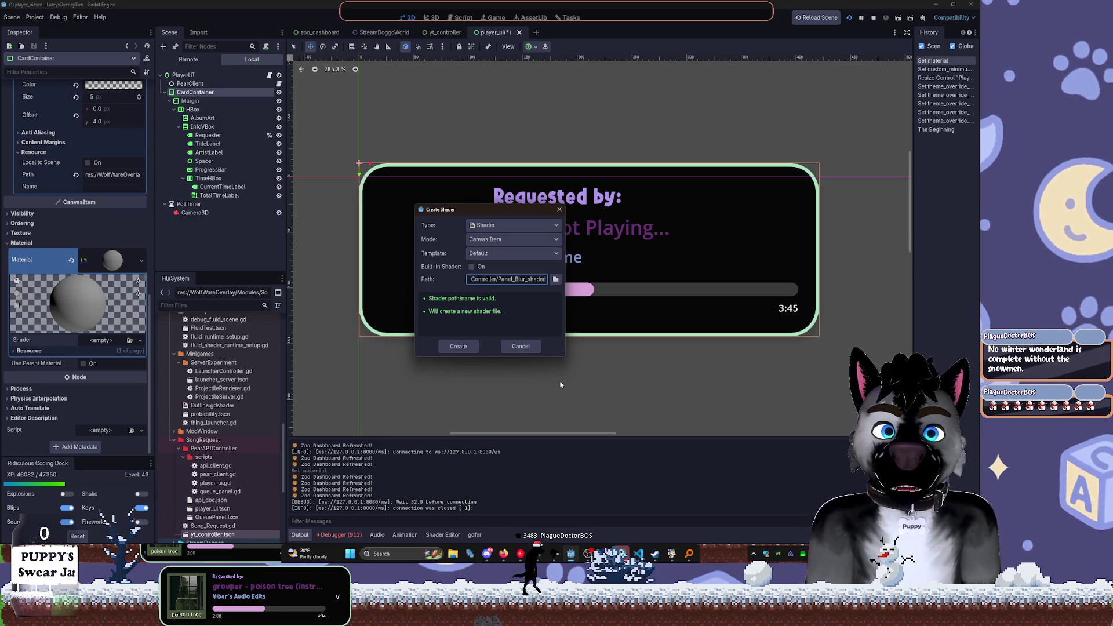
key("ctrl+BackSpace")
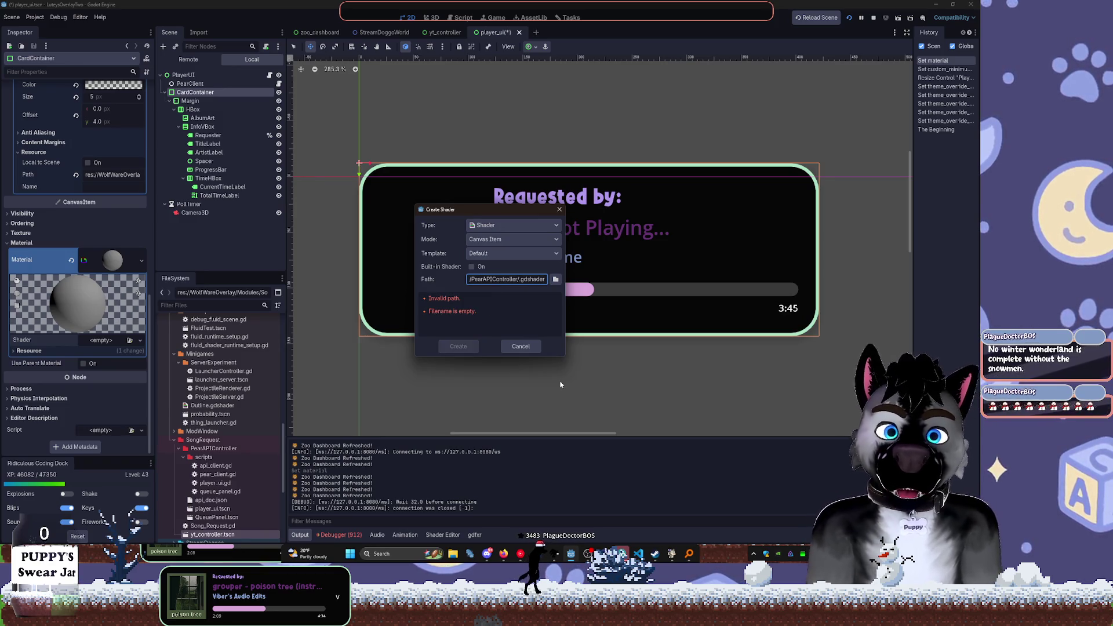
key("ctrl+z")
type("PanelBlur")
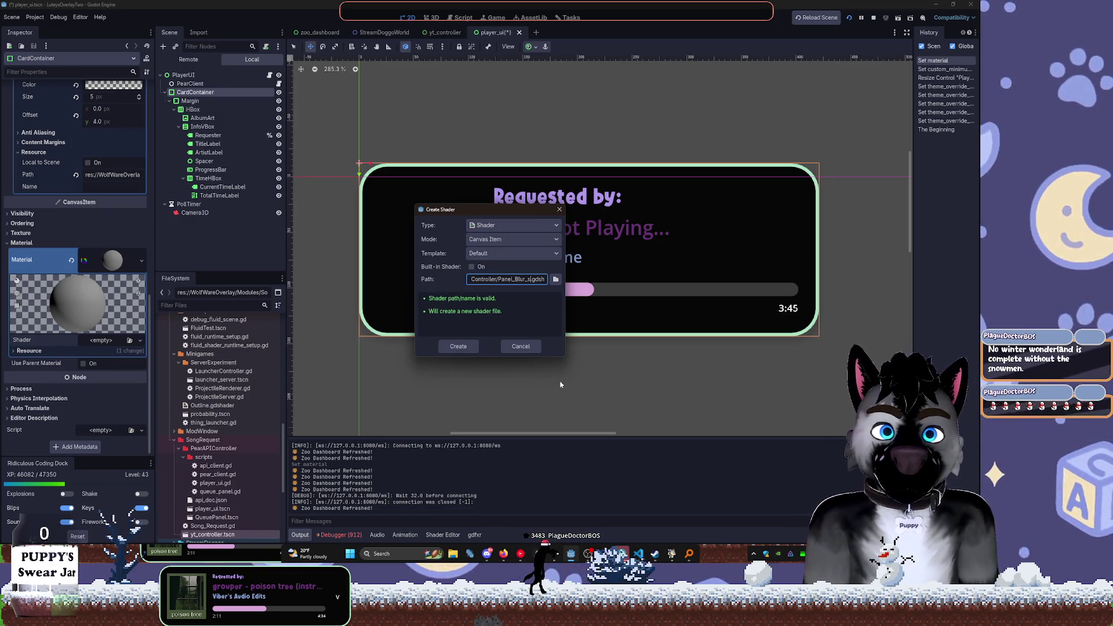
key("Return")
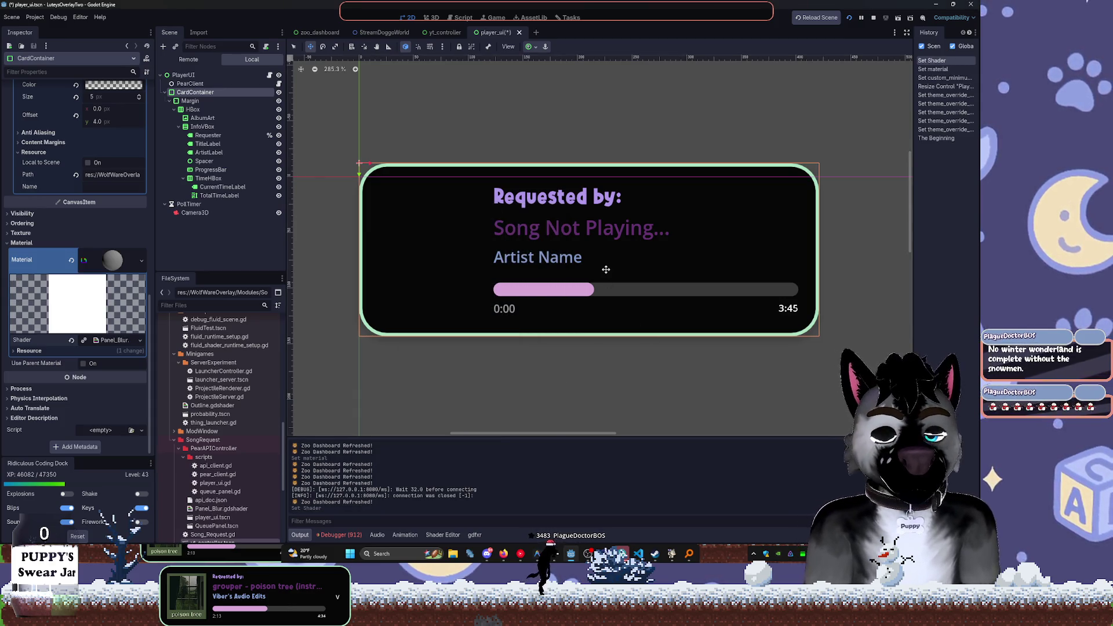
Replace the Panel_Blur shader's code with the pasted blur code and save
left_click(477, 479)
key("ctrl+a")
key("ctrl+v")
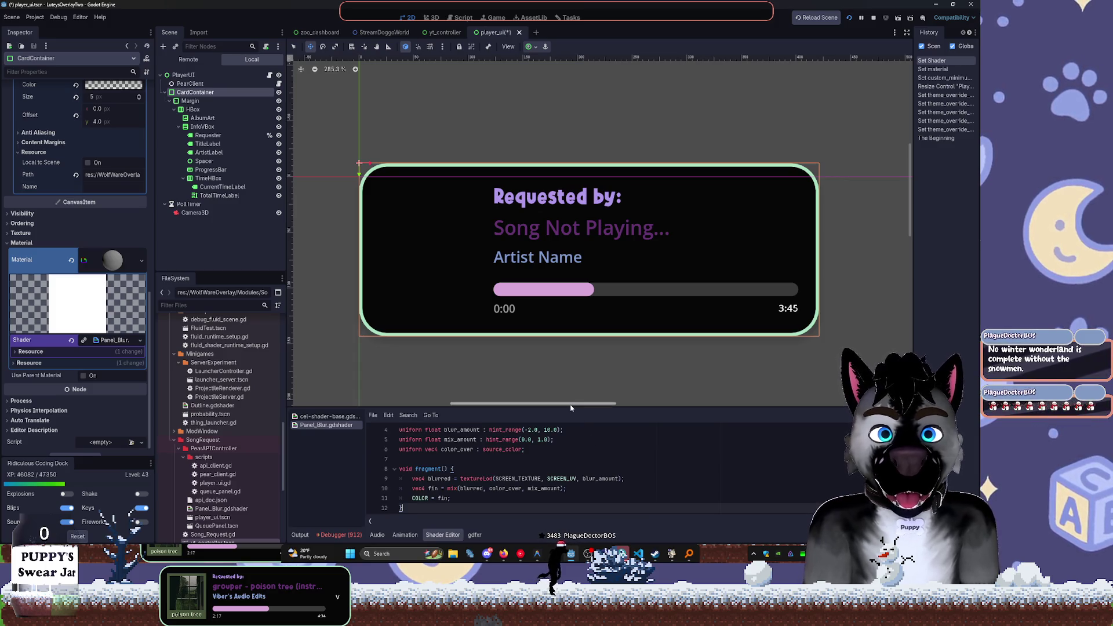
left_click_drag(580, 407, 579, 380)
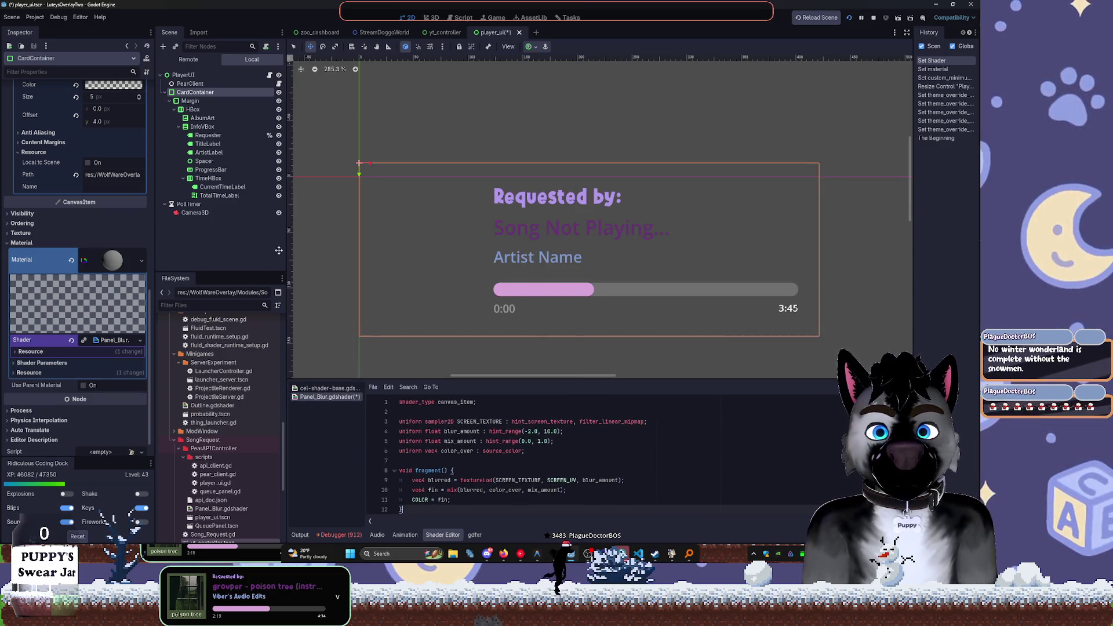
key("ctrl+s")
Set the shader parameters to Blur Amount 2.175 and Mix Amount 0.686, previewing in the running game
left_click(30, 337)
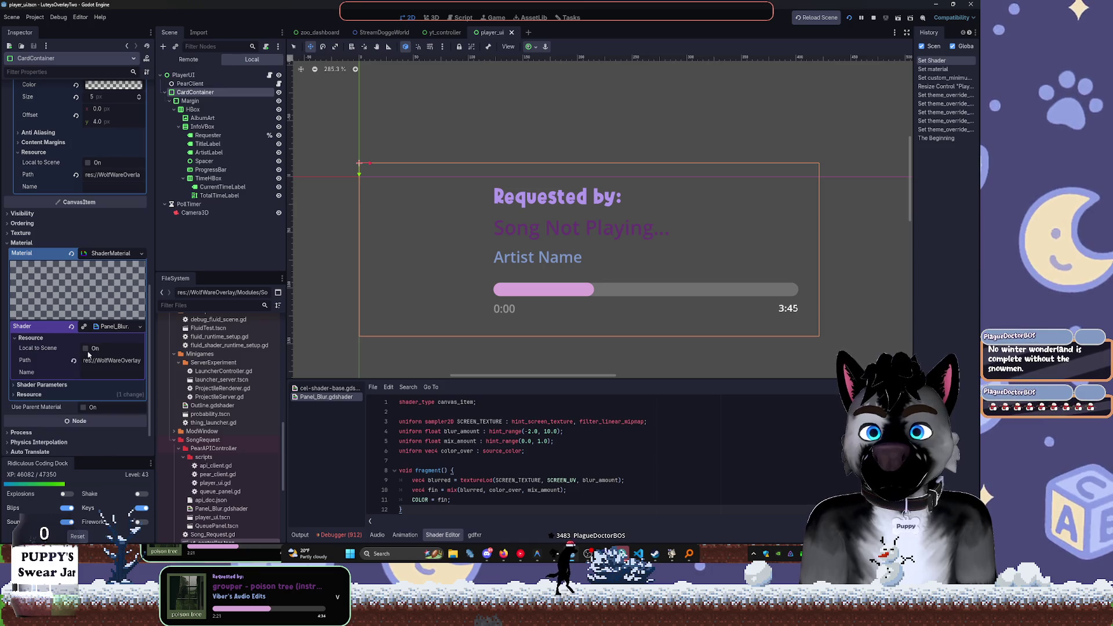
left_click(66, 385)
left_click_drag(93, 399, 99, 400)
key("ctrl+s")
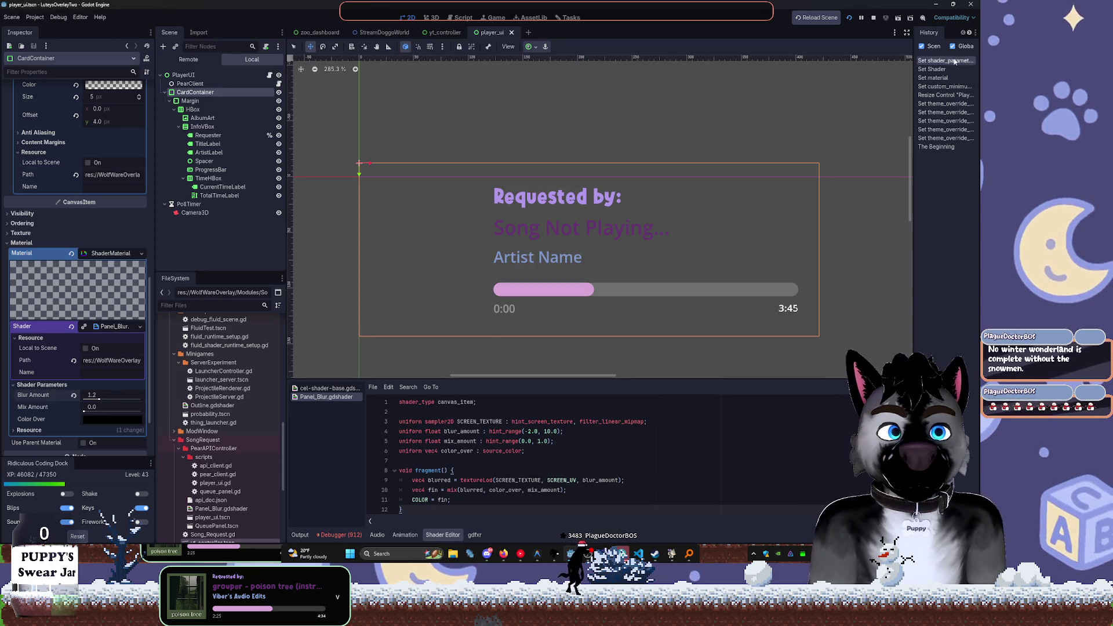
left_click(873, 17)
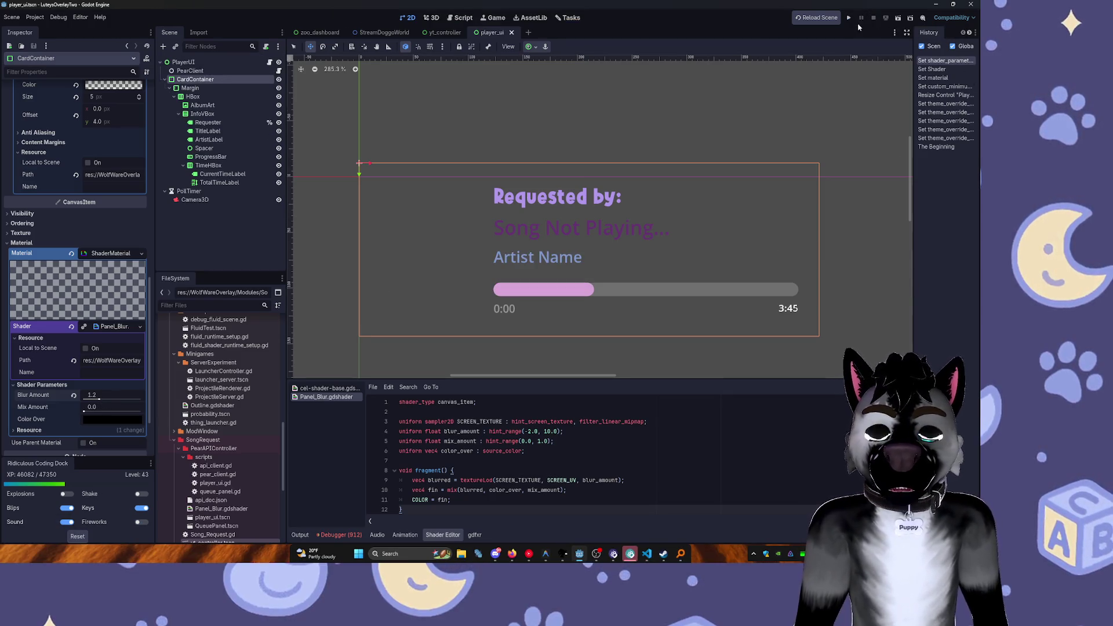
left_click(850, 18)
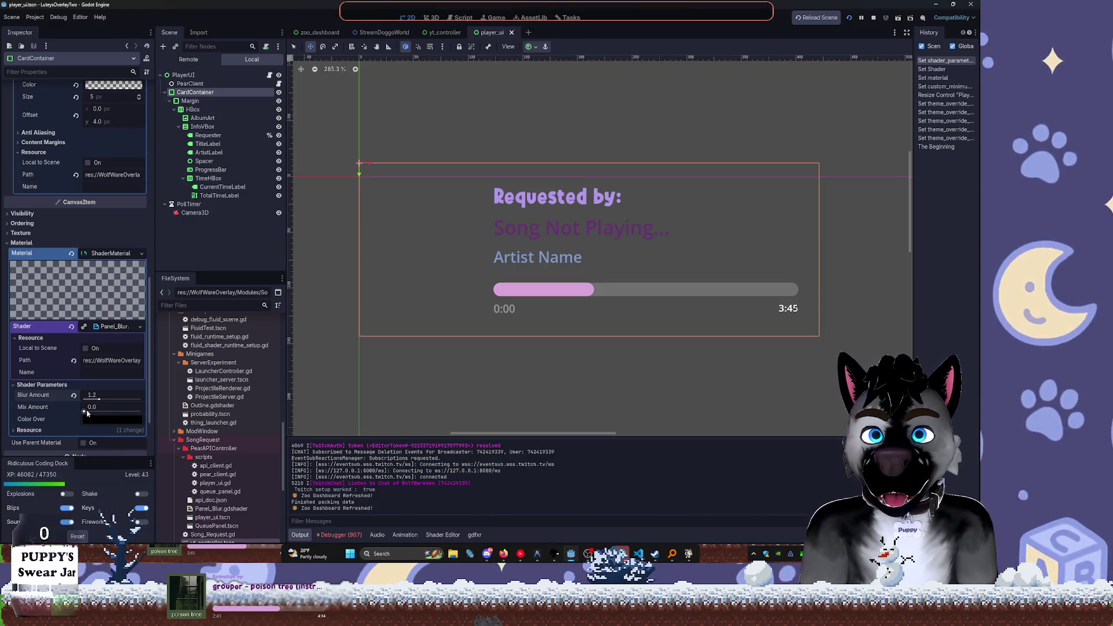
mouse_move(87, 413)
left_mouse_down()
mouse_move(129, 398)
mouse_move(103, 400)
mouse_move(122, 413)
left_mouse_up()
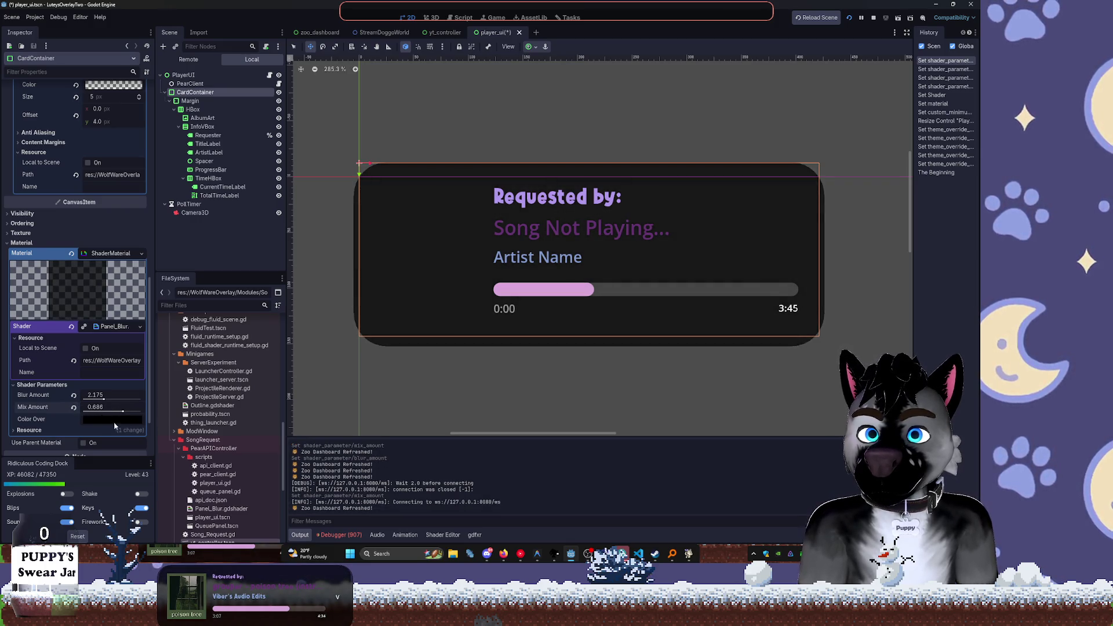
Set the blur shader's Color Over tint to grey, then reselect CardContainer
left_click(125, 420)
left_click_drag(160, 273, 160, 184)
left_click(176, 235)
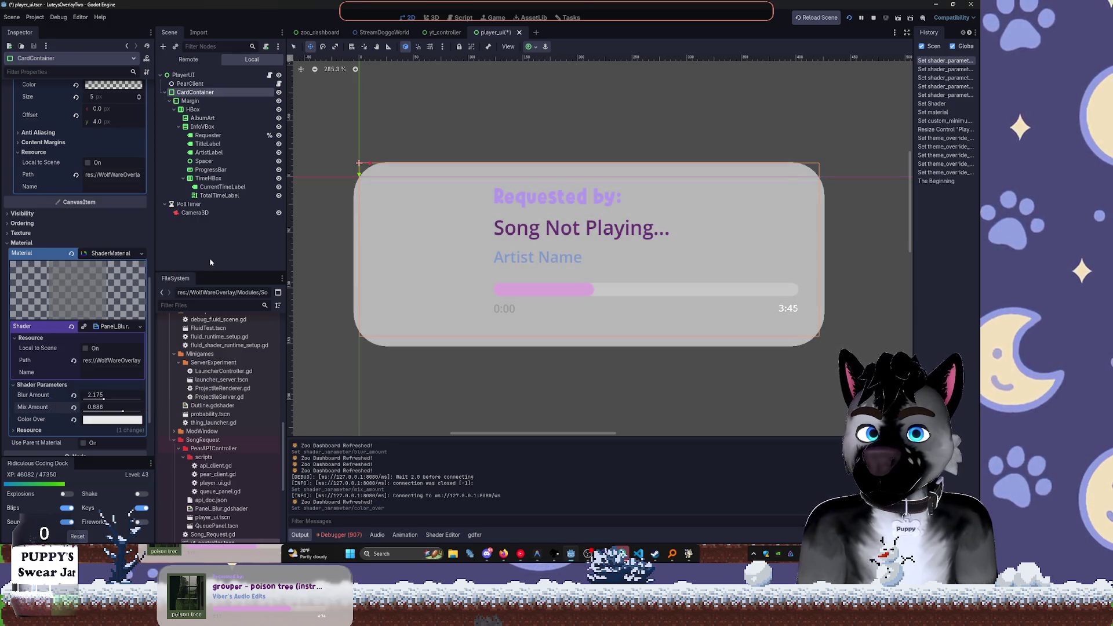
left_click(124, 421)
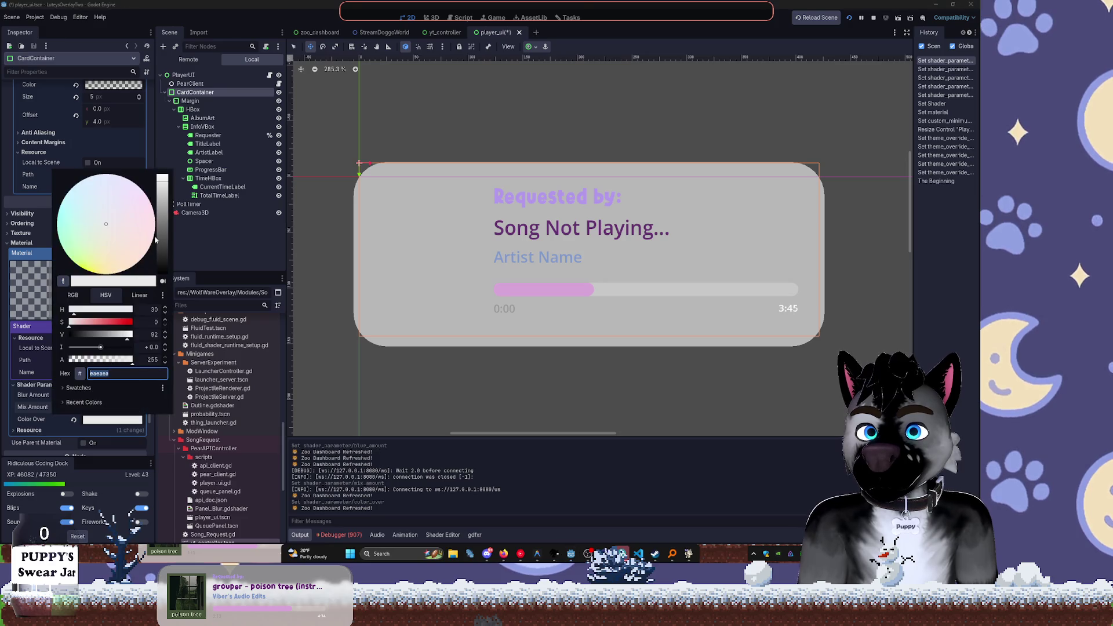
left_click(160, 239)
left_click(176, 249)
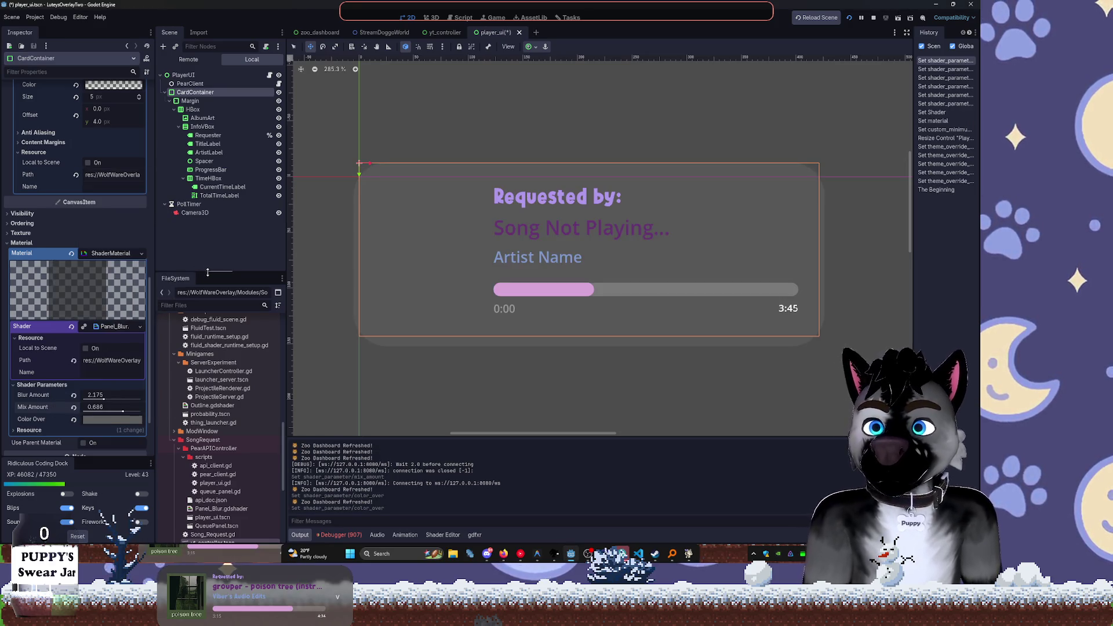
left_click(184, 75)
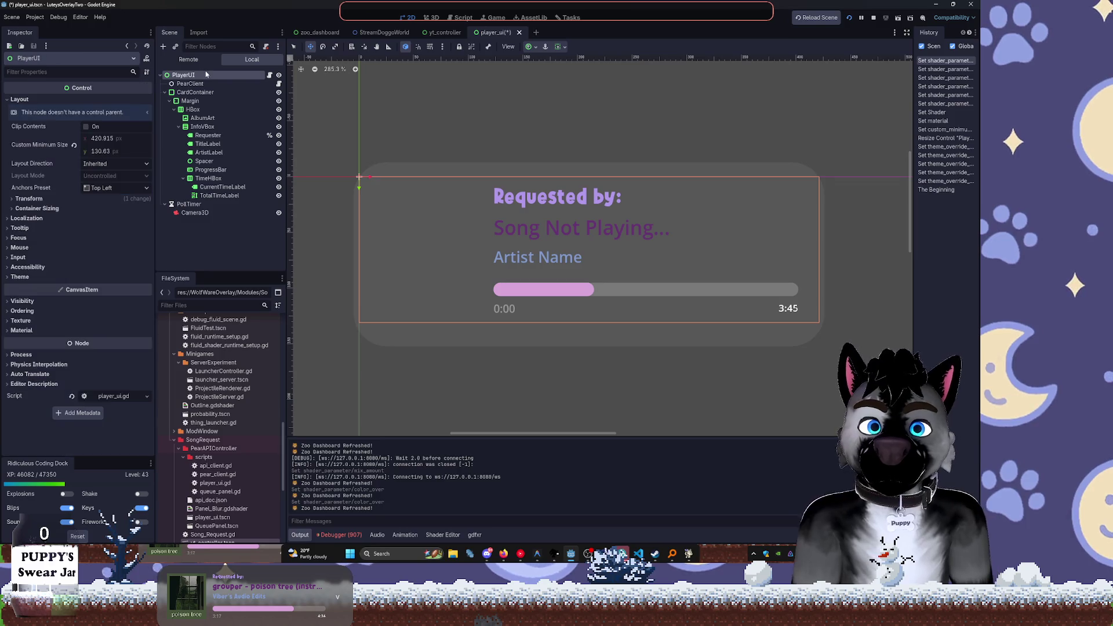
left_click(195, 92)
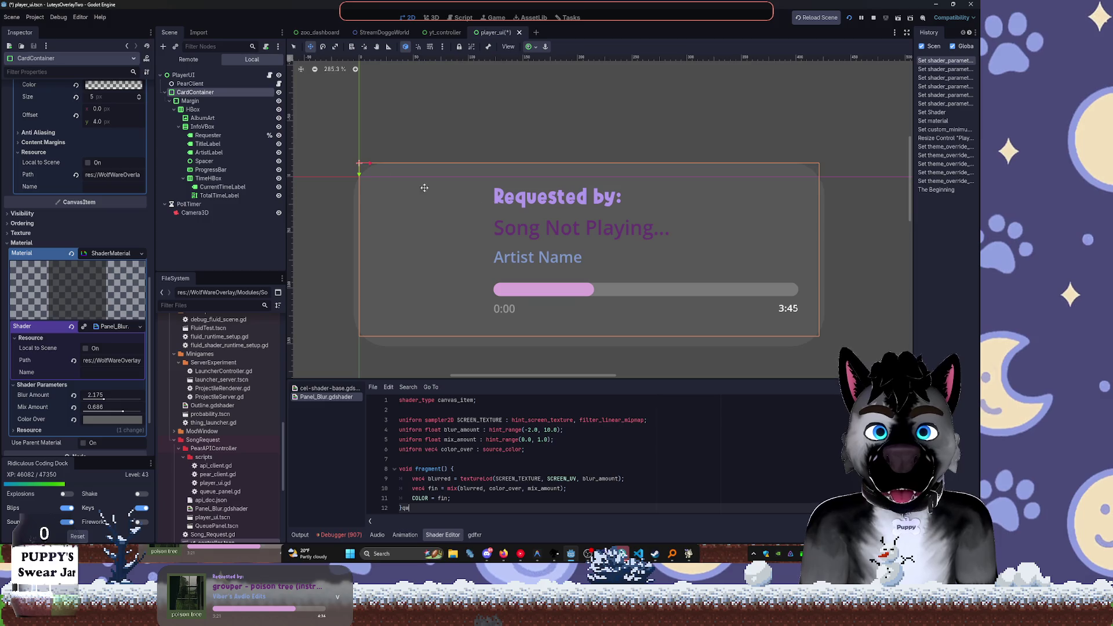
left_click(292, 47)
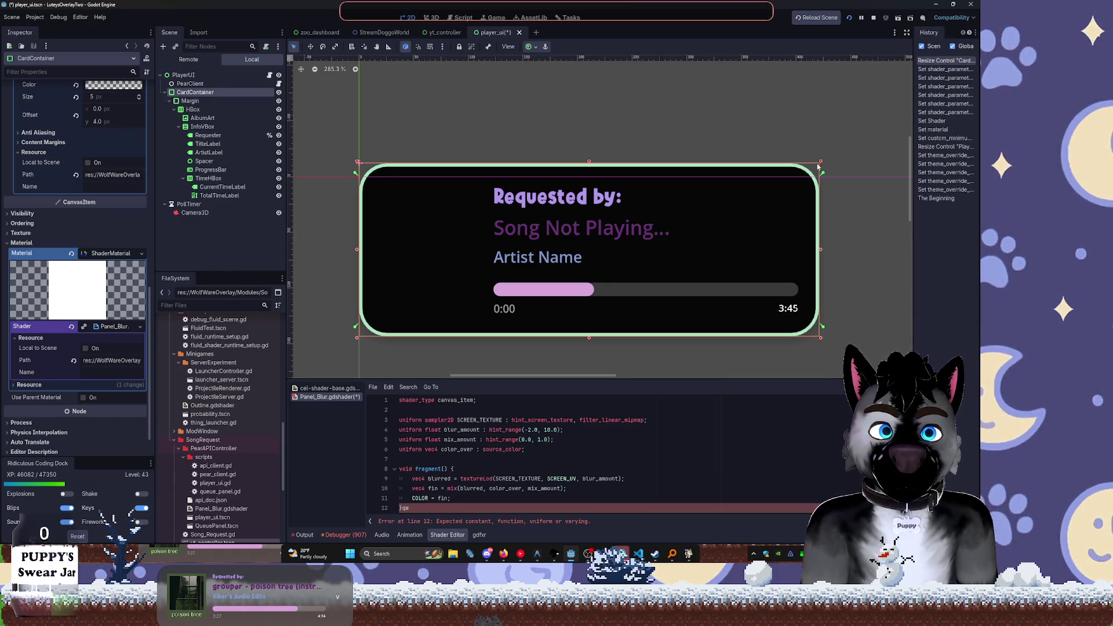
Reset PlayerUI's minimum size to zero and anchor CardContainer with the Full Rect preset
scroll(93, 186, "up", 6)
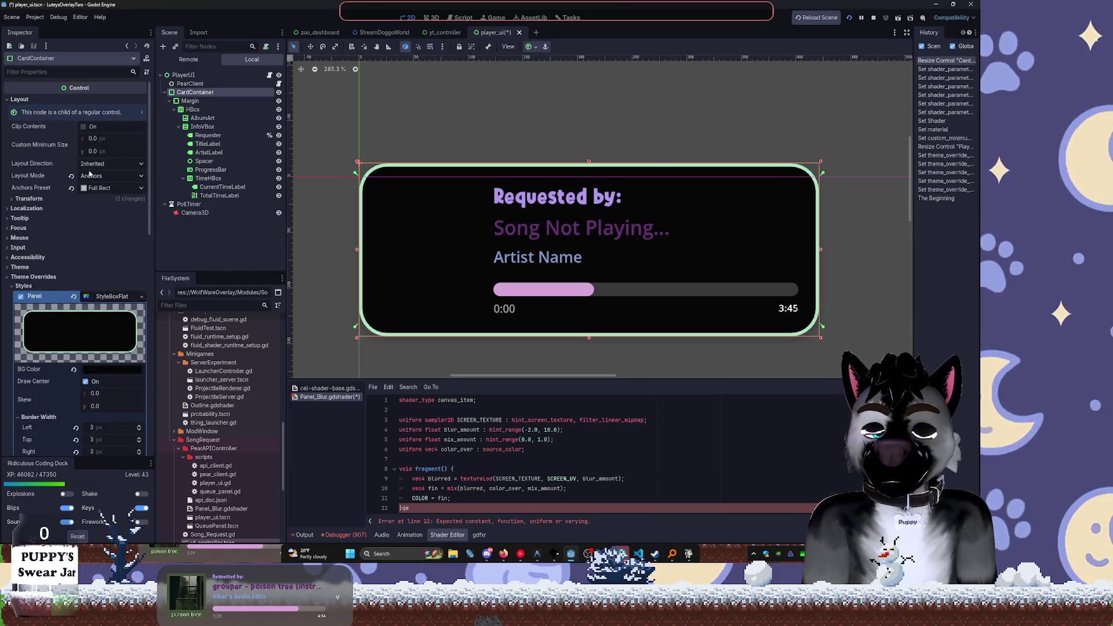
key("Up")
key("Up")
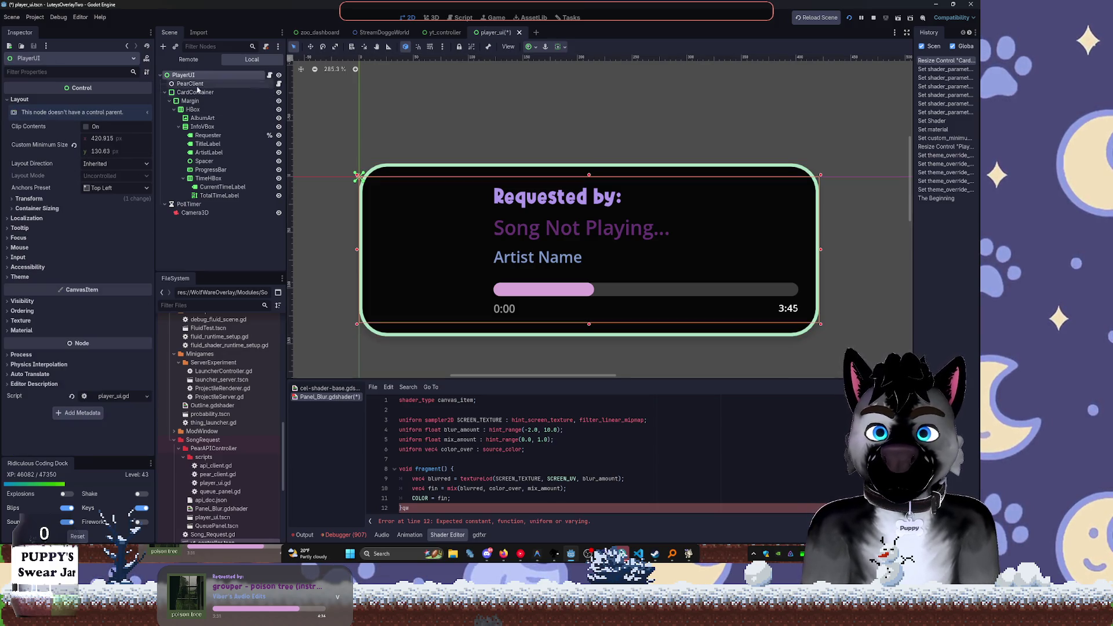
left_click(74, 147)
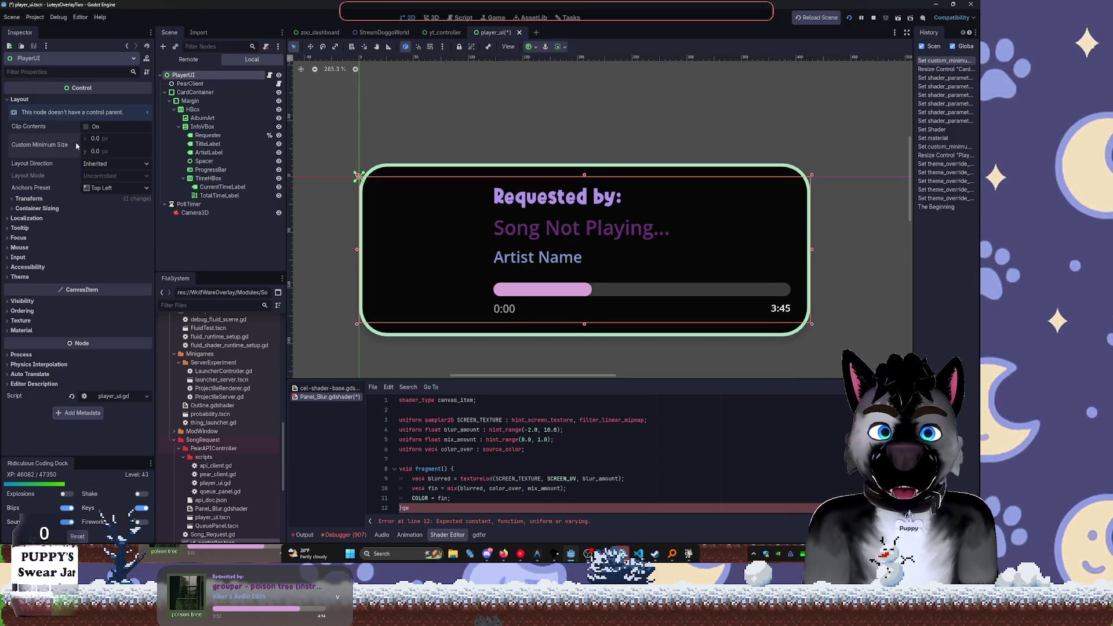
left_click(214, 92)
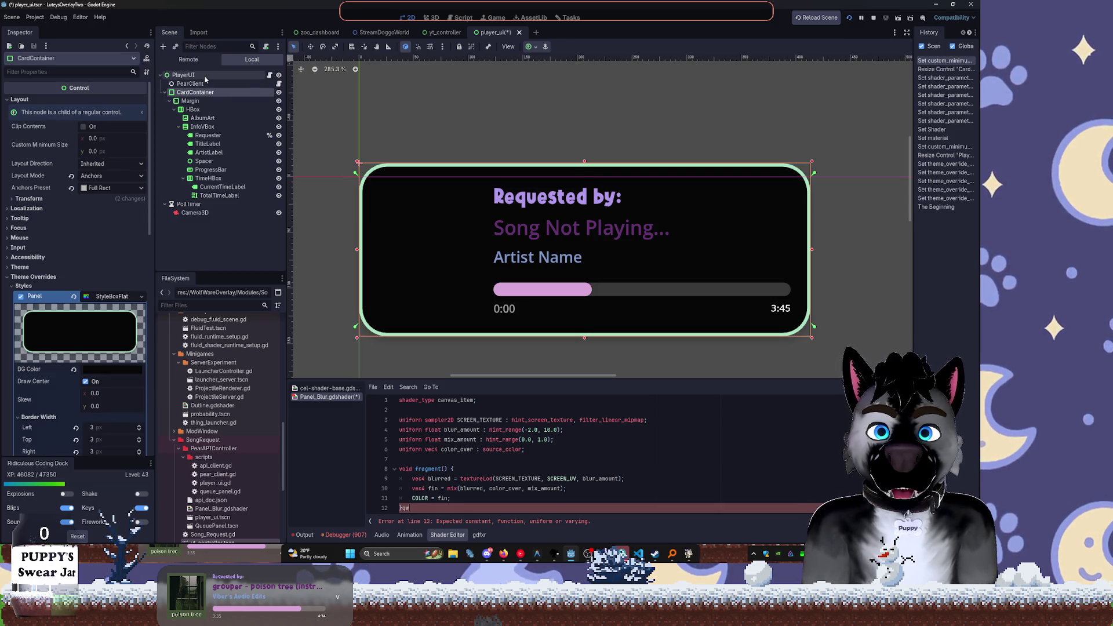
left_click(205, 76)
left_click(195, 92)
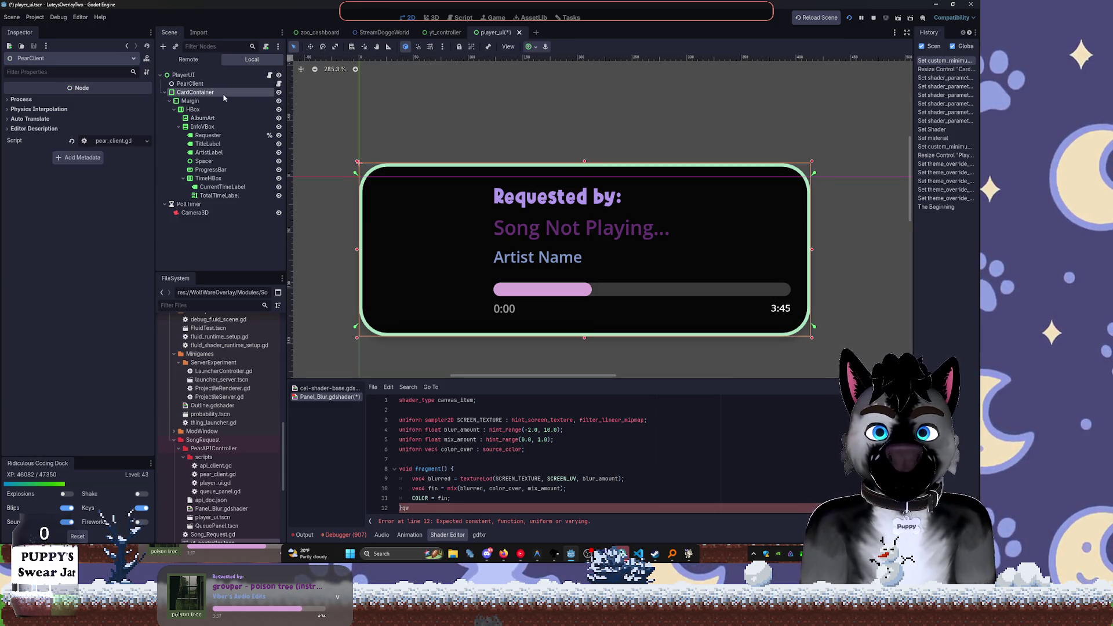
left_click(529, 47)
left_click(576, 119)
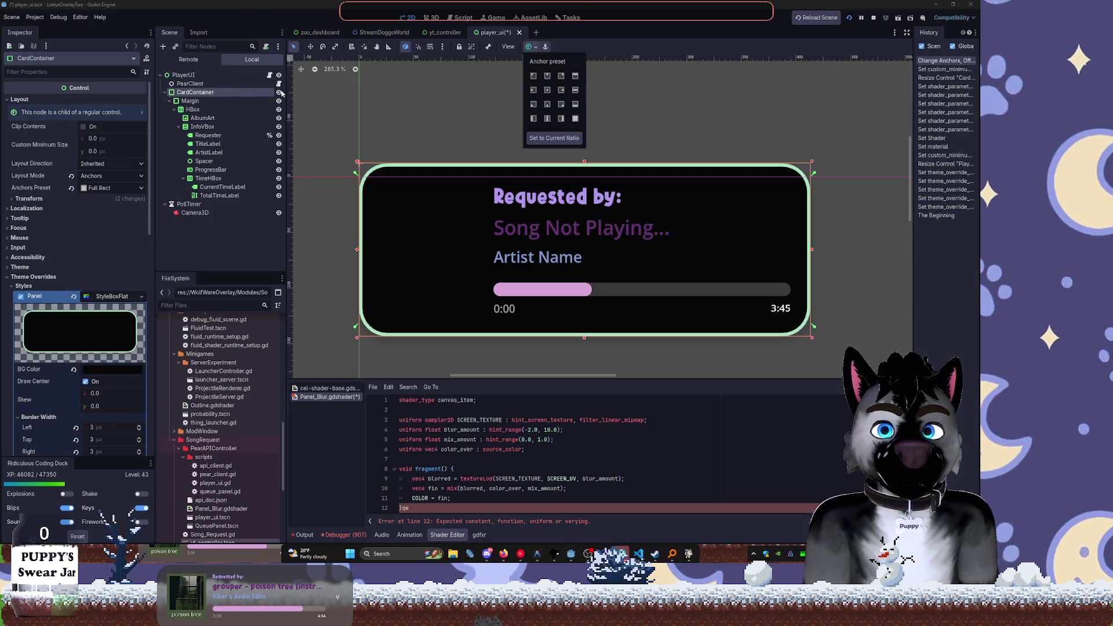
Resize the PlayerUI root into a wider, slightly taller card area
left_click(184, 74)
mouse_move(811, 176)
left_mouse_down()
mouse_move(823, 239)
mouse_move(799, 158)
mouse_move(805, 169)
left_mouse_up()
key("ctrl+z")
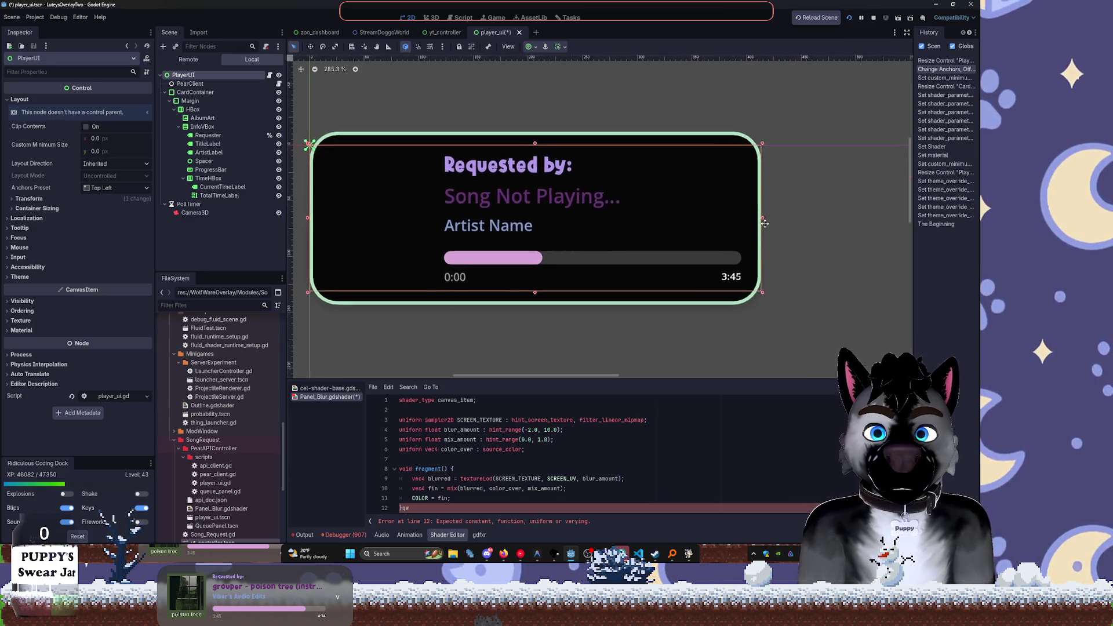
mouse_move(734, 259)
left_mouse_down()
mouse_move(753, 304)
mouse_move(790, 332)
mouse_move(840, 305)
mouse_move(839, 260)
mouse_move(852, 330)
mouse_move(850, 209)
mouse_move(825, 246)
mouse_move(852, 243)
left_mouse_up()
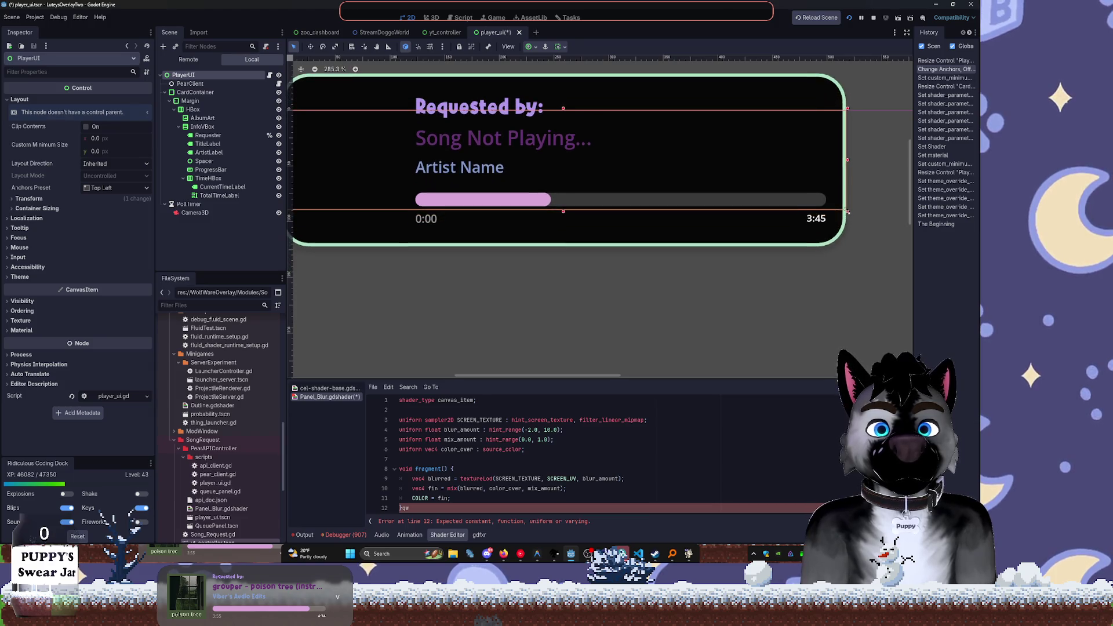
scroll(678, 236, "up", 3)
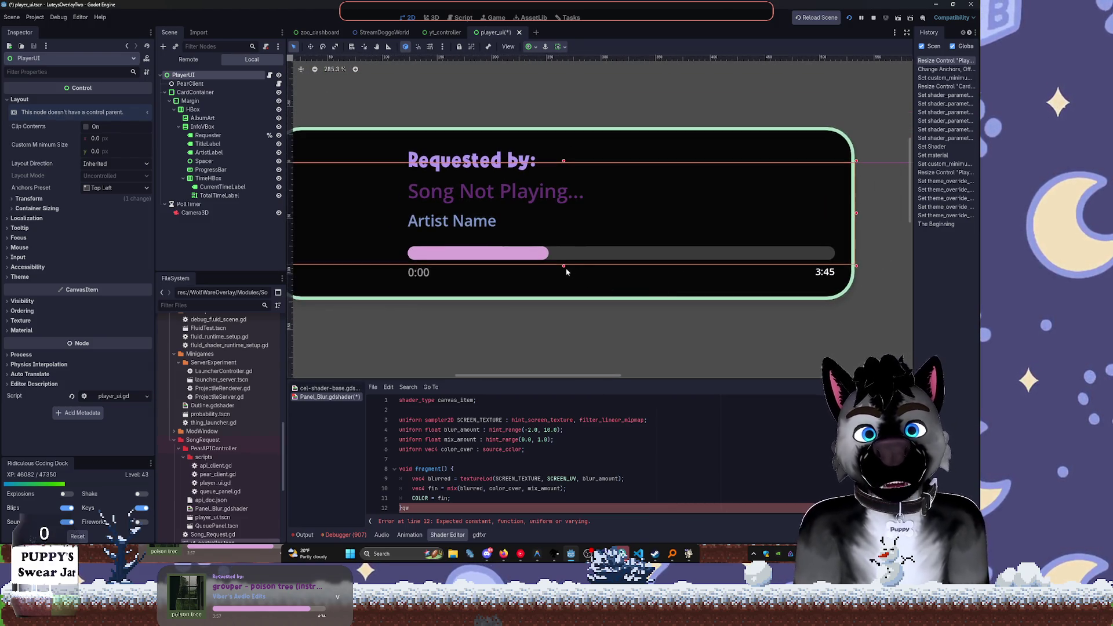
scroll(636, 292, "left", 2)
mouse_move(606, 268)
left_mouse_down()
mouse_move(600, 302)
mouse_move(592, 274)
mouse_move(597, 294)
left_mouse_up()
Save, reload the project, and narrow PlayerUI to 515 × 113
key("ctrl+s")
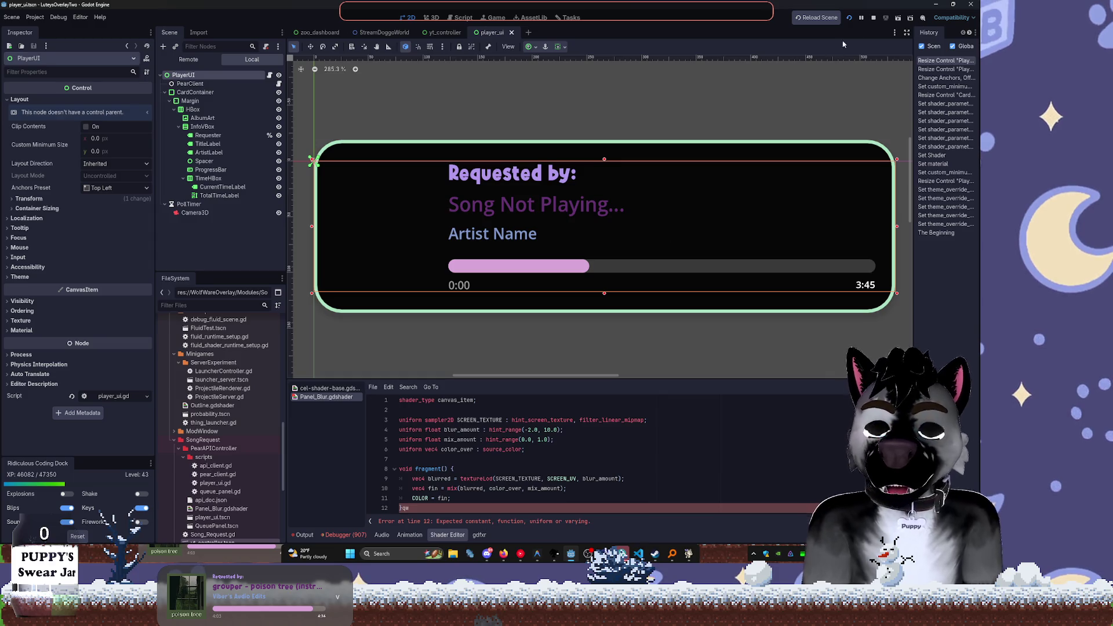
left_click(848, 17)
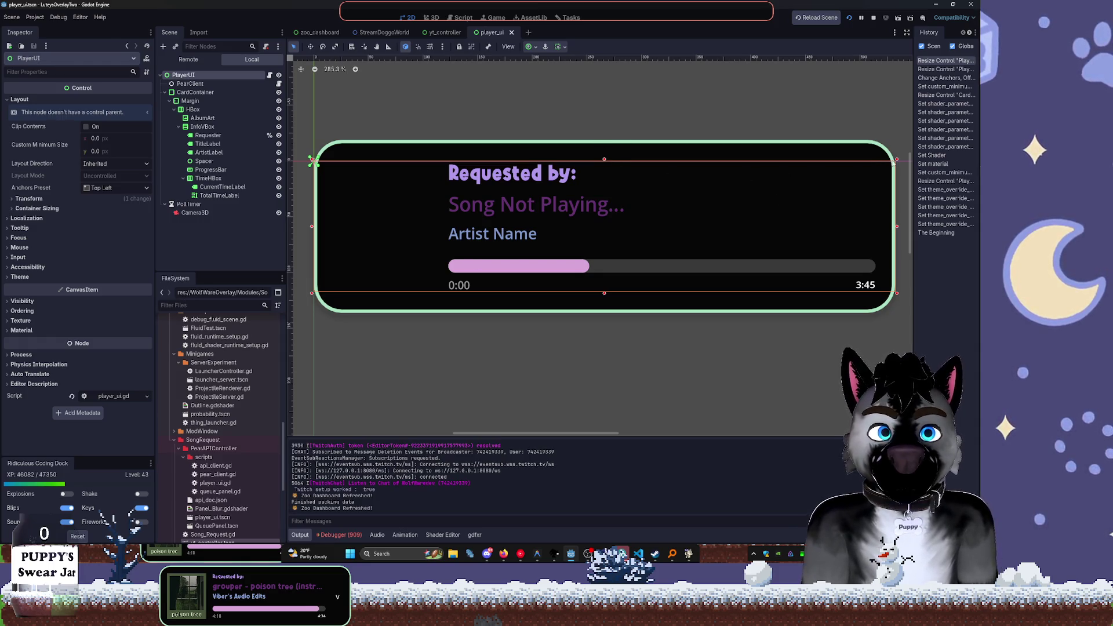
left_click_drag(899, 161, 880, 161)
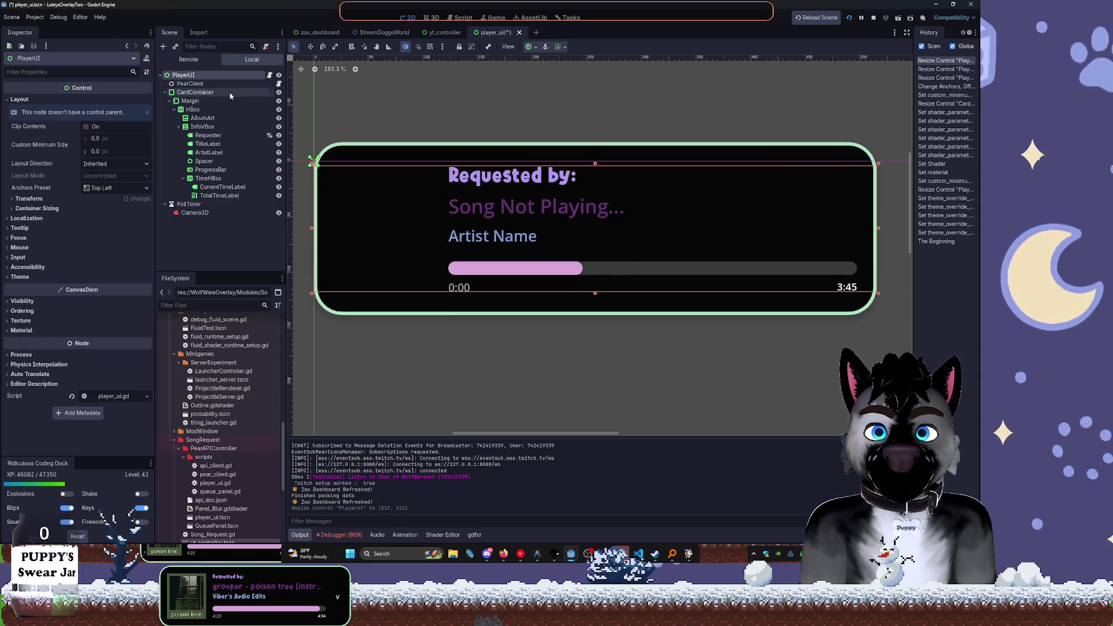
left_click(218, 93)
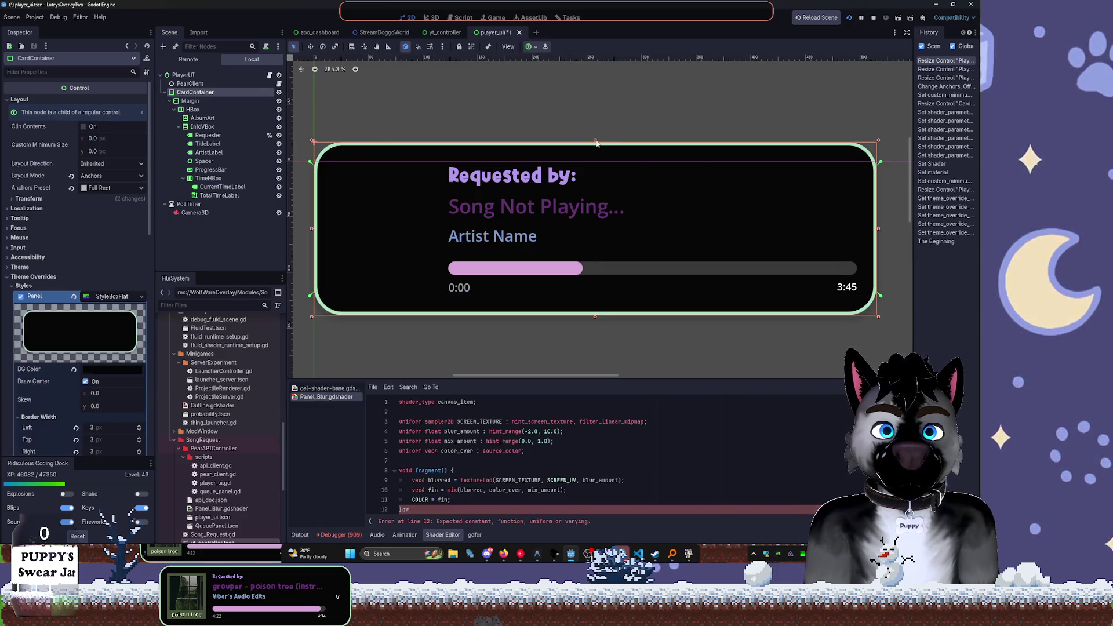
Set the Margin container's left, top, right and bottom margin overrides to 7
left_click(594, 154)
left_click(191, 101)
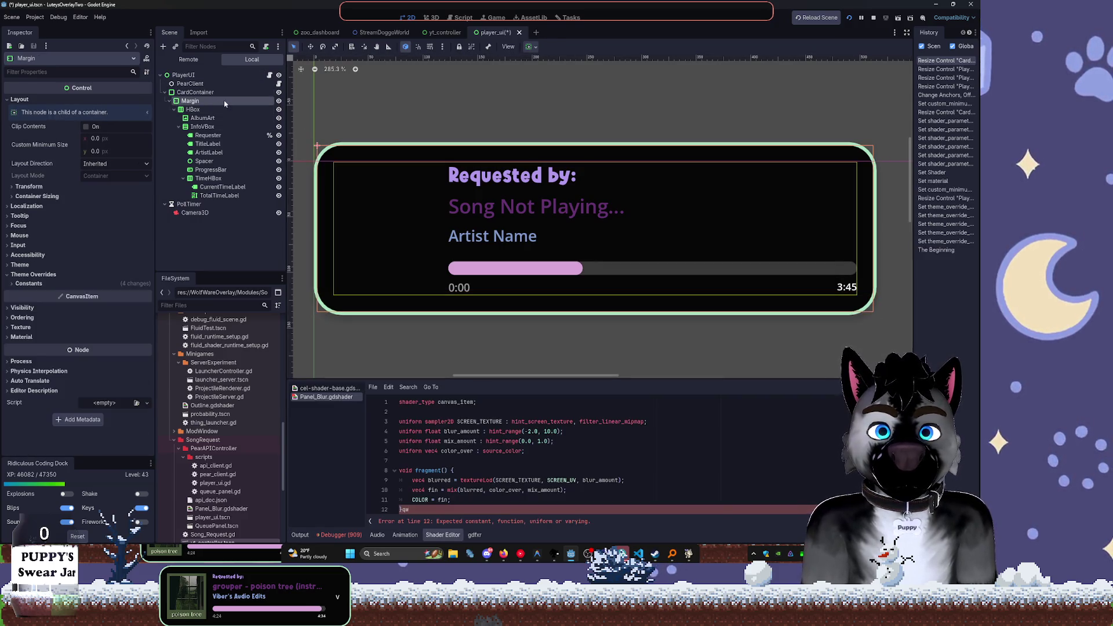
left_click(45, 285)
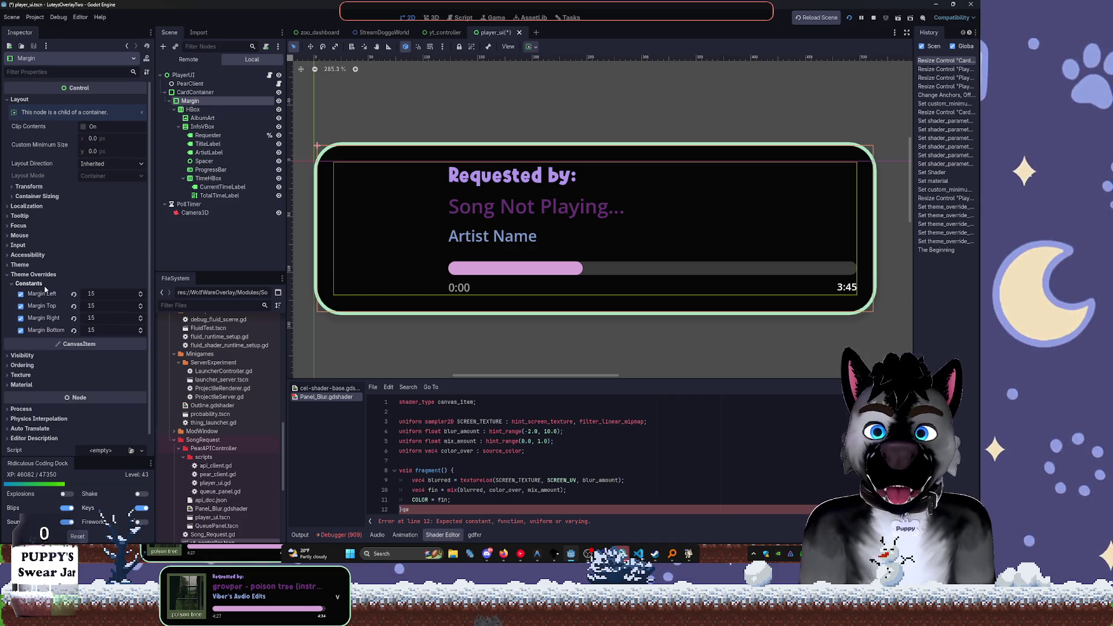
left_click(104, 294)
type("/2")
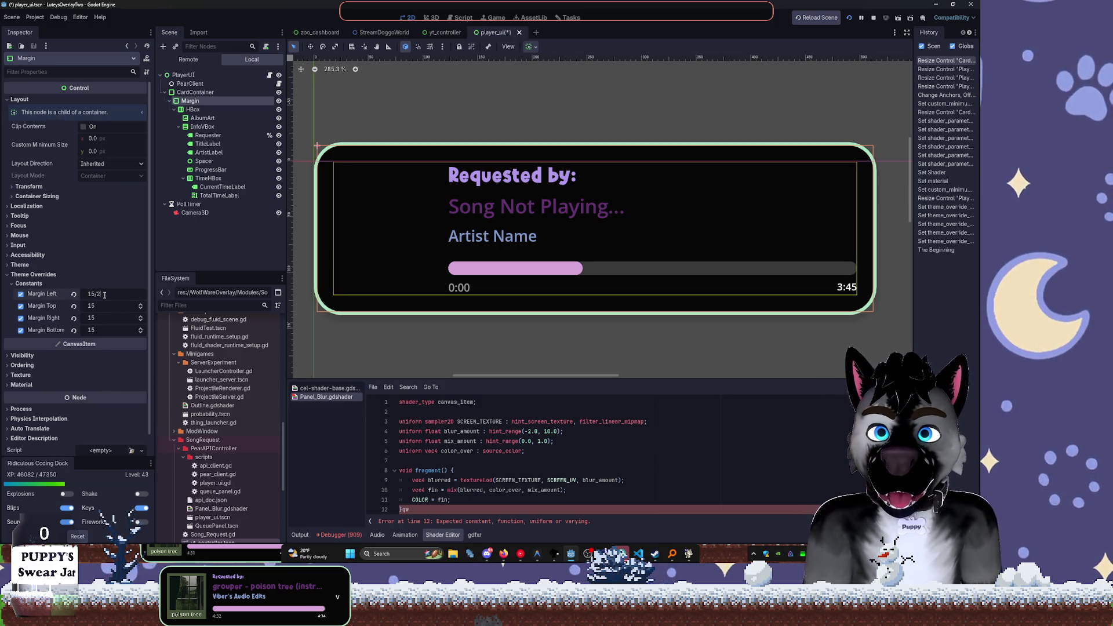
type("7")
key("Tab")
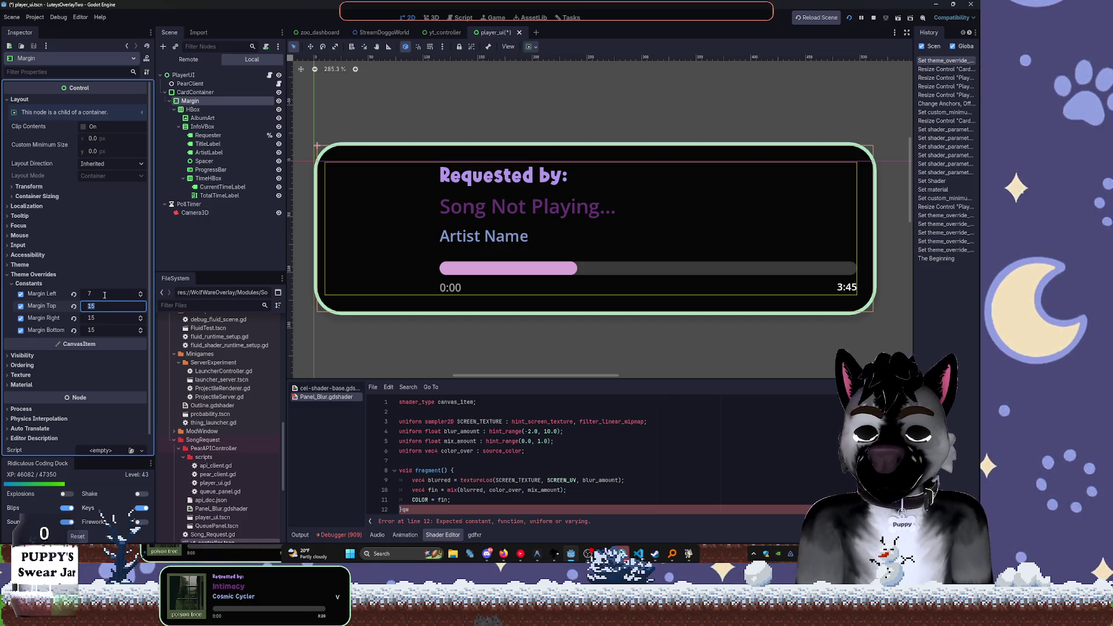
type("7")
key("Tab")
type("7")
key("Tab")
type("7")
key("Tab")
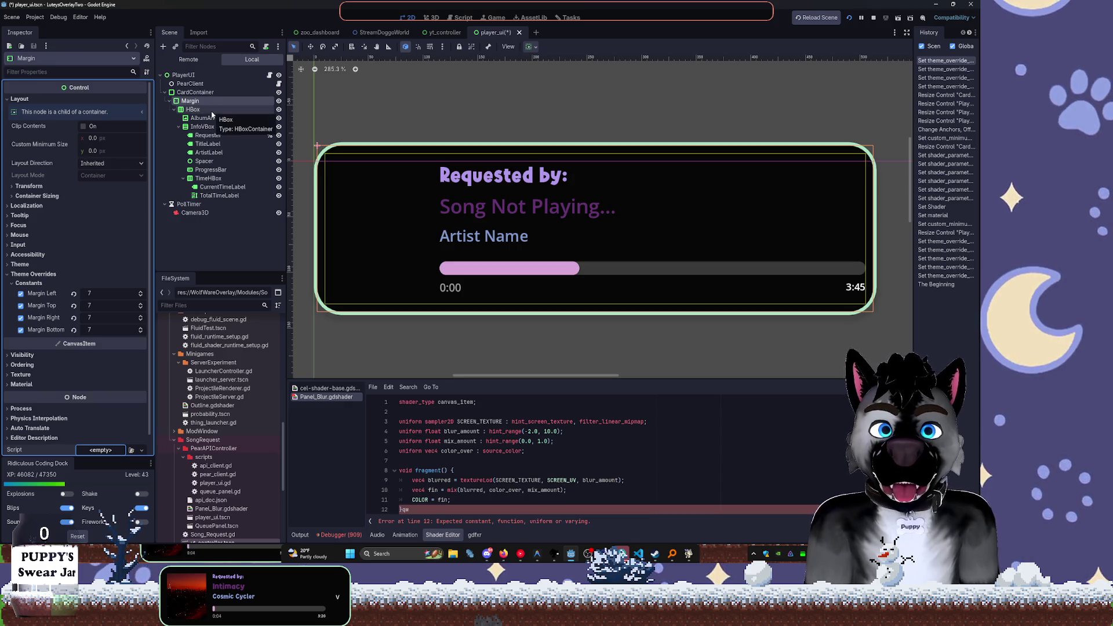
Reduce InfoVBox's separation override from 4 to -3
left_click(208, 110)
left_click(206, 118)
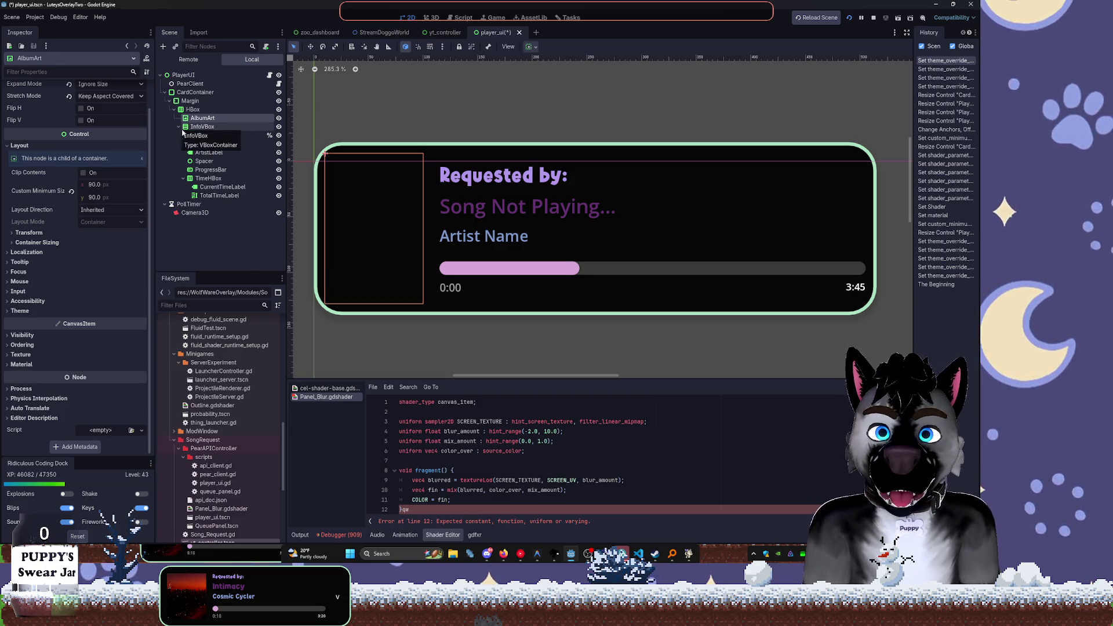
left_click(208, 127)
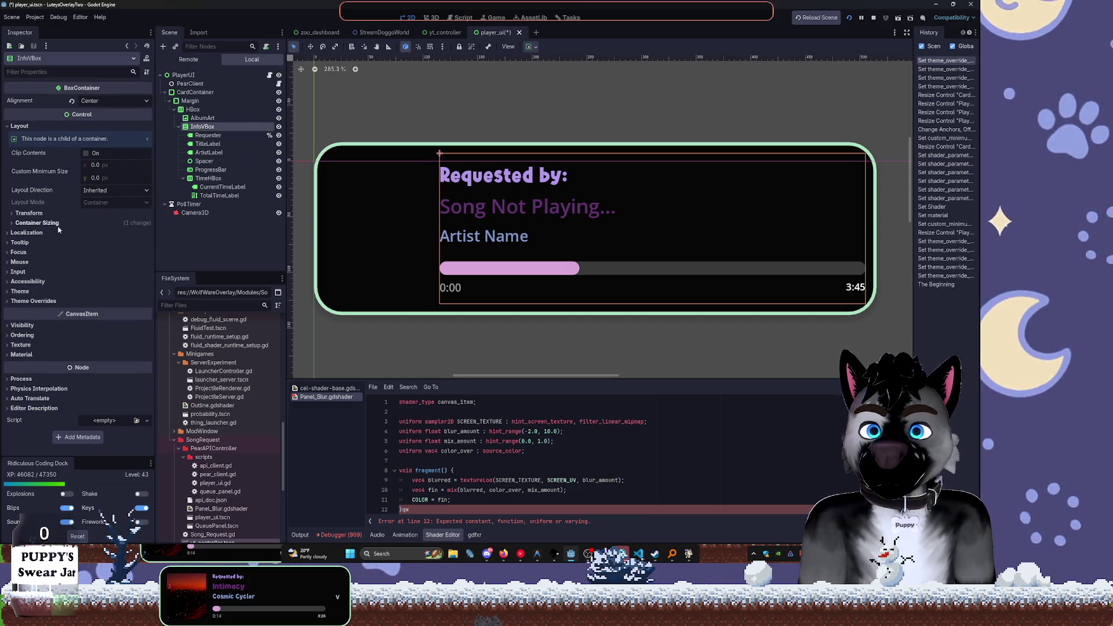
left_click(34, 301)
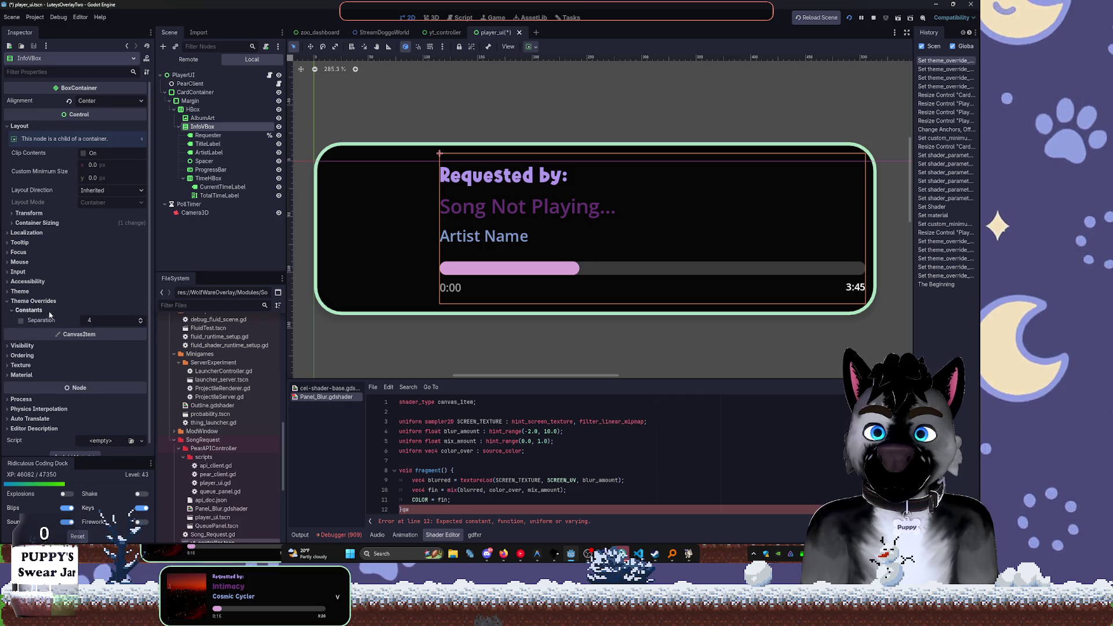
left_click_drag(140, 322, 141, 354)
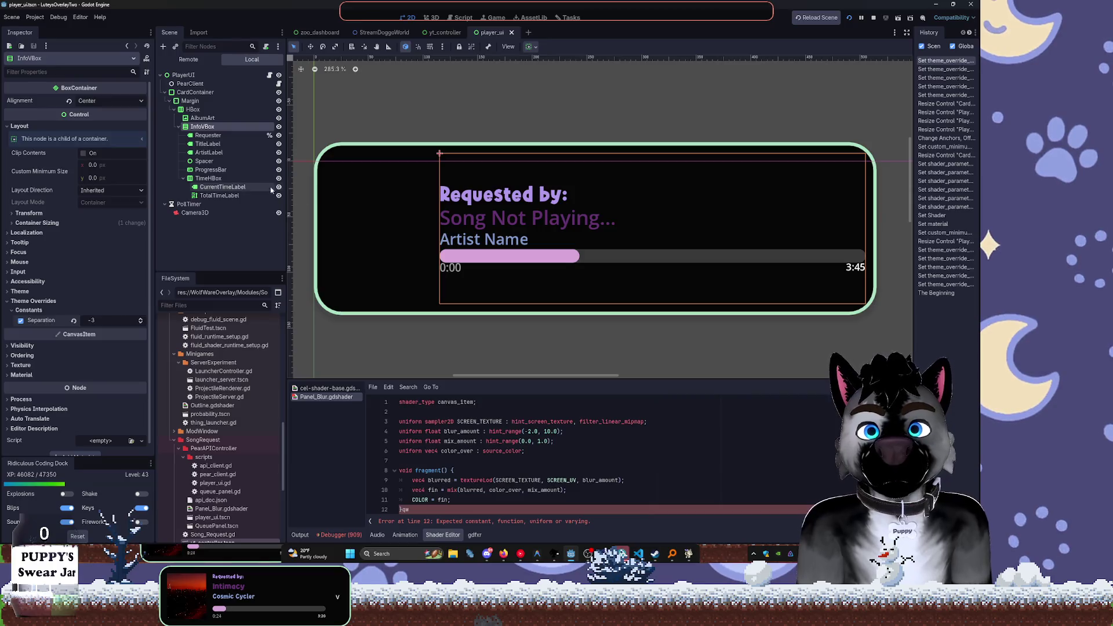
left_click(212, 118)
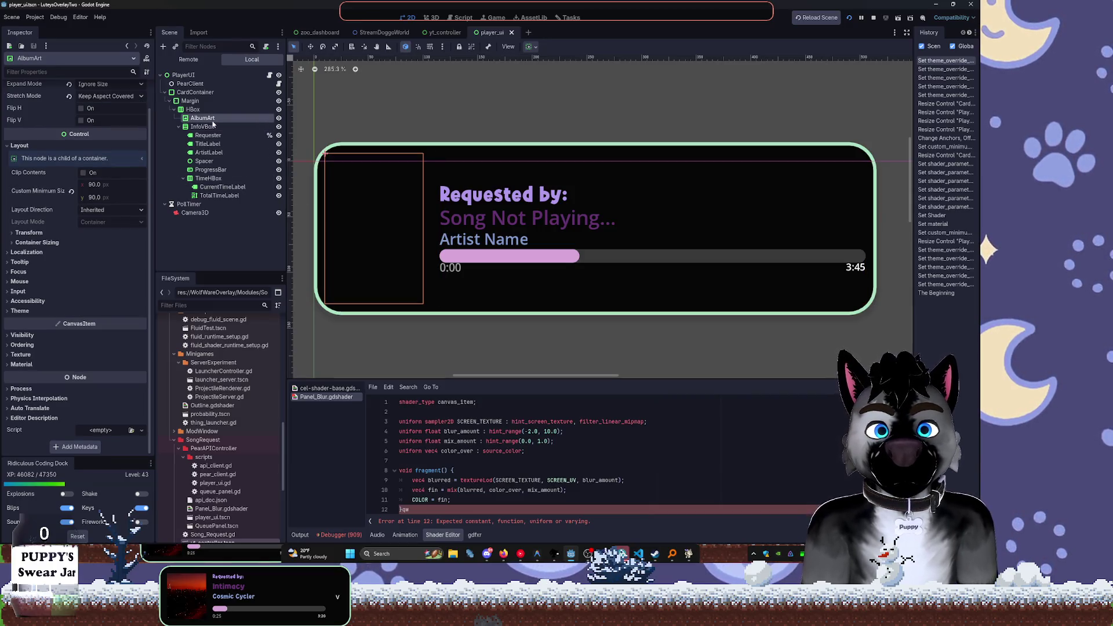
Re-apply Full Rect anchors to CardContainer and save player_ui.tscn, undoing an accidental move
left_click(200, 93)
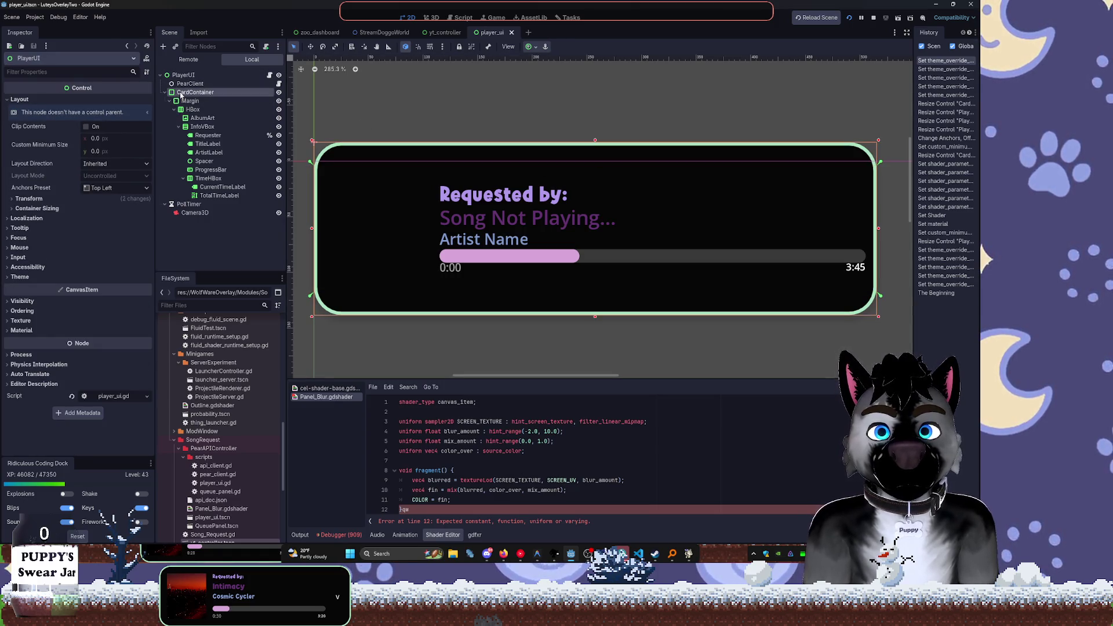
left_click_drag(595, 142, 595, 168)
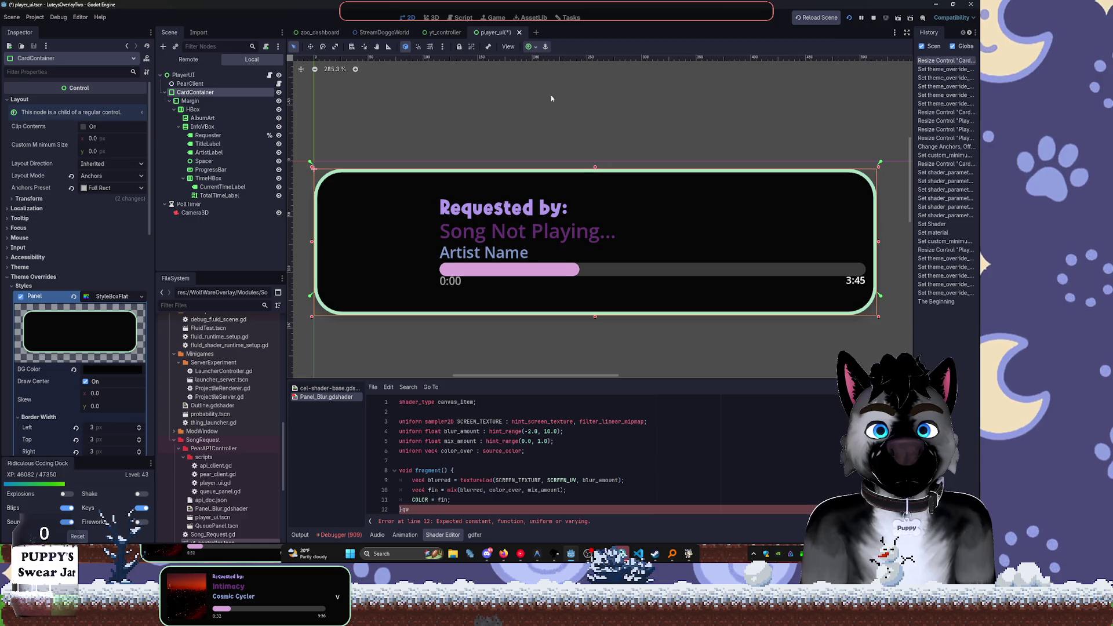
left_click(531, 47)
left_click(576, 118)
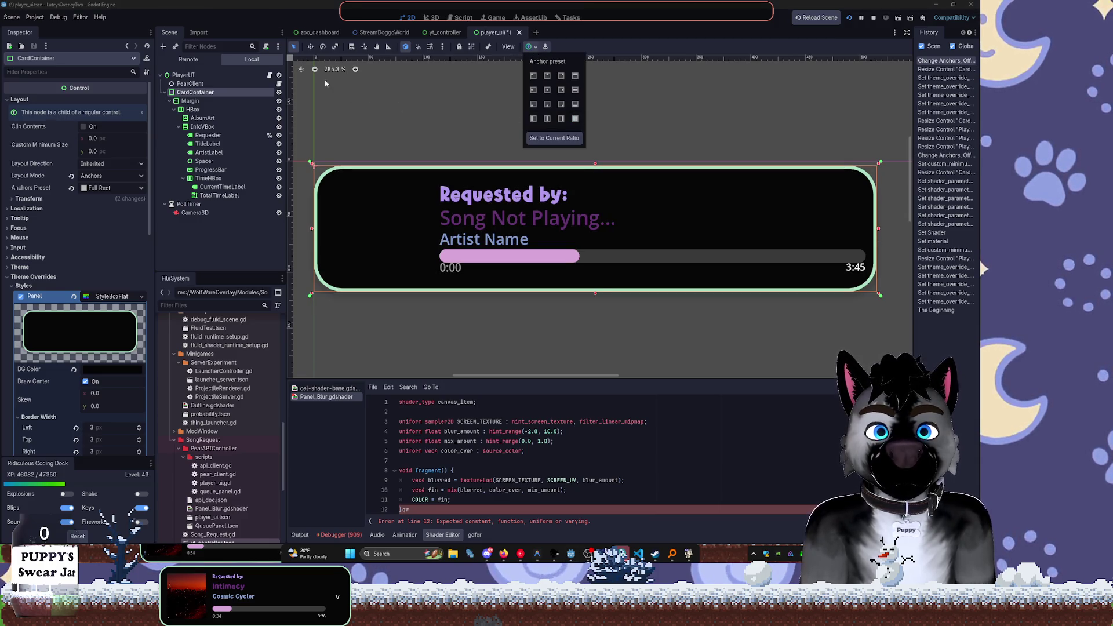
key("ctrl+s")
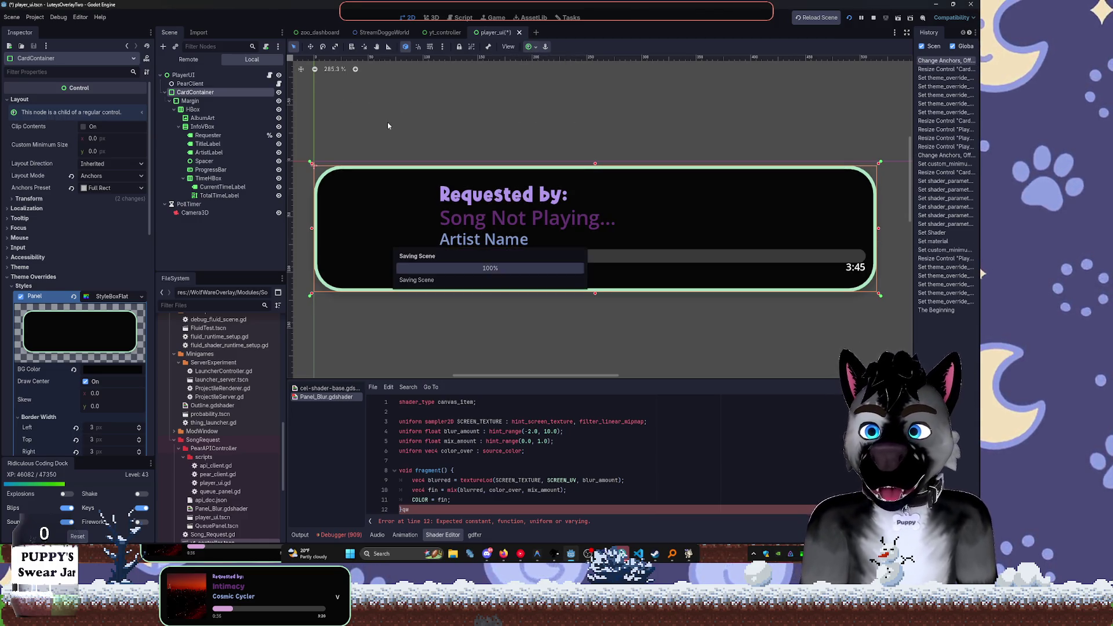
left_click(328, 91)
key("w")
left_click_drag(344, 167, 351, 168)
key("ctrl+s")
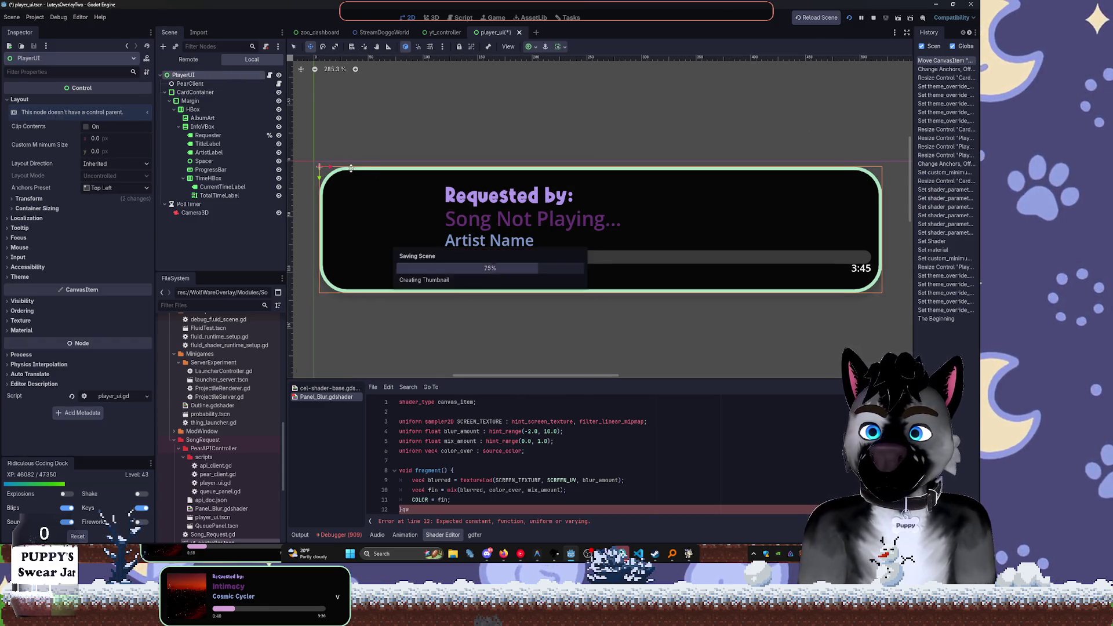
key("ctrl+z")
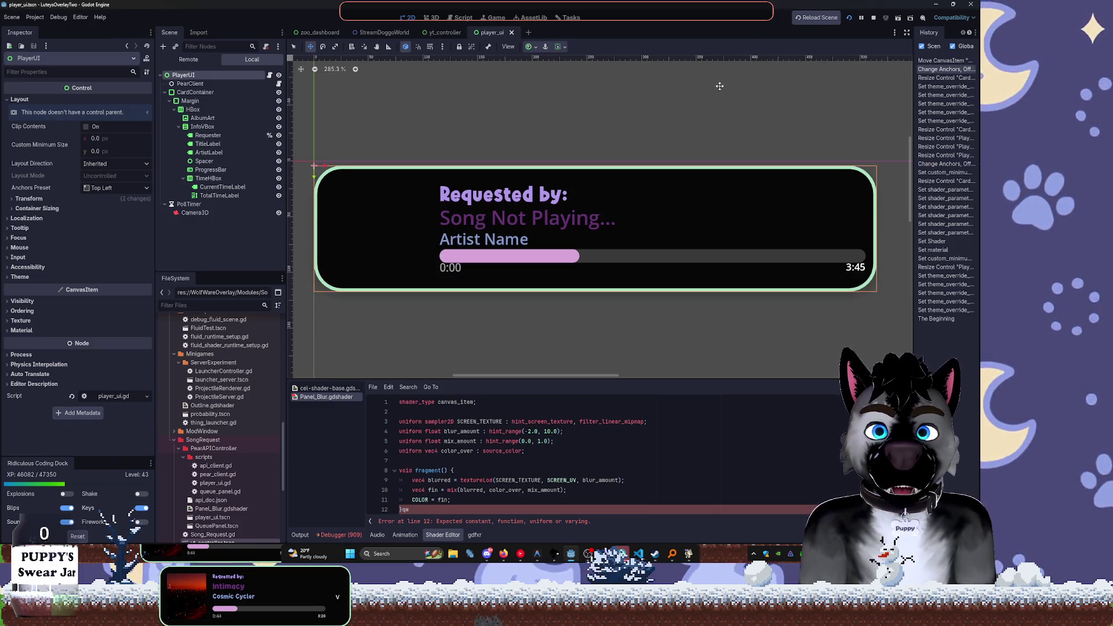
left_click(826, 20)
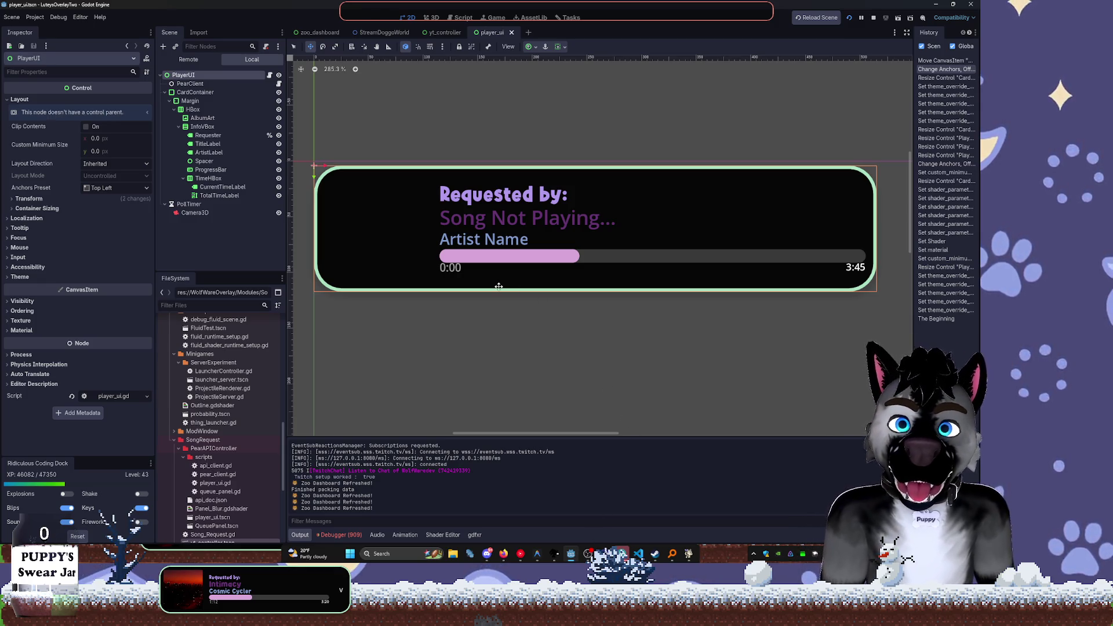
left_click(224, 119)
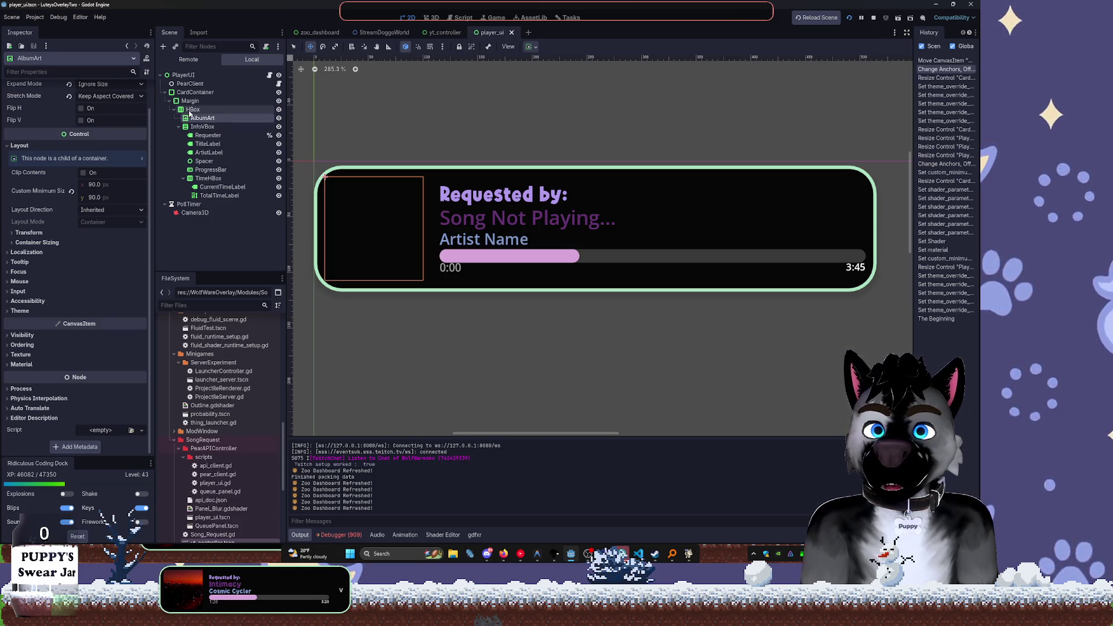
Add a Panel node inside HBox beside AlbumArt, undoing a size-flag change
left_click(192, 109)
key("ctrl+a")
type("panel")
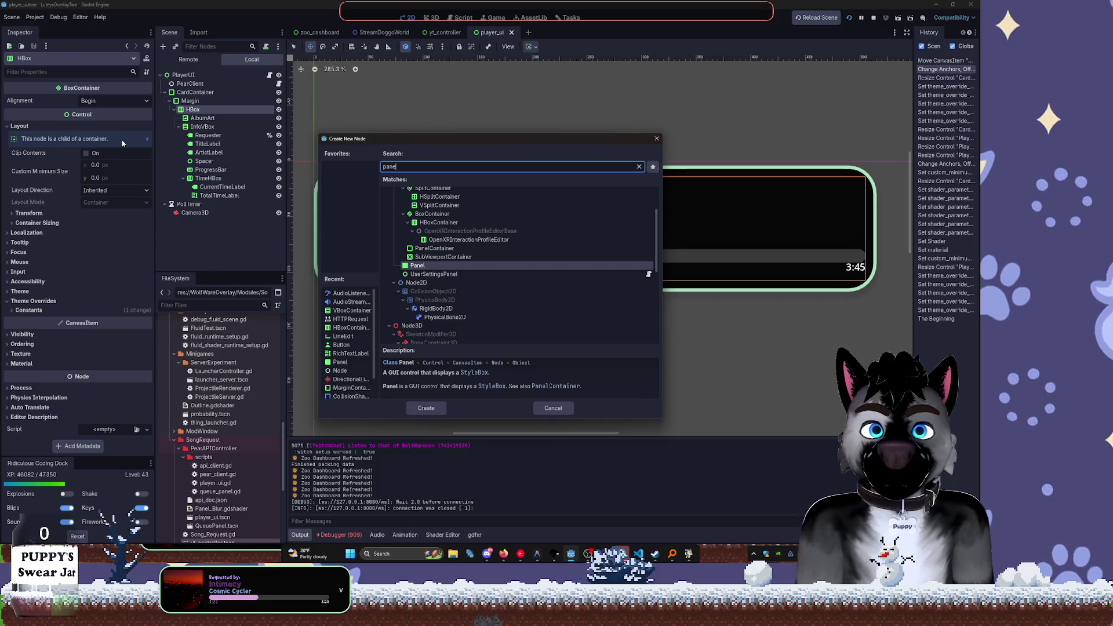
key("Return")
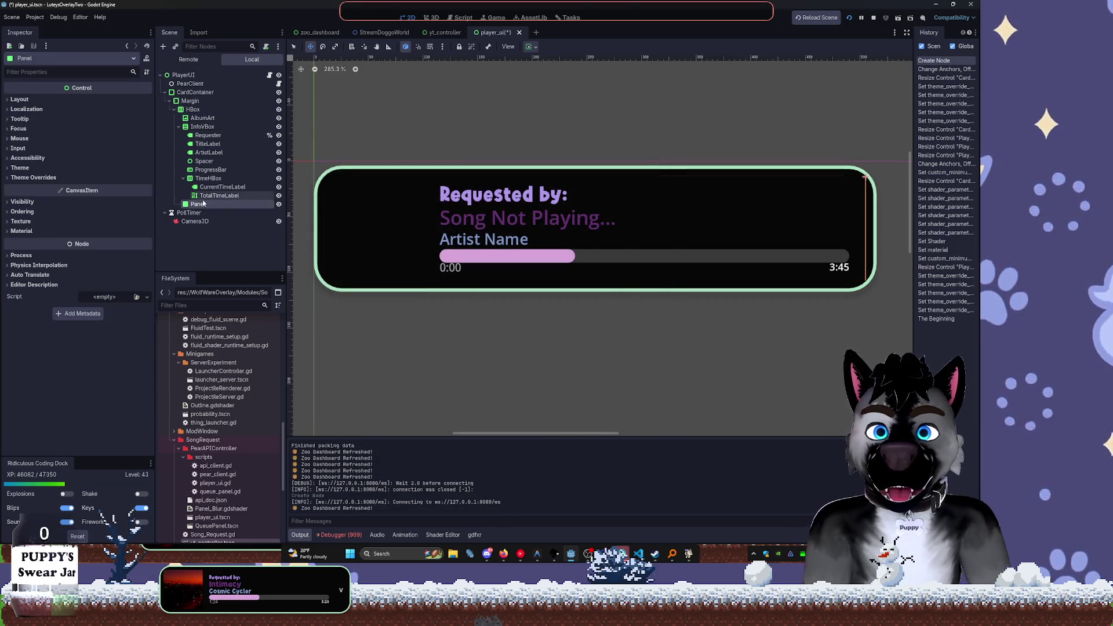
left_click_drag(206, 124, 202, 121)
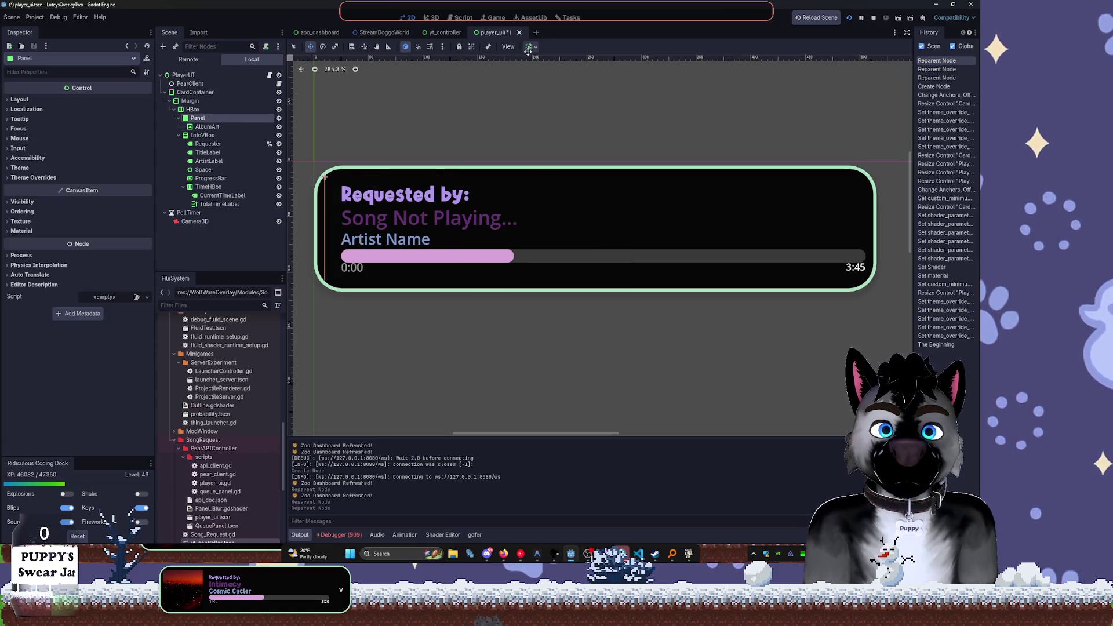
left_click(528, 51)
left_click(577, 76)
left_click(577, 76)
left_click(574, 90)
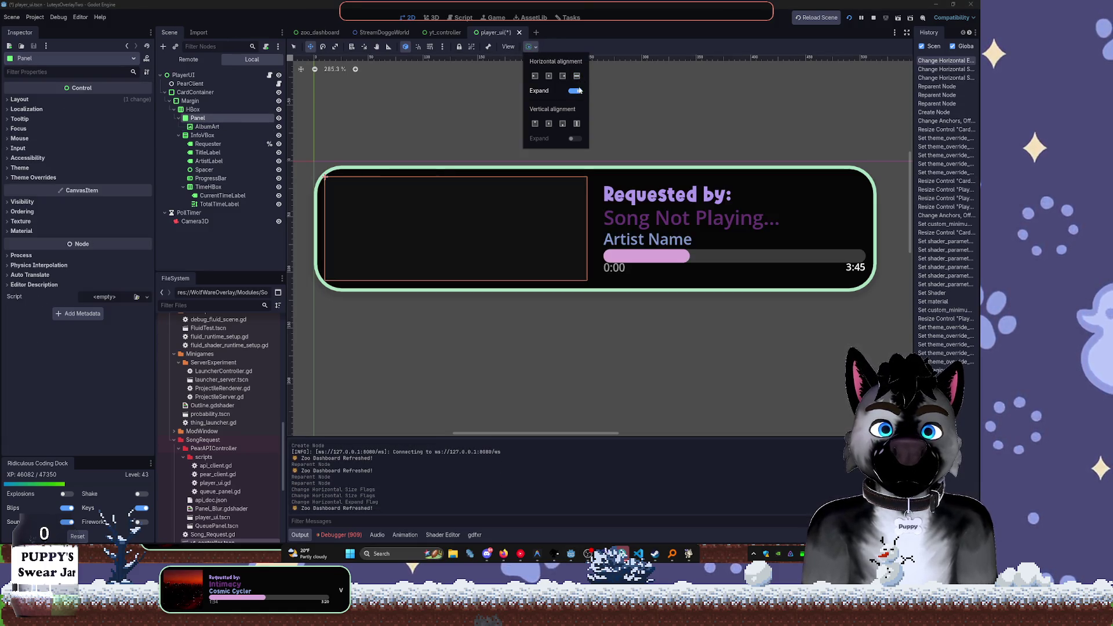
key("ctrl+z")
key("ctrl+z")
key("ctrl+z")
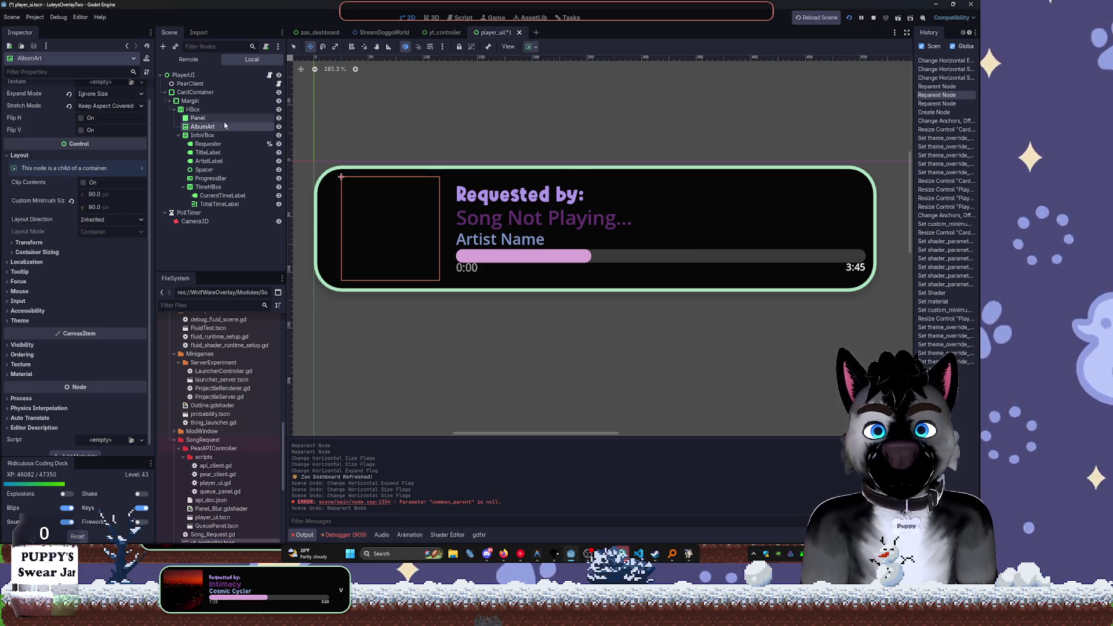
scroll(105, 156, "up", 1)
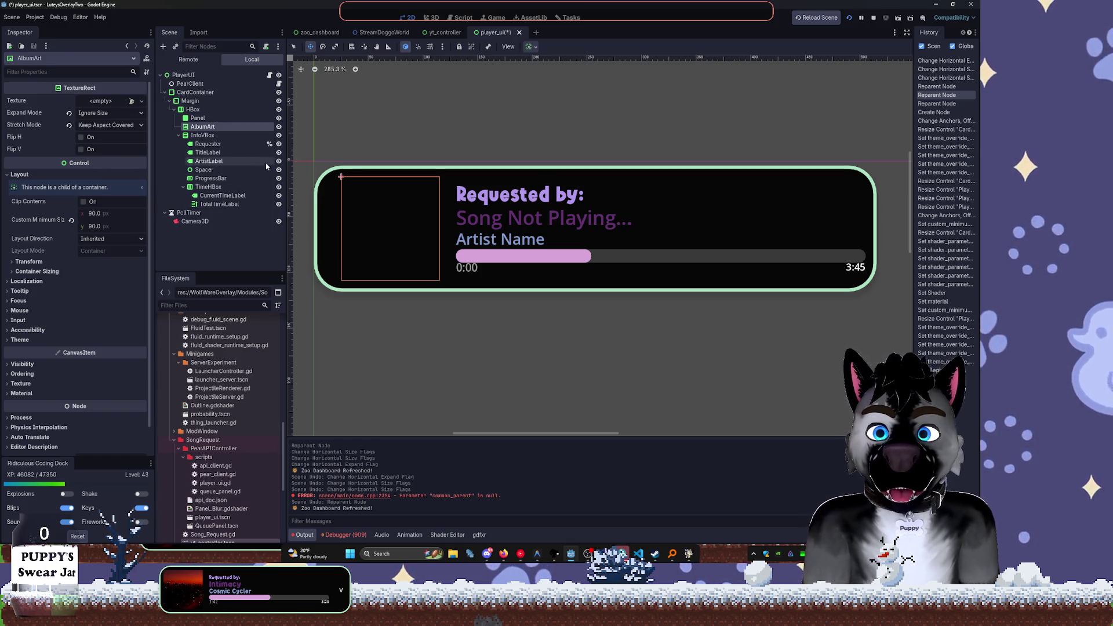
Set the Panel's Custom Minimum Size to 90 × 90
left_click(215, 119)
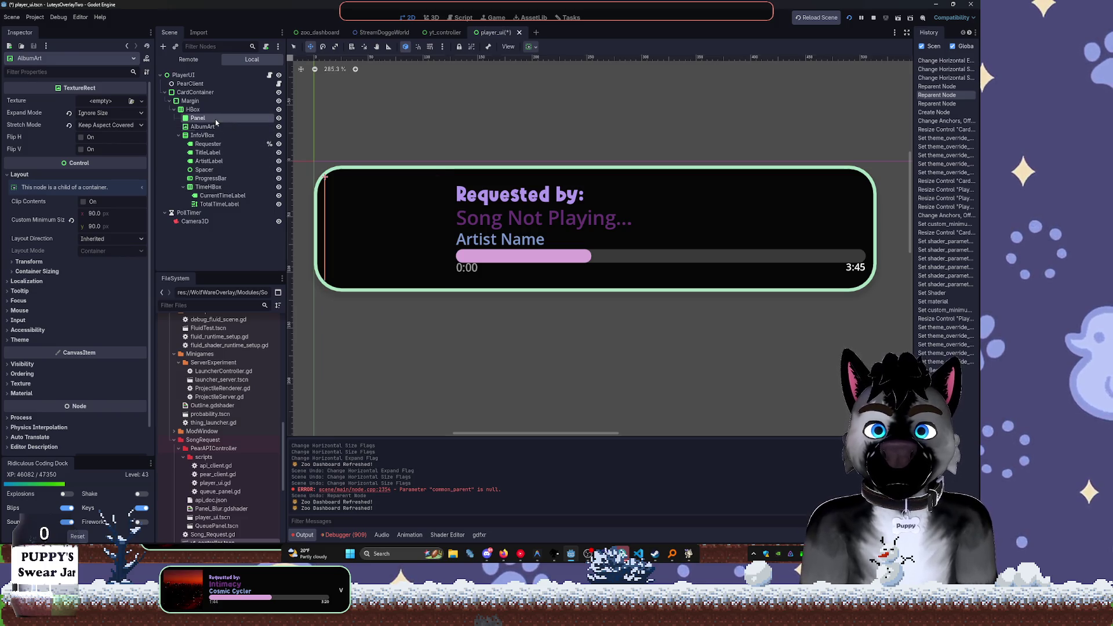
left_click(98, 139)
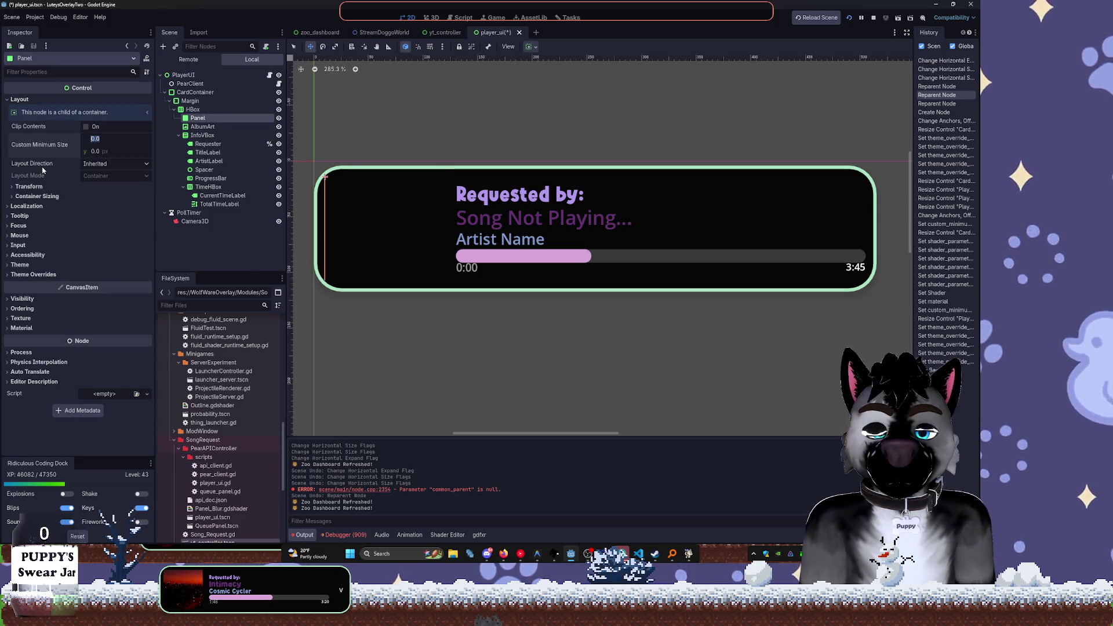
type("0")
key("Tab")
type("90")
key("Return")
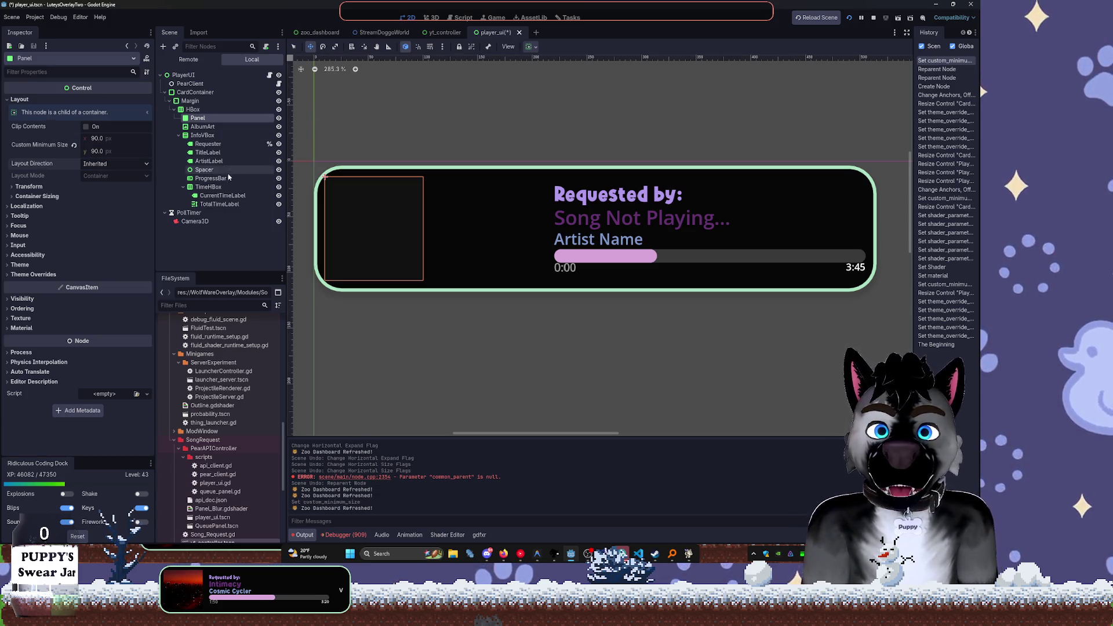
Move AlbumArt inside the Panel in the Scene tree
left_click(195, 127)
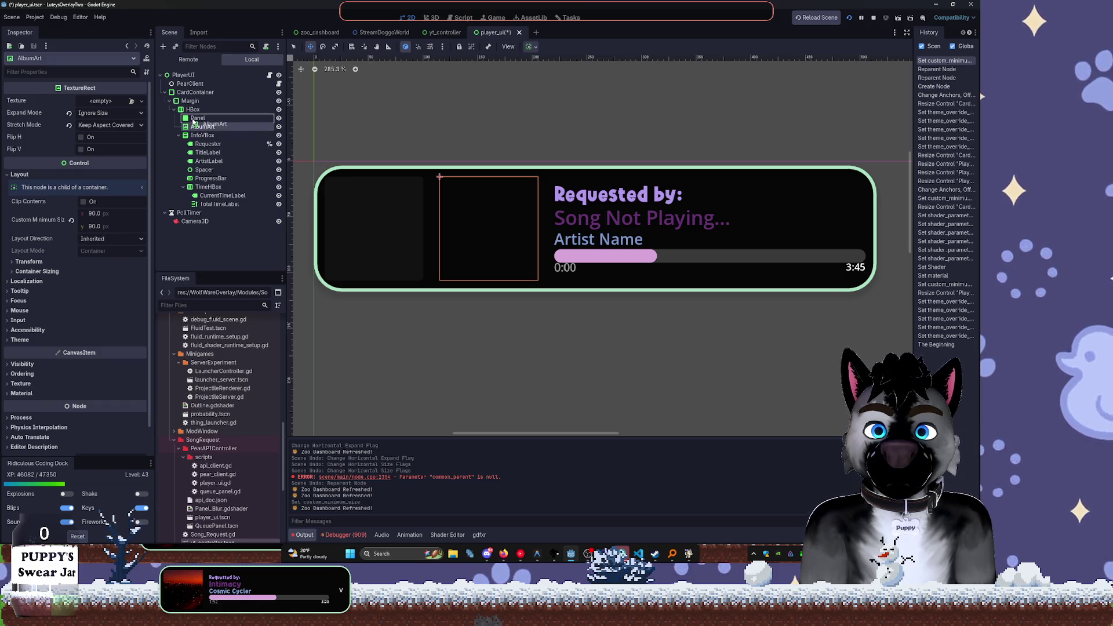
left_click_drag(193, 121, 195, 119)
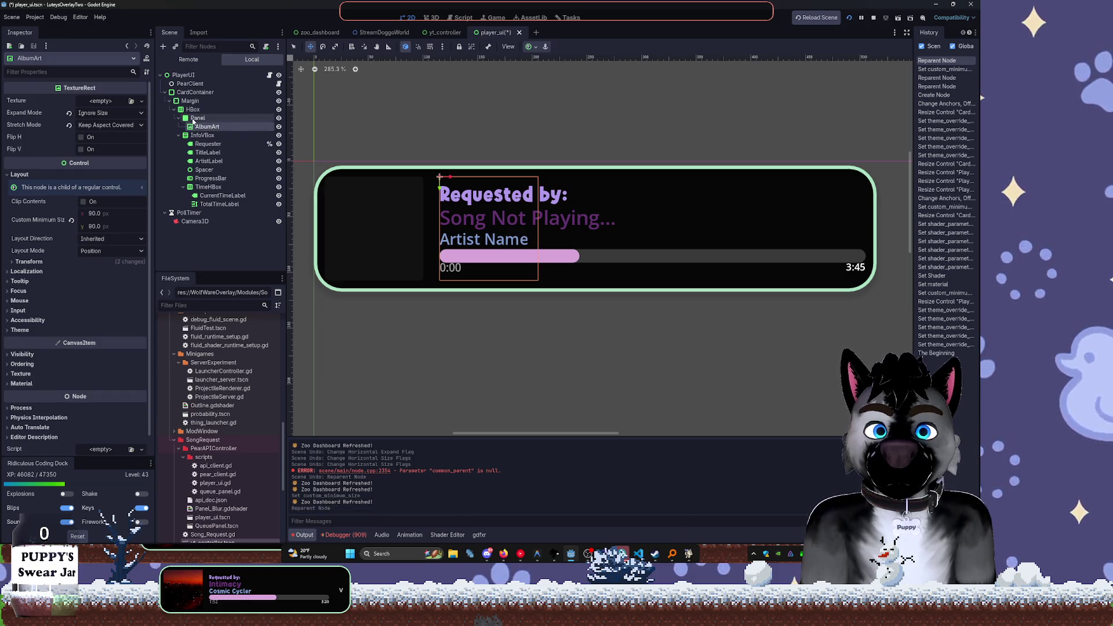
left_click(224, 118)
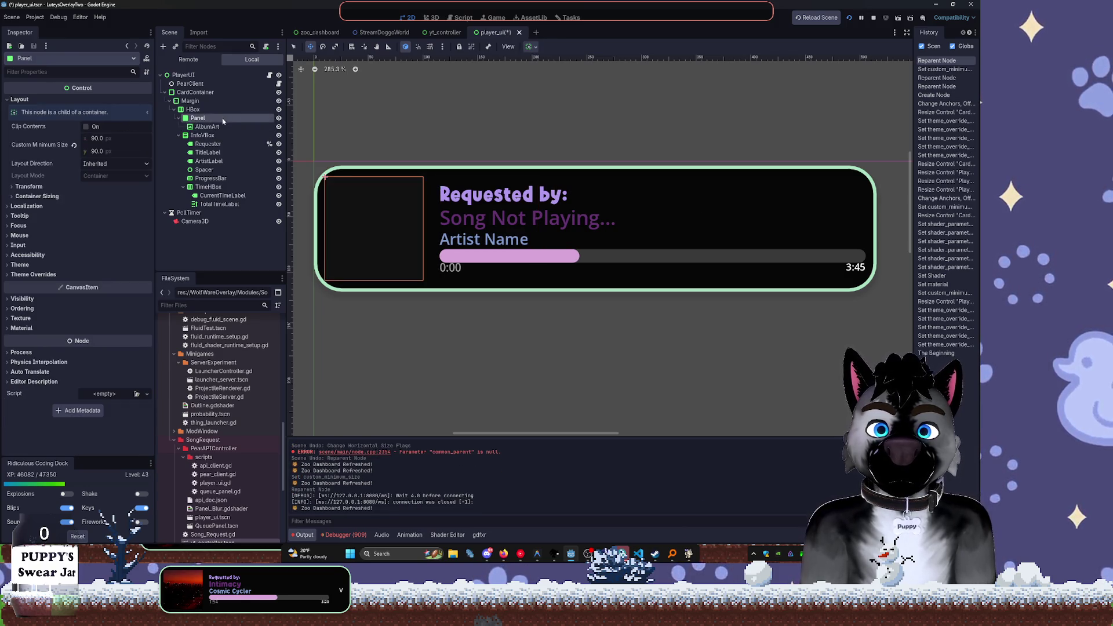
Enable a StyleBoxFlat Panel style override on the art Panel
left_click(58, 275)
left_click(75, 283)
left_click(111, 294)
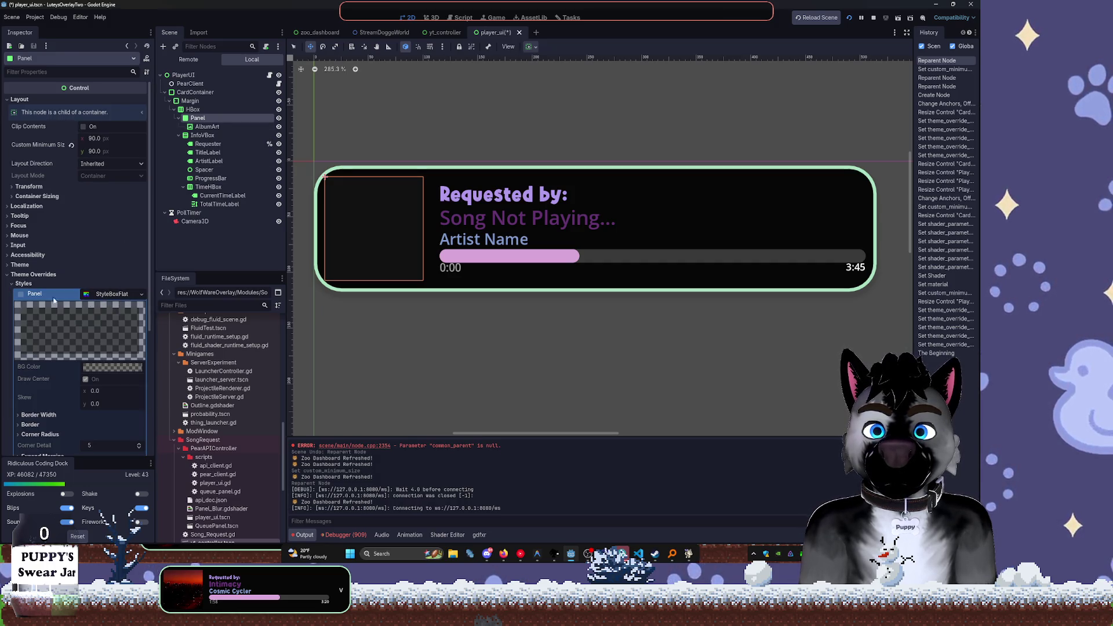
right_click(93, 295)
left_click(119, 402)
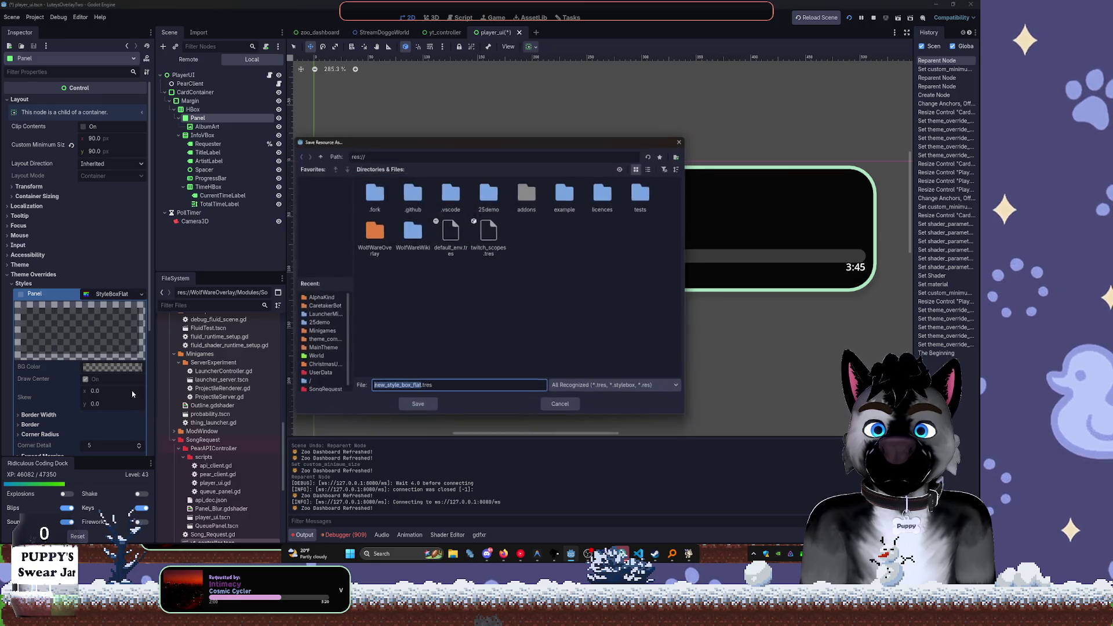
key("Escape")
right_click(115, 299)
left_click(140, 386)
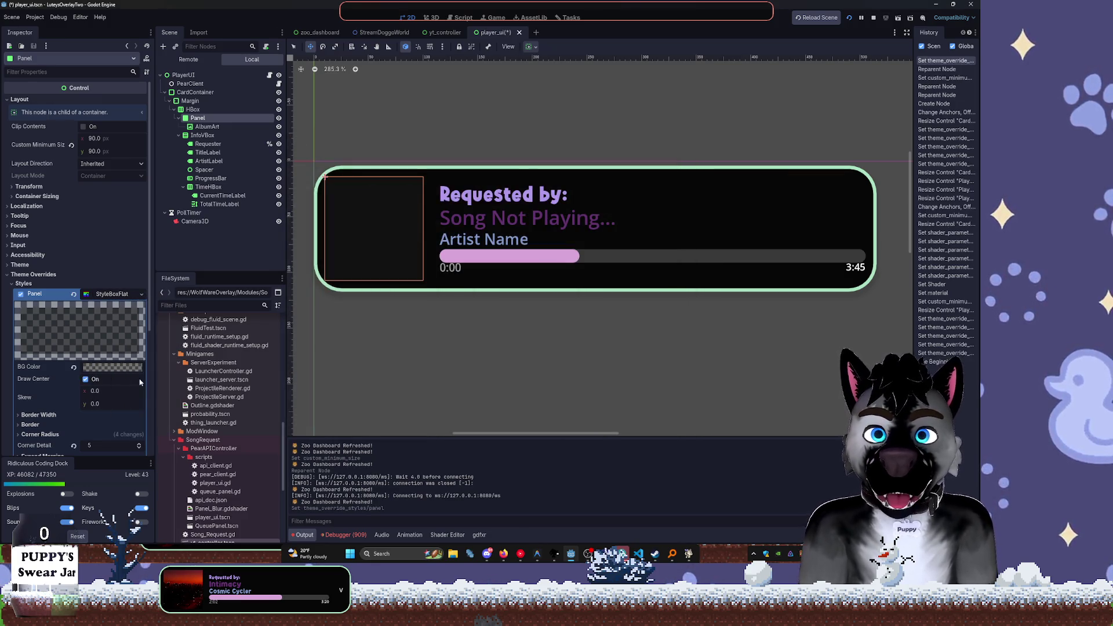
Give the Panel style a translucent dark grey BG Color, then save and run the project
left_click(107, 369)
mouse_move(158, 208)
left_mouse_down()
mouse_move(162, 124)
mouse_move(161, 212)
left_mouse_up()
left_click_drag(107, 307, 69, 307)
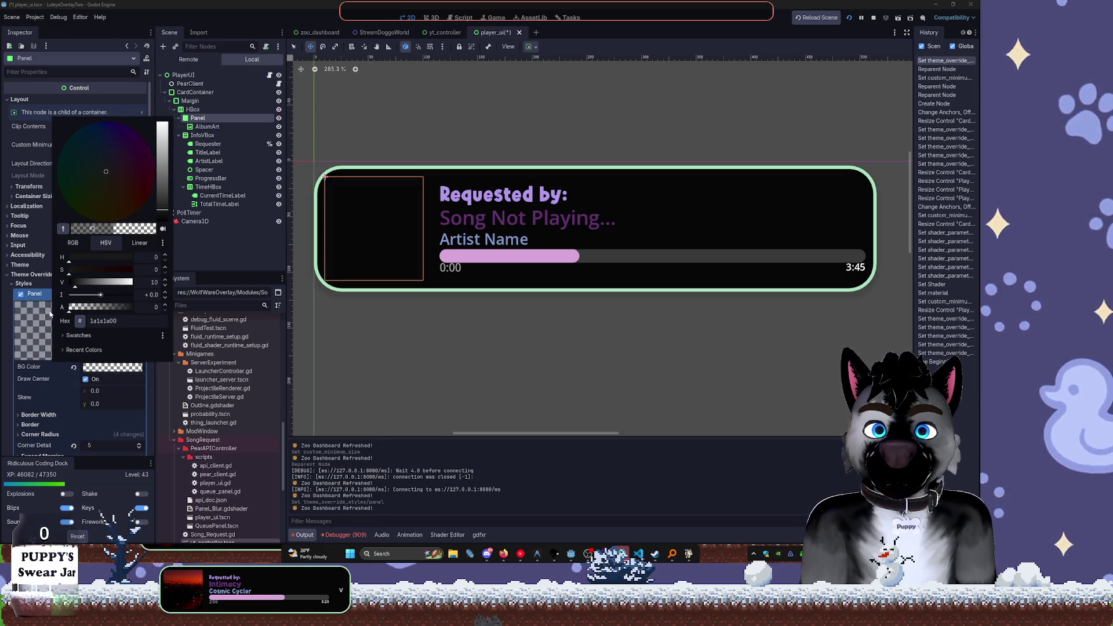
left_click(232, 195)
left_click(199, 127)
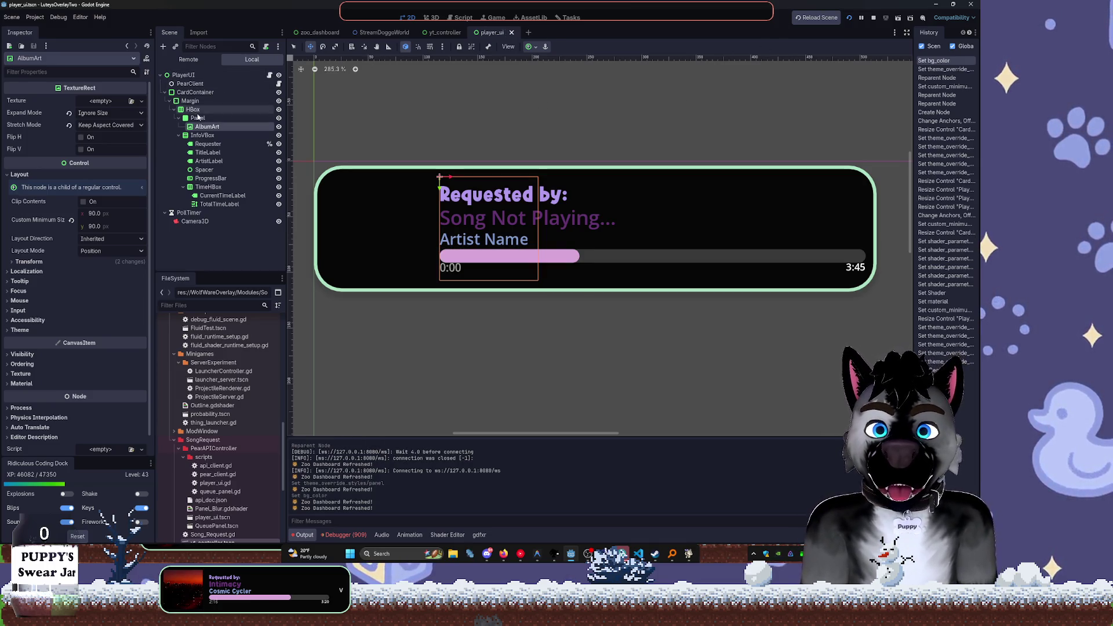
left_click(199, 119)
left_click(100, 371)
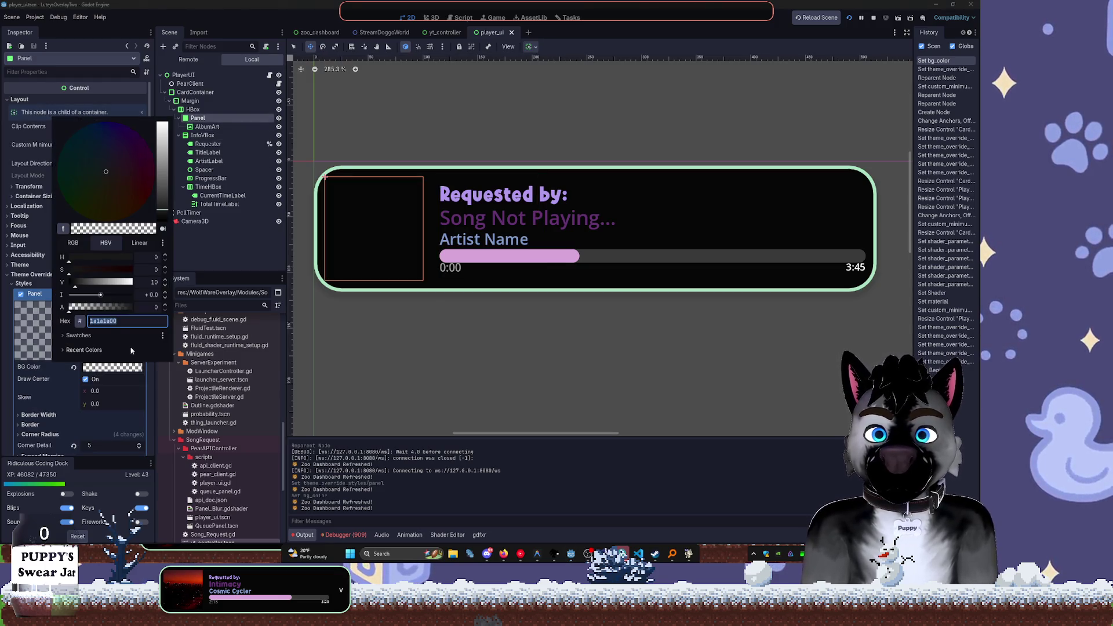
left_click_drag(97, 310, 110, 307)
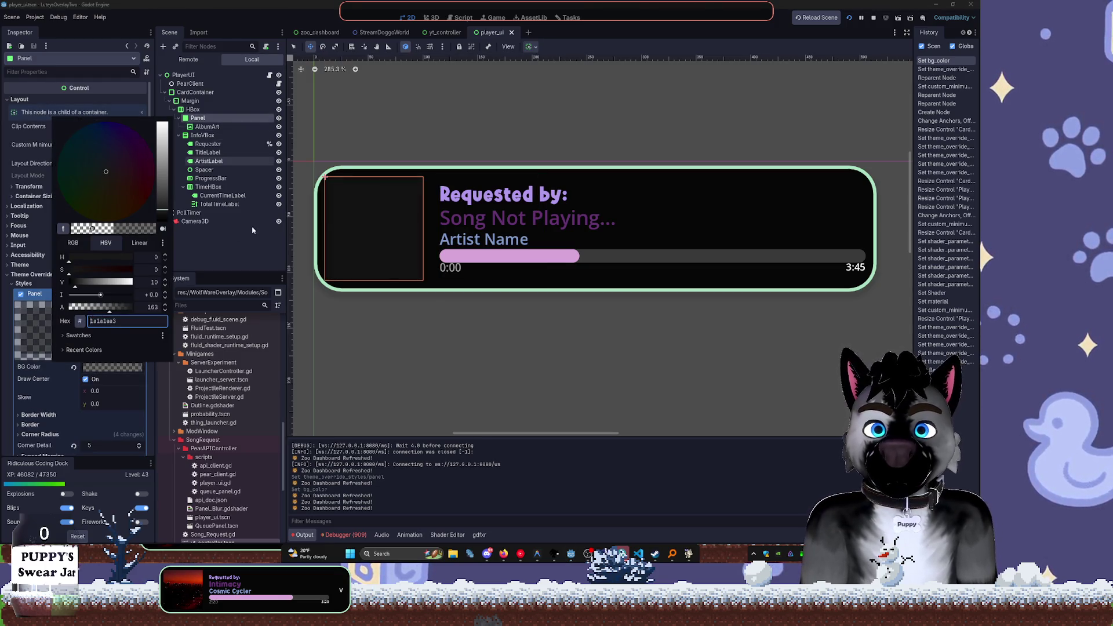
left_click(746, 79)
key("ctrl+s")
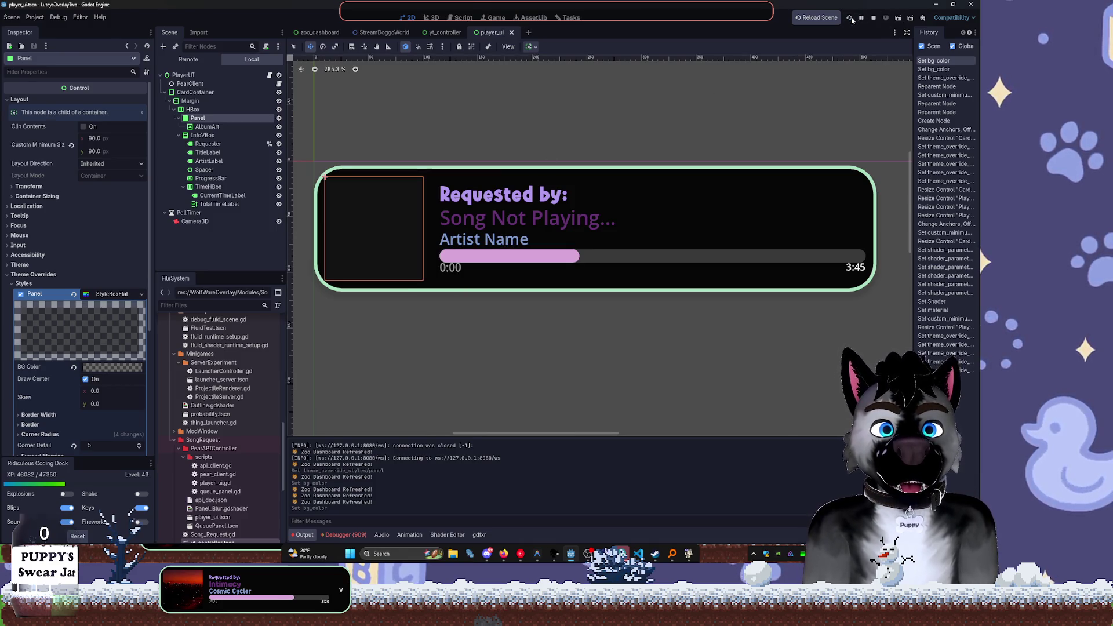
left_click(850, 19)
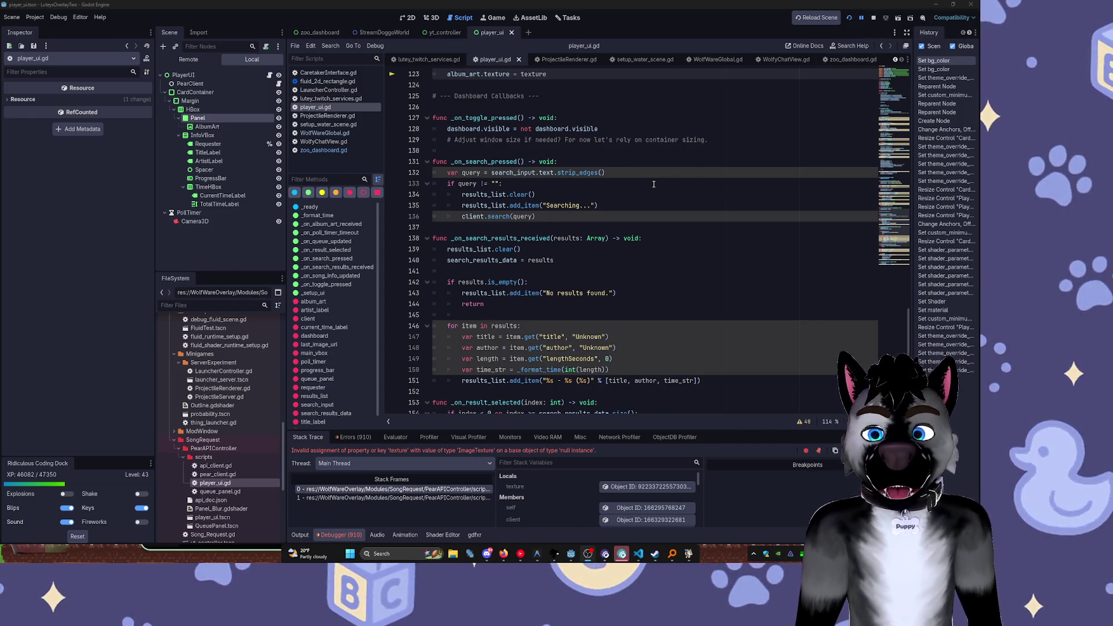
Make AlbumArt accessible as a scene-unique name
scroll(628, 204, "up", 4)
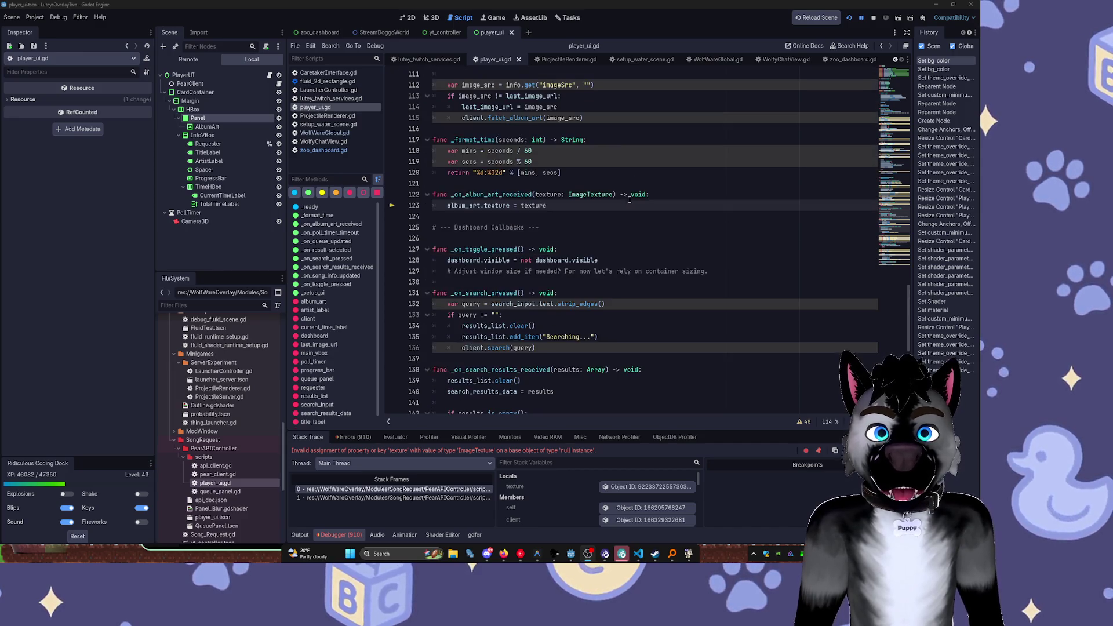
right_click(222, 127)
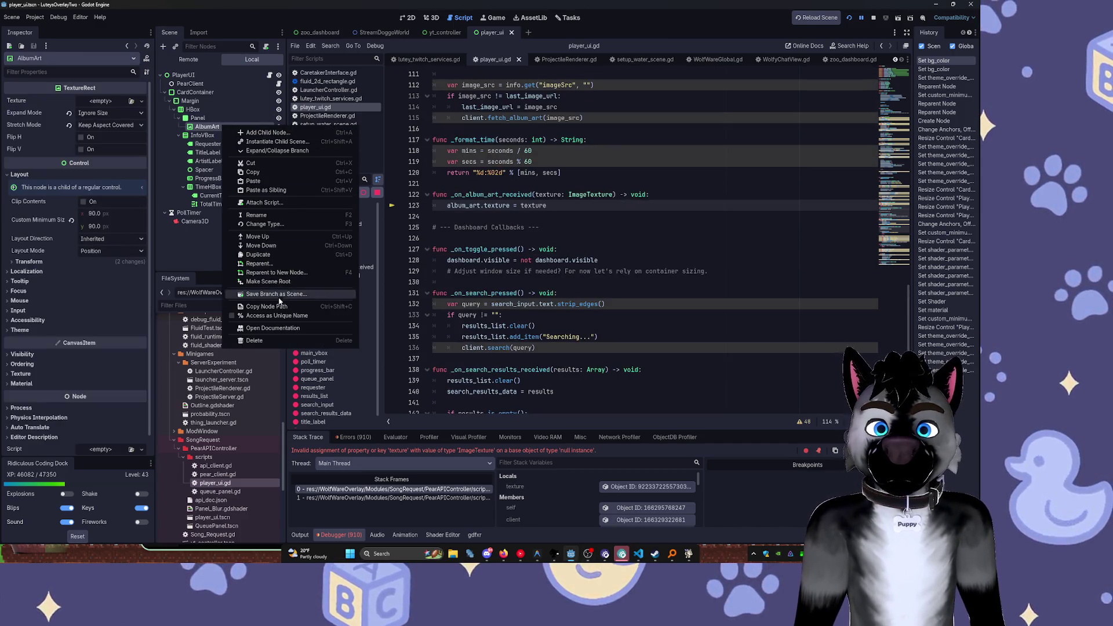
left_click(278, 316)
Point line 6's album_art variable in player_ui.gd at %AlbumArt, then save and rerun
scroll(590, 185, "up", 14)
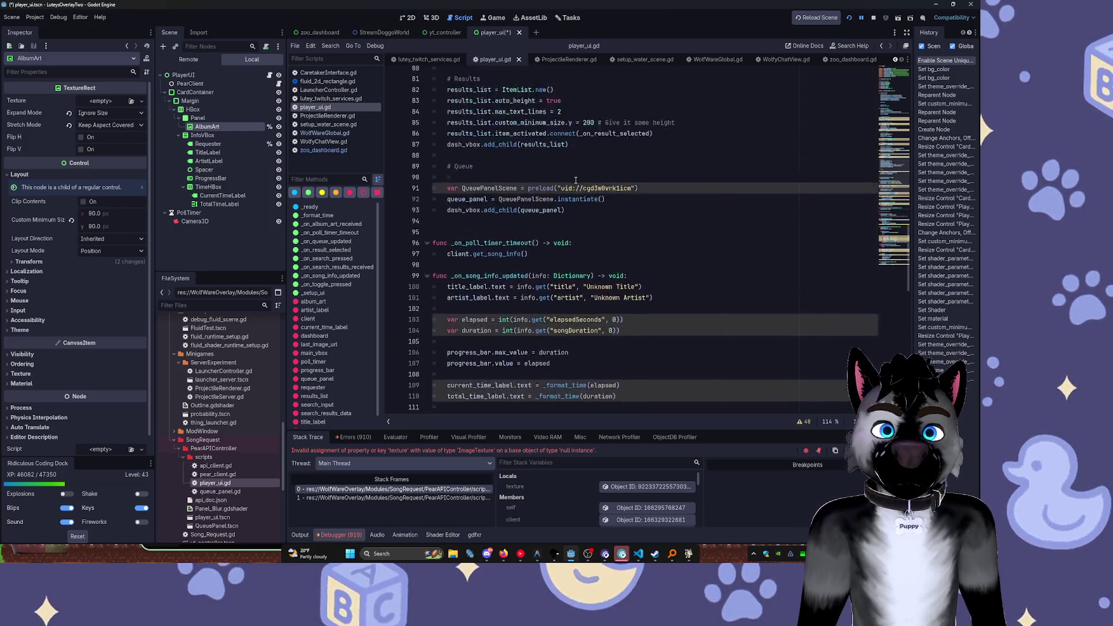
scroll(590, 185, "up", 20)
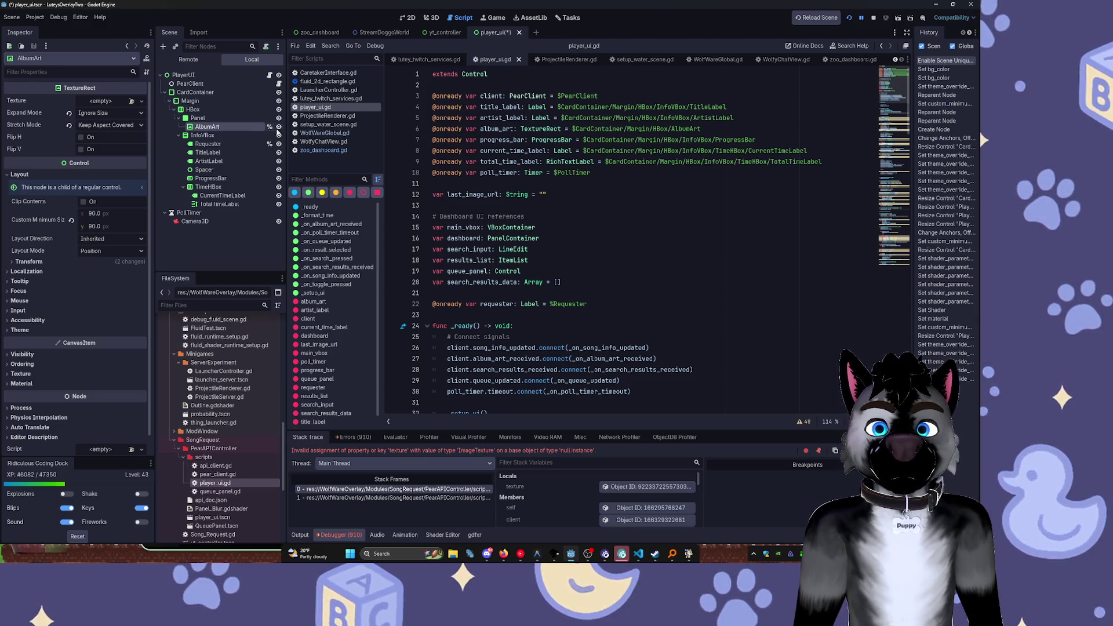
left_click_drag(700, 128, 572, 129)
key("BackSpace")
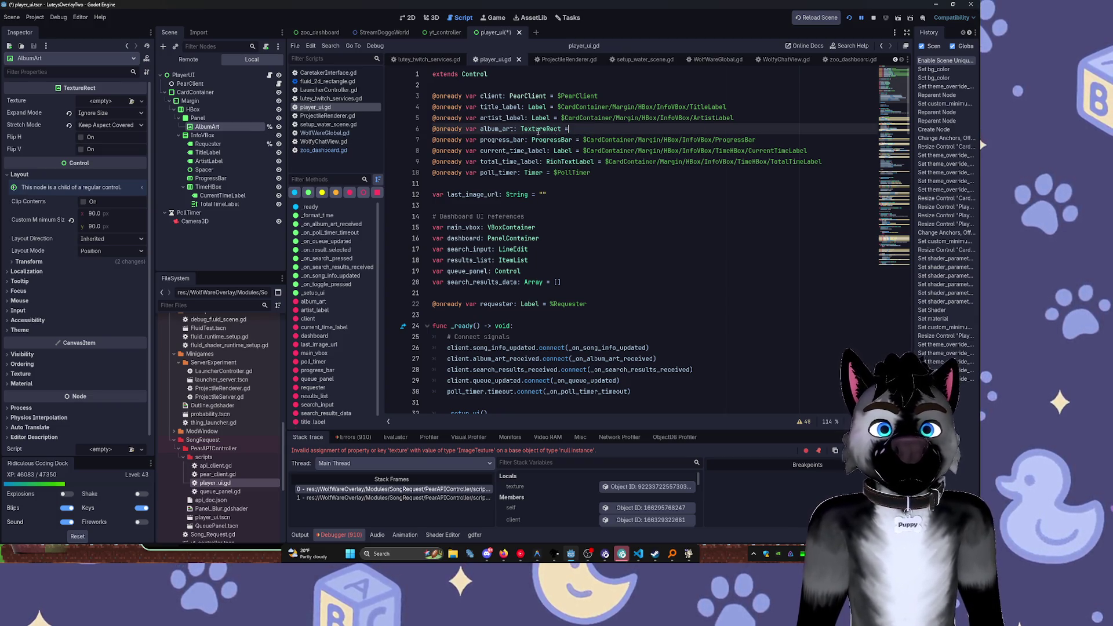
left_click_drag(207, 127, 572, 128)
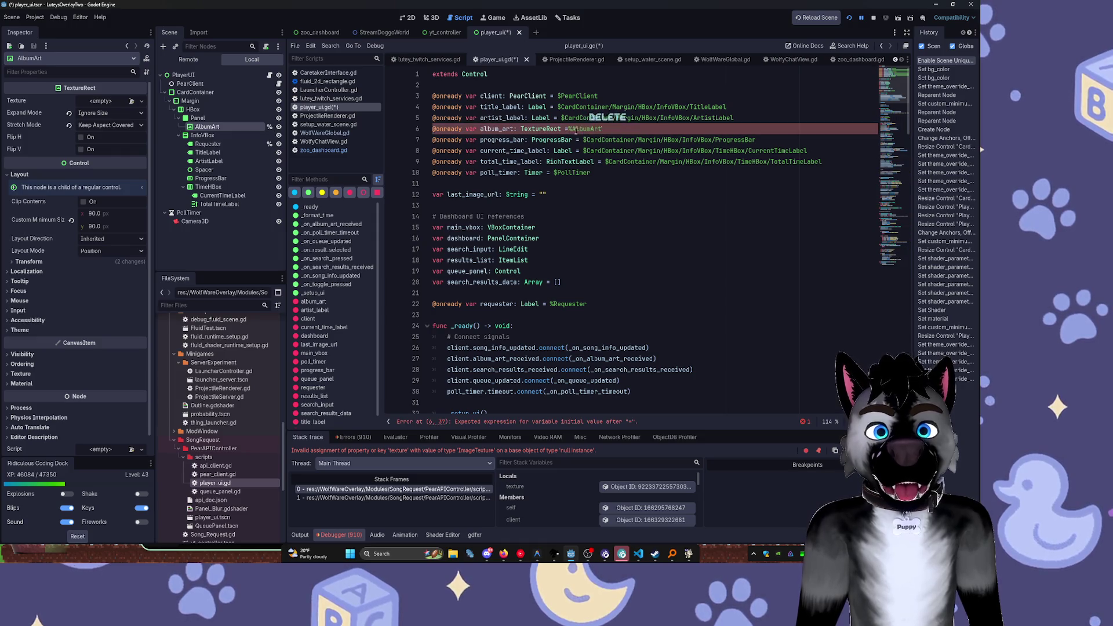
key("Delete")
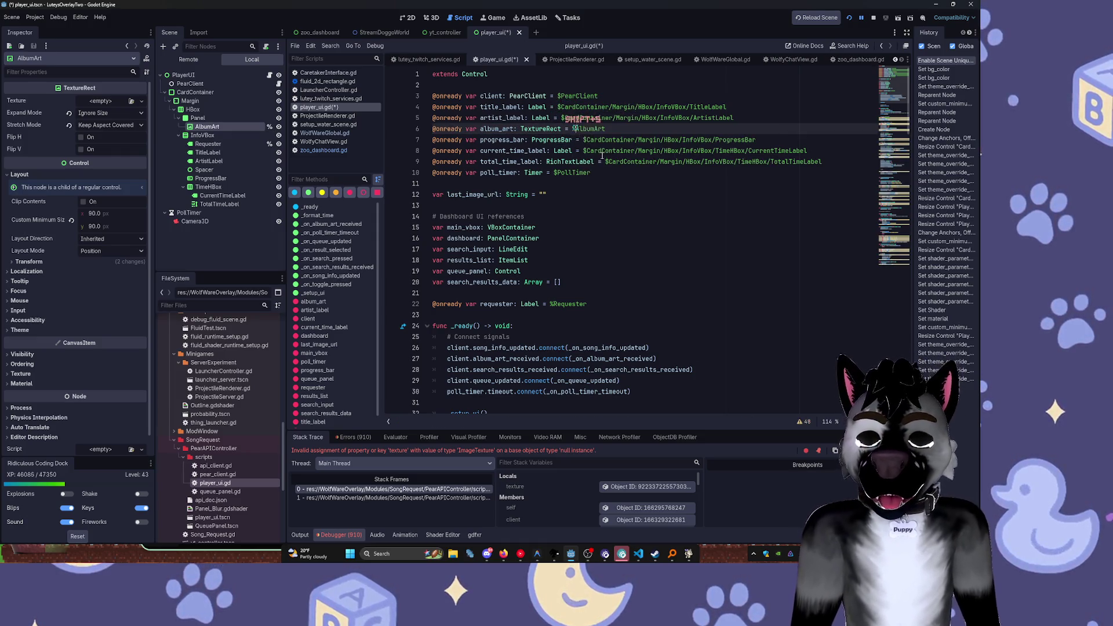
type("%")
left_click(715, 254)
key("F5")
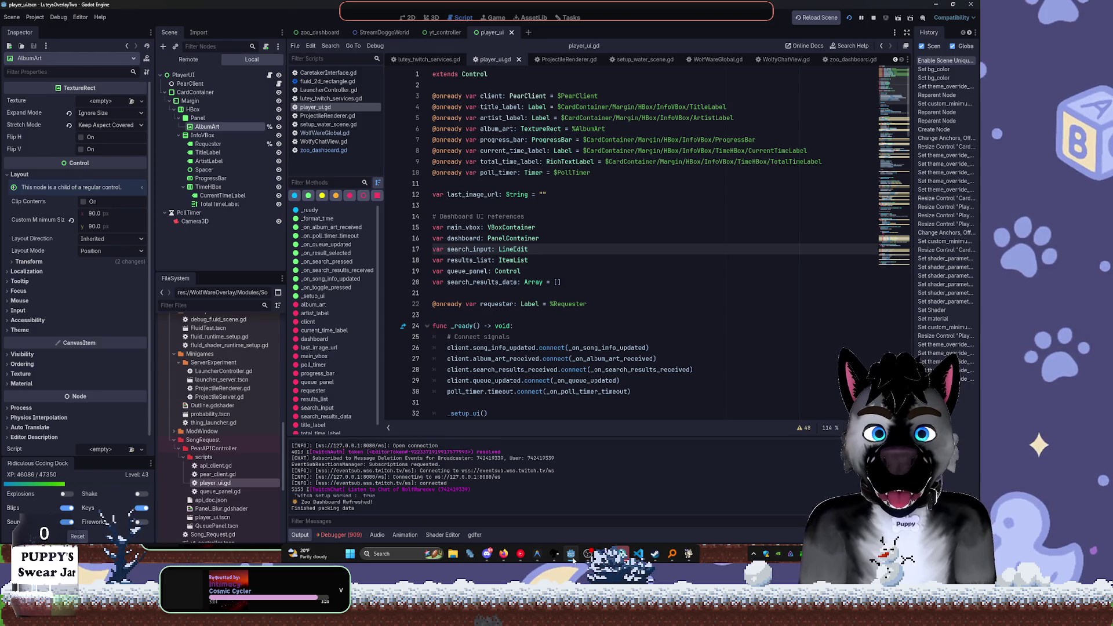
Anchor AlbumArt to the Full Rect preset so it fills the whole Panel
left_click(408, 18)
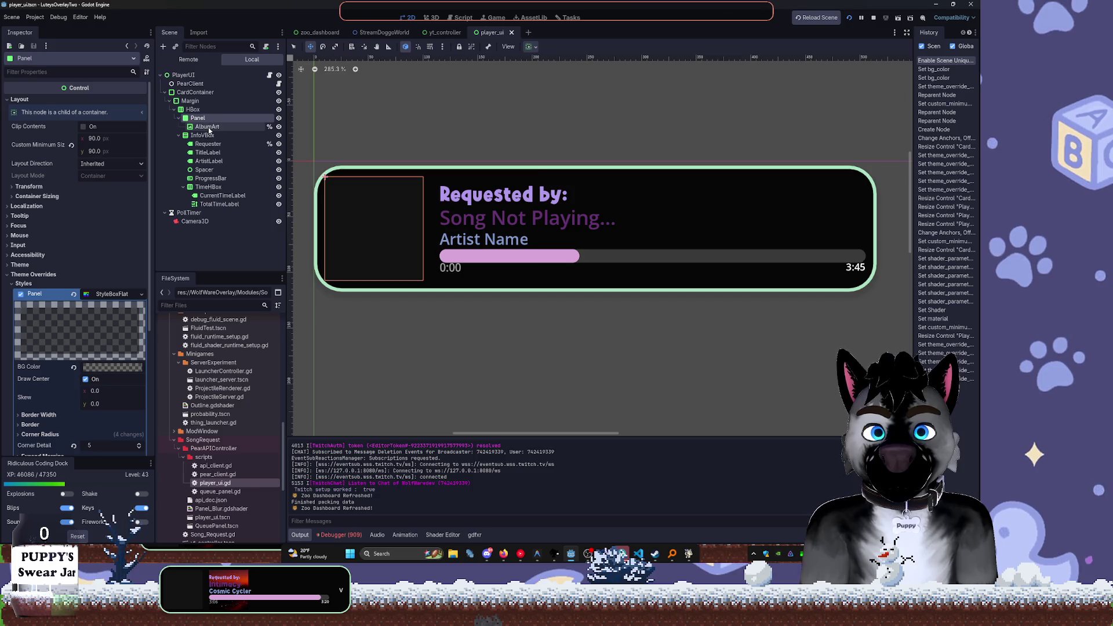
left_click(529, 46)
left_click(575, 118)
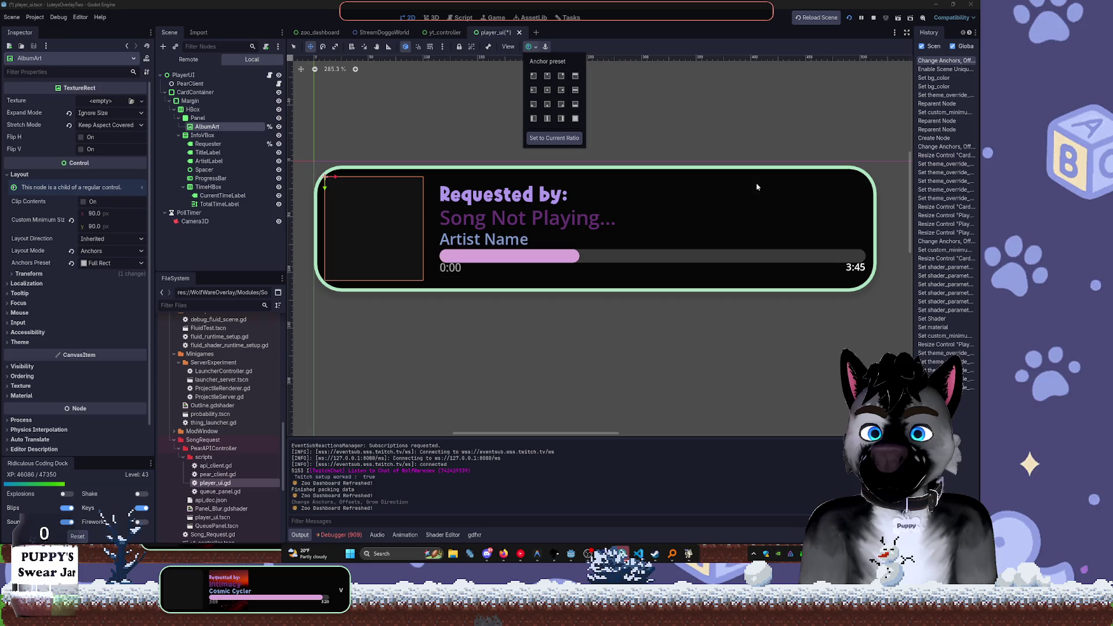
Save the player UI scene, run the game to preview the card, then return to the editor
key("ctrl+s")
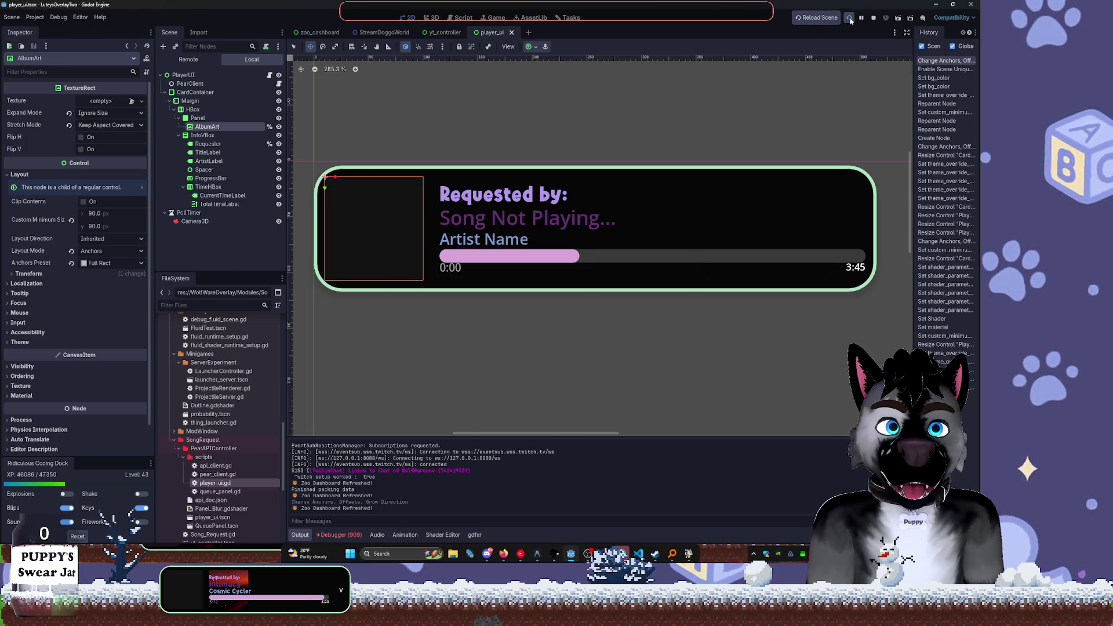
left_click(850, 18)
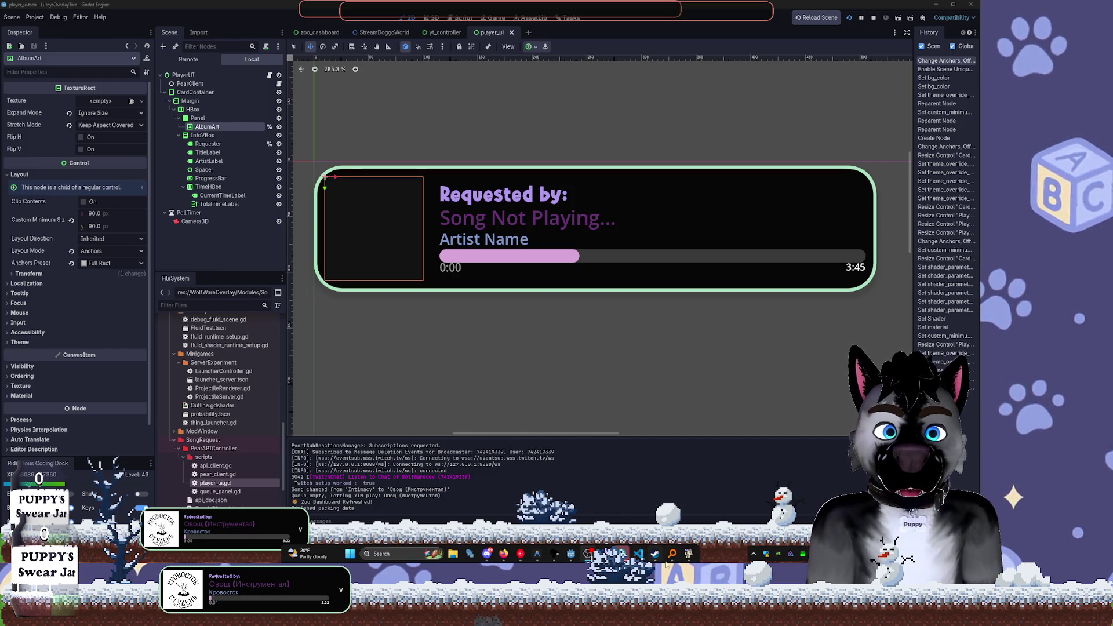
mouse_move(693, 559)
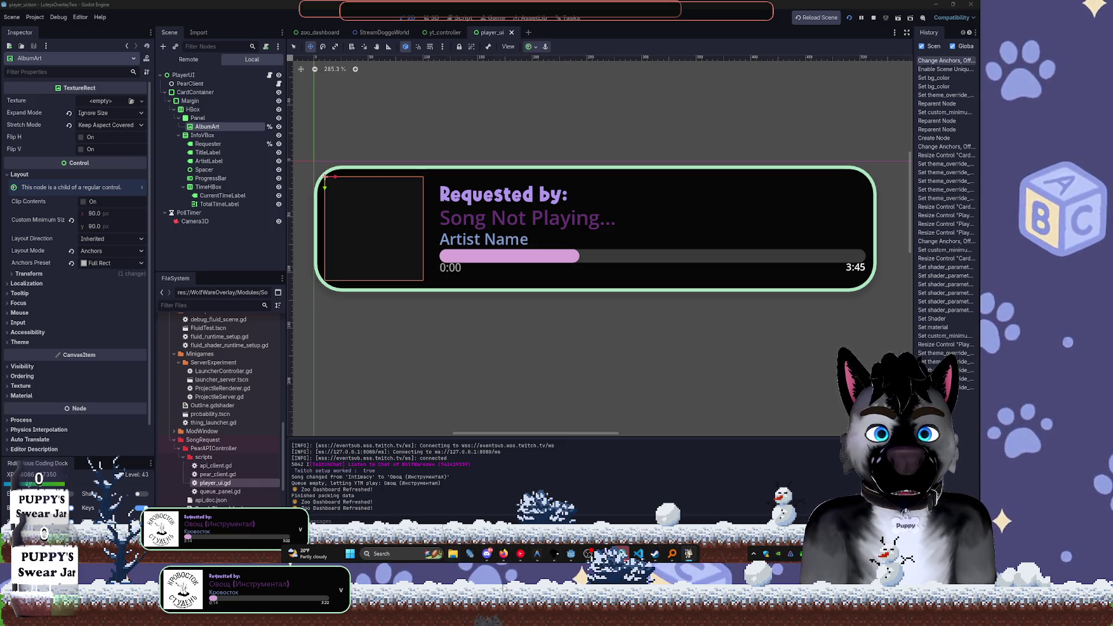
left_click(577, 558)
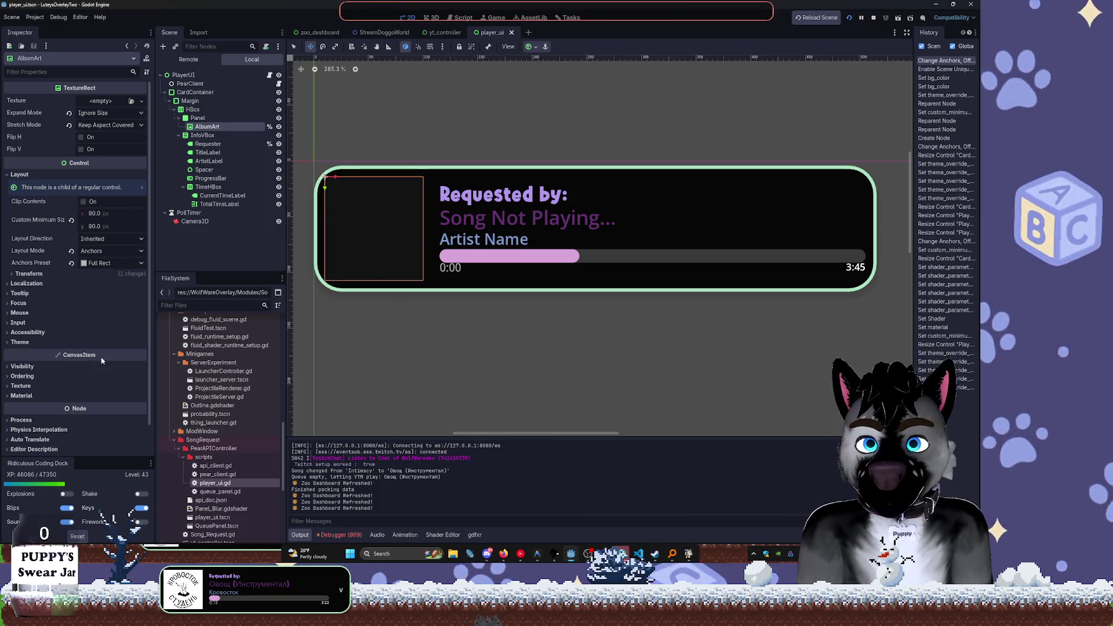
scroll(62, 347, "down", 1)
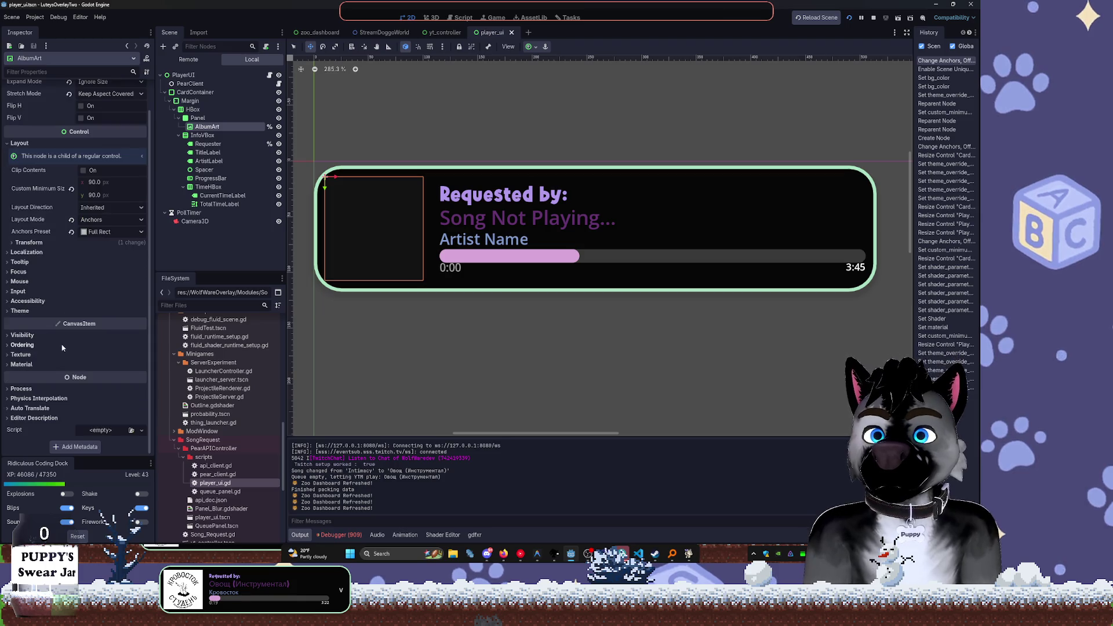
Set AlbumArt's Visibility > Clip Children option to Clip + Draw
left_click(33, 364)
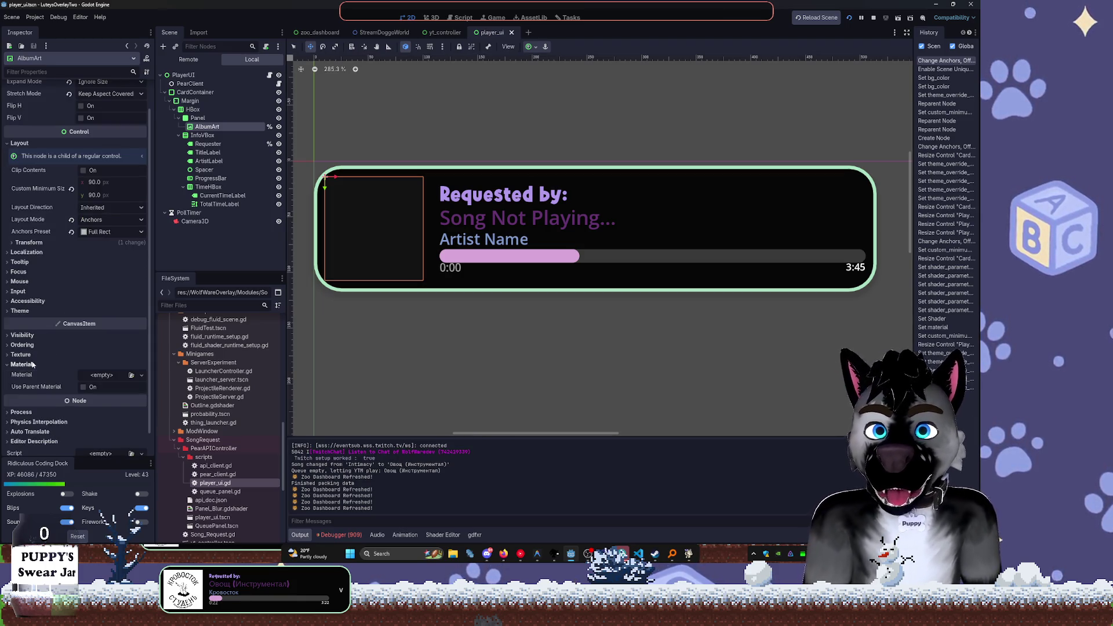
left_click(33, 356)
left_click(23, 345)
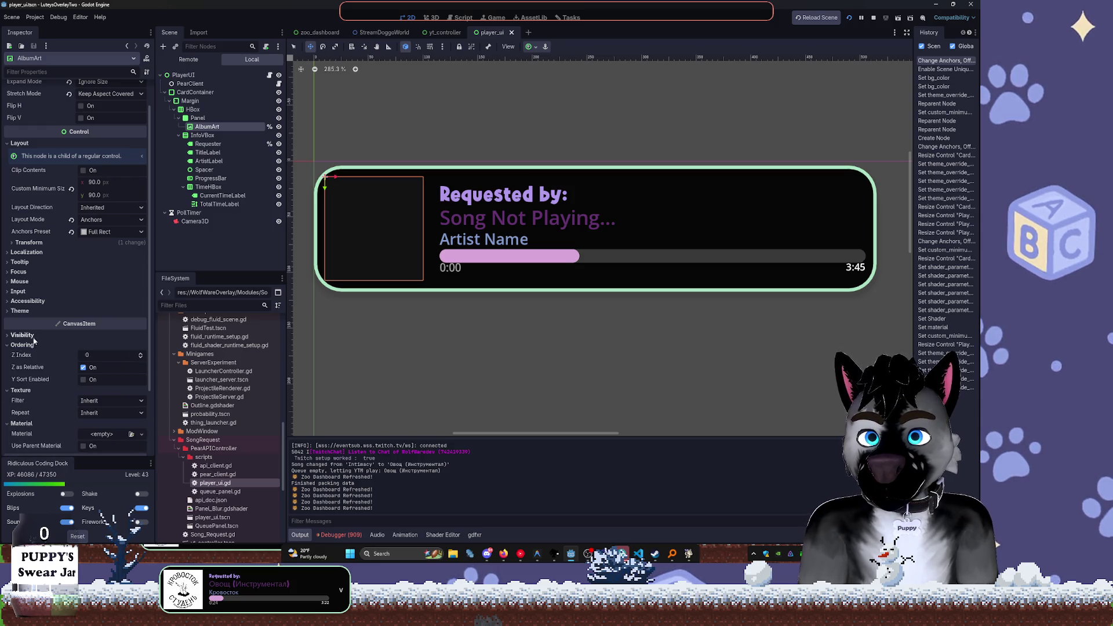
left_click(22, 336)
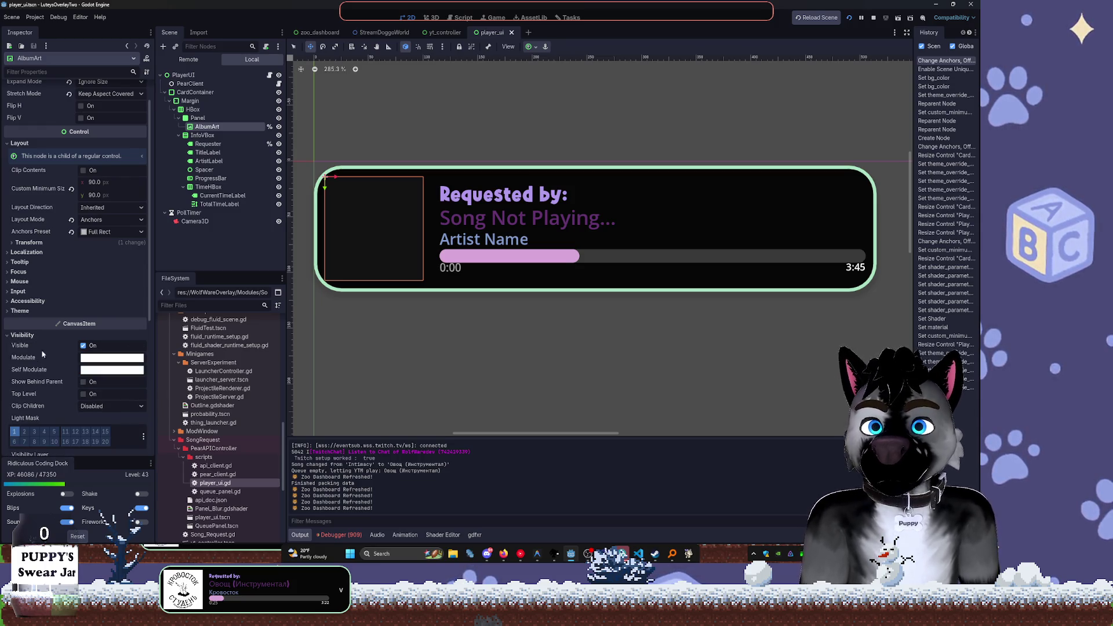
left_click(108, 405)
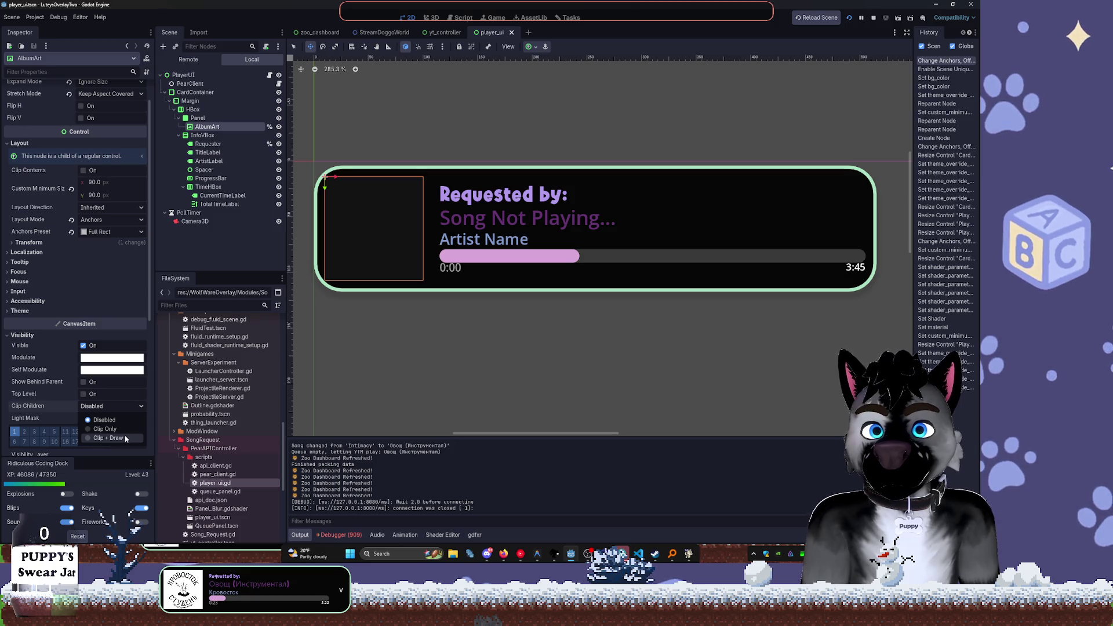
left_click(124, 439)
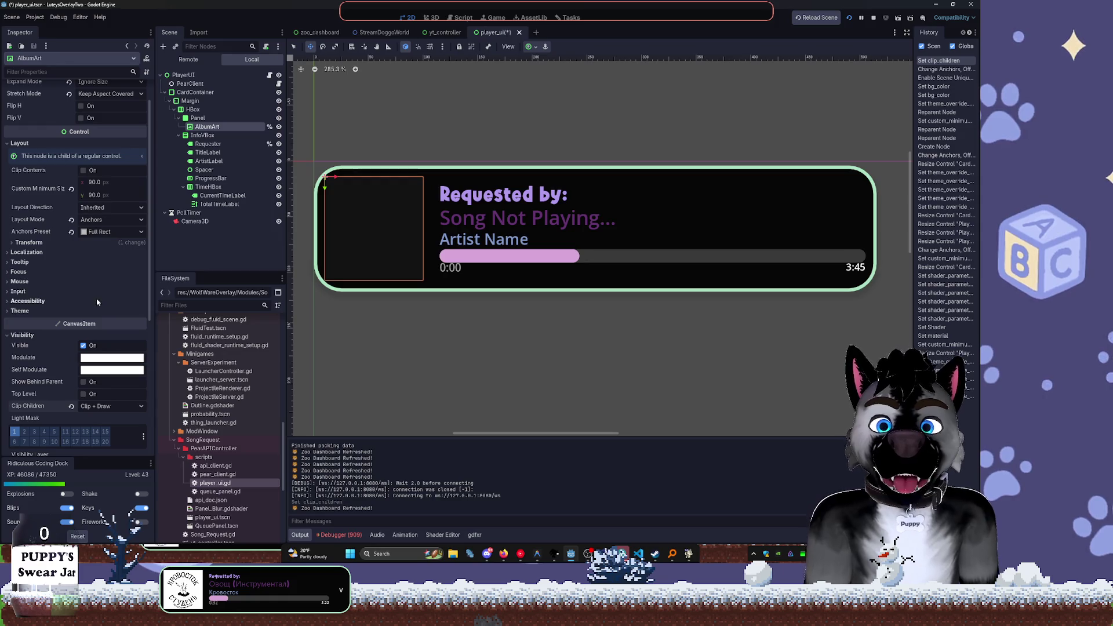
left_click(23, 335)
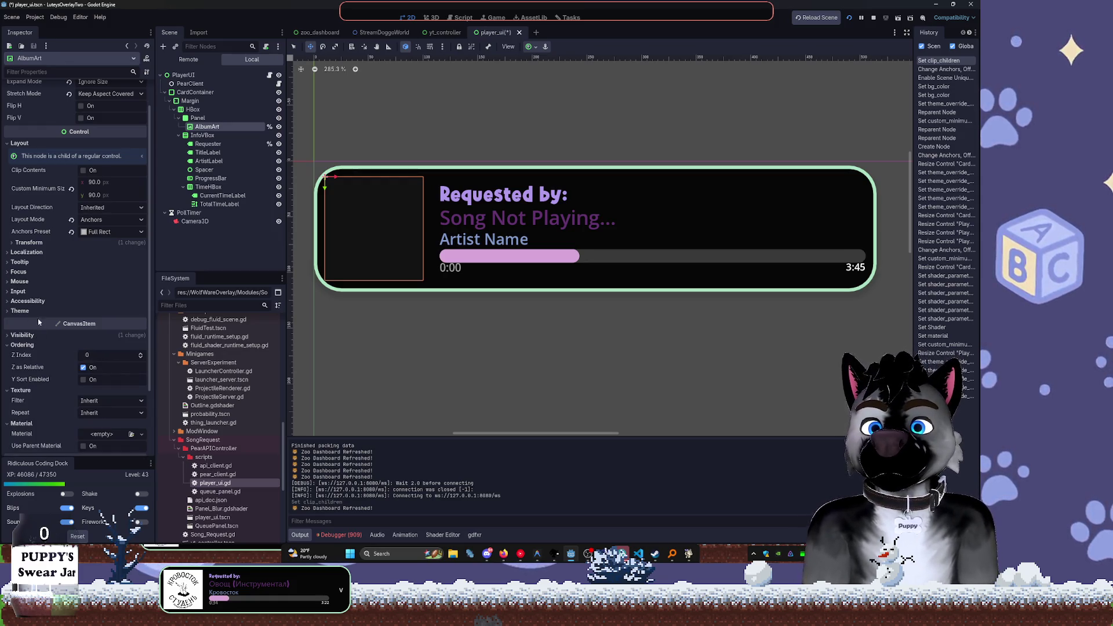
left_click(39, 312)
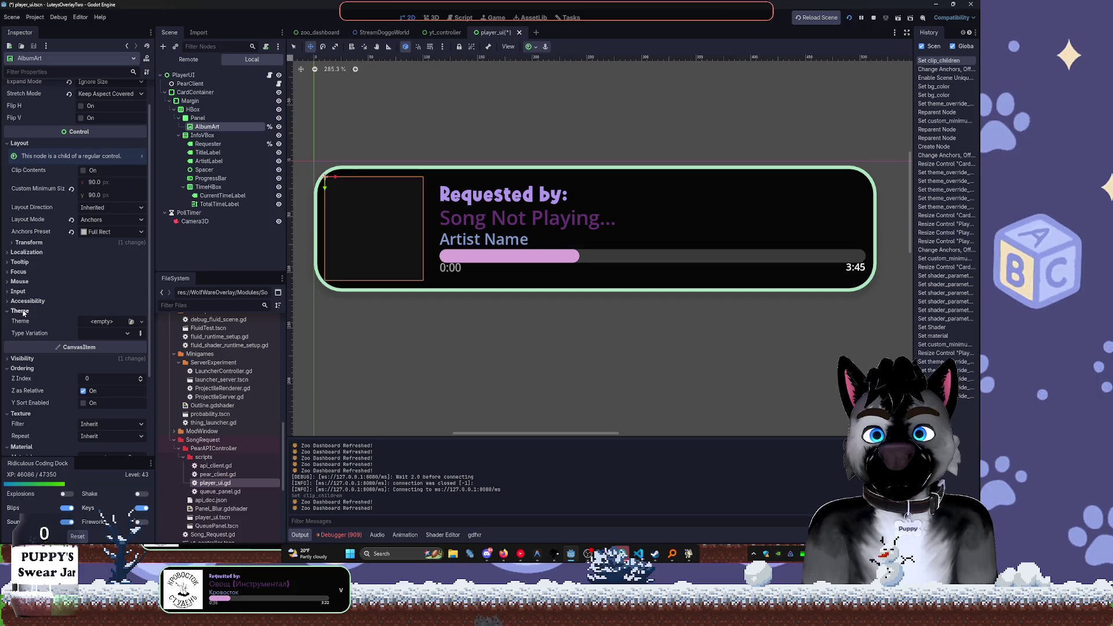
left_click_drag(199, 124, 201, 120)
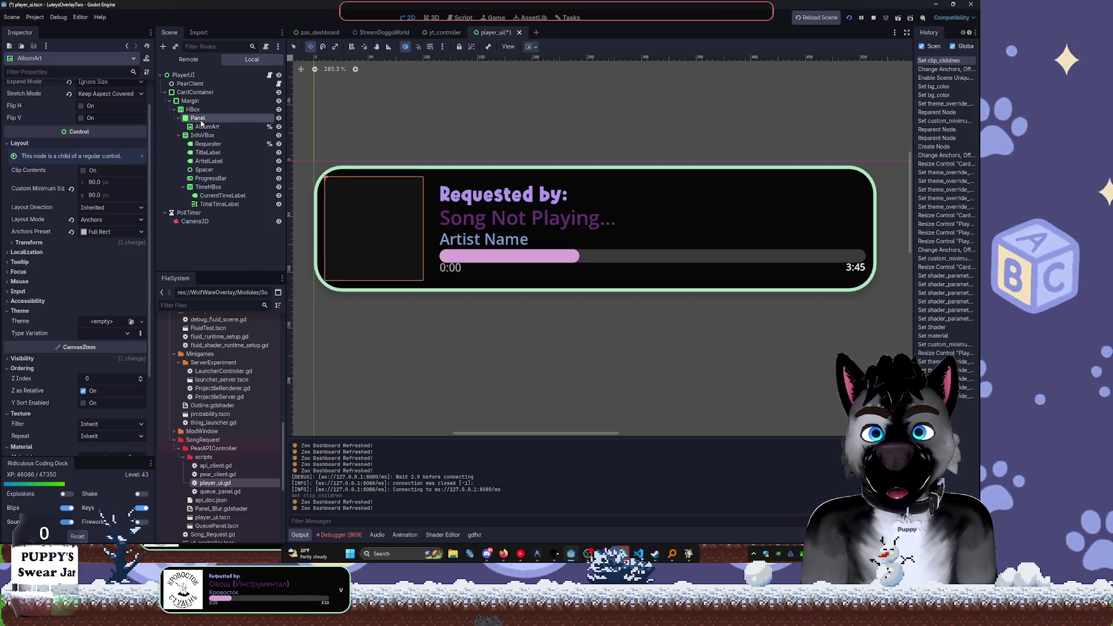
Undo the recent AlbumArt edits, keeping the background colour change
left_click(202, 120)
key("ctrl+z")
key("ctrl+z")
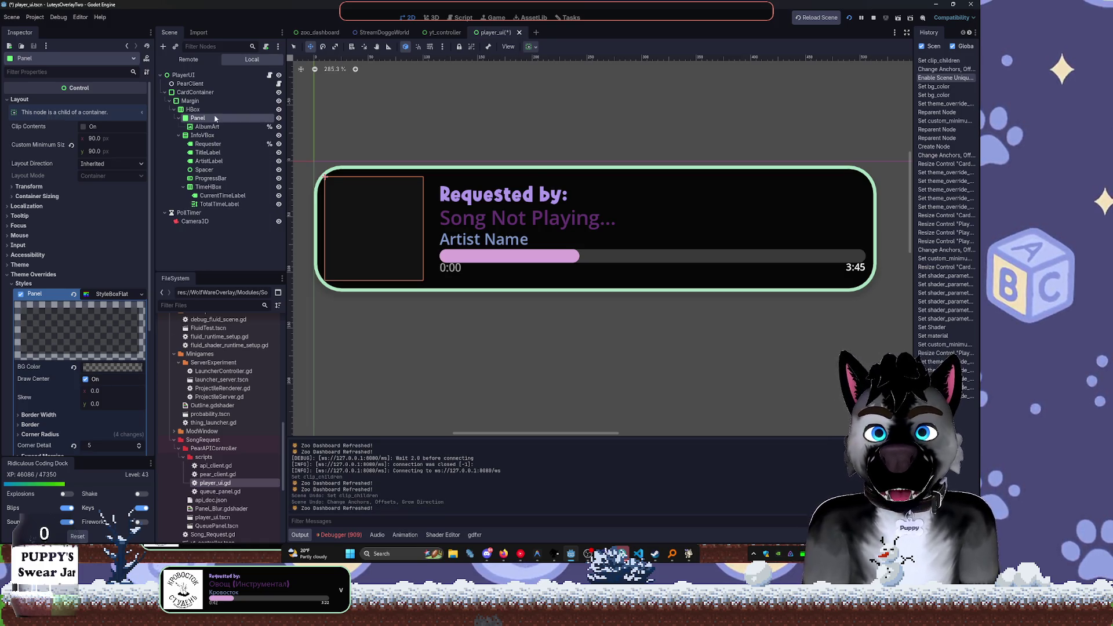
left_click(209, 127)
scroll(106, 357, "down", 4)
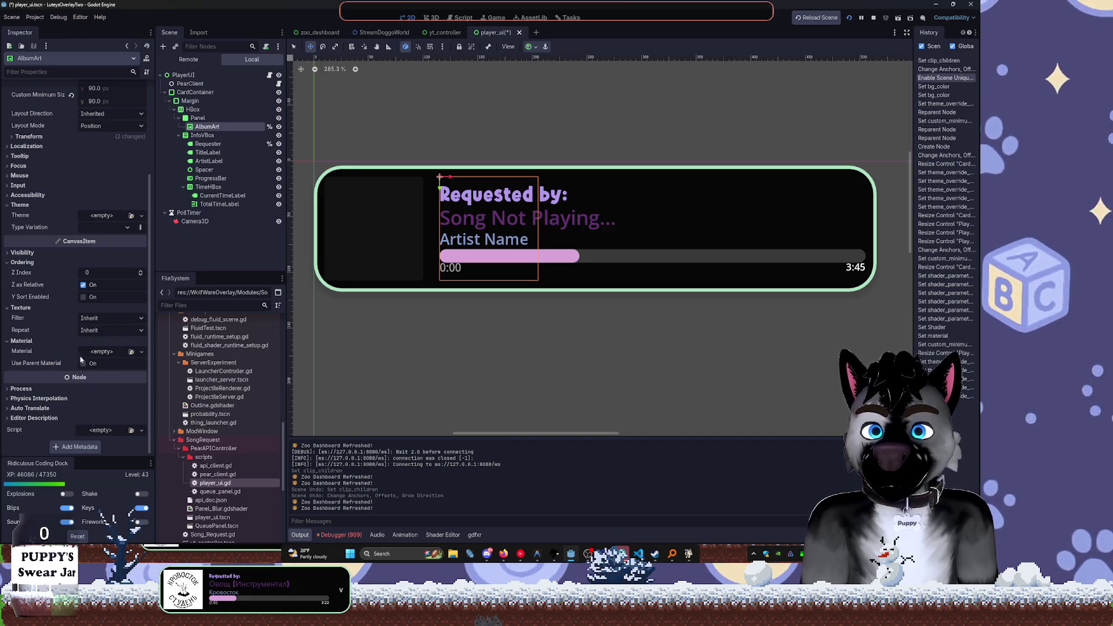
key("ctrl+z")
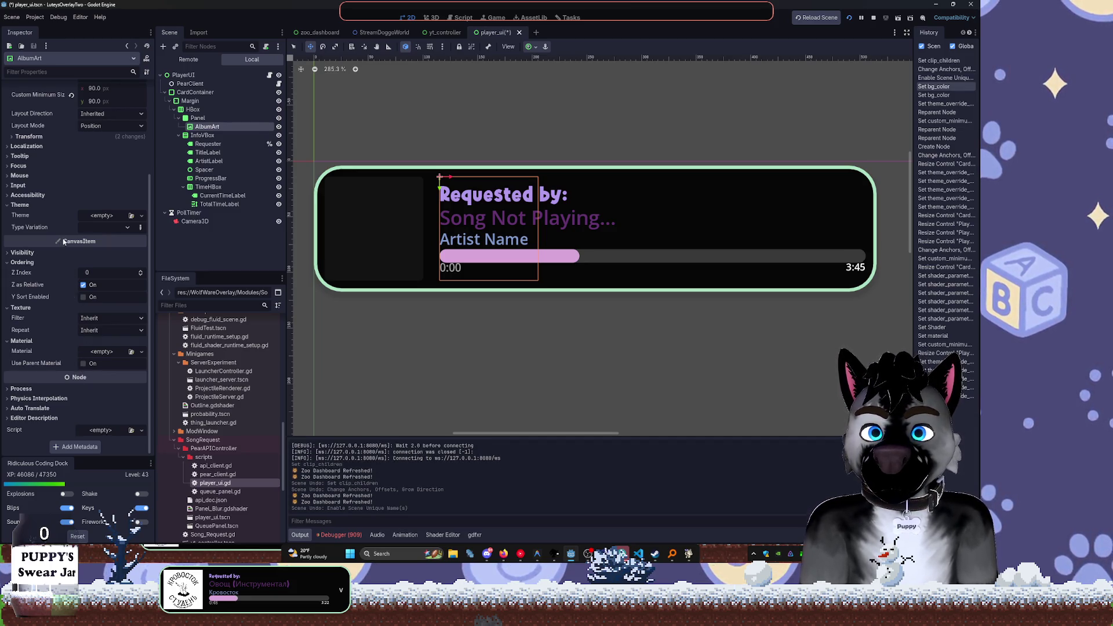
key("ctrl+z")
key("ctrl+shift+z")
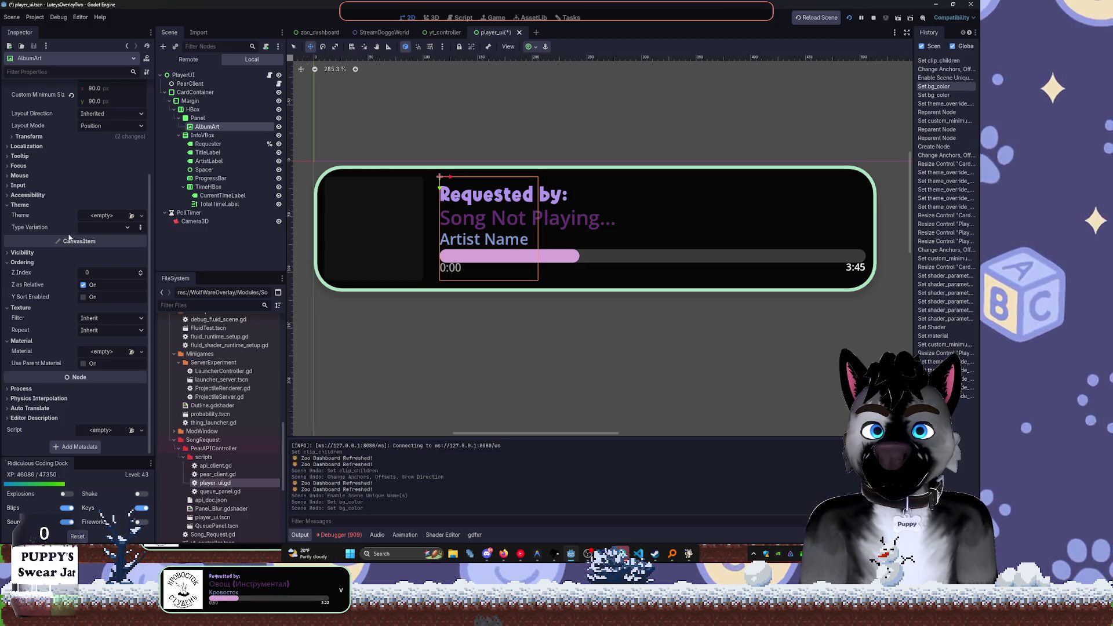
Re-anchor AlbumArt to Full Rect so it fills its parent Panel
left_click(197, 118)
left_click(207, 127)
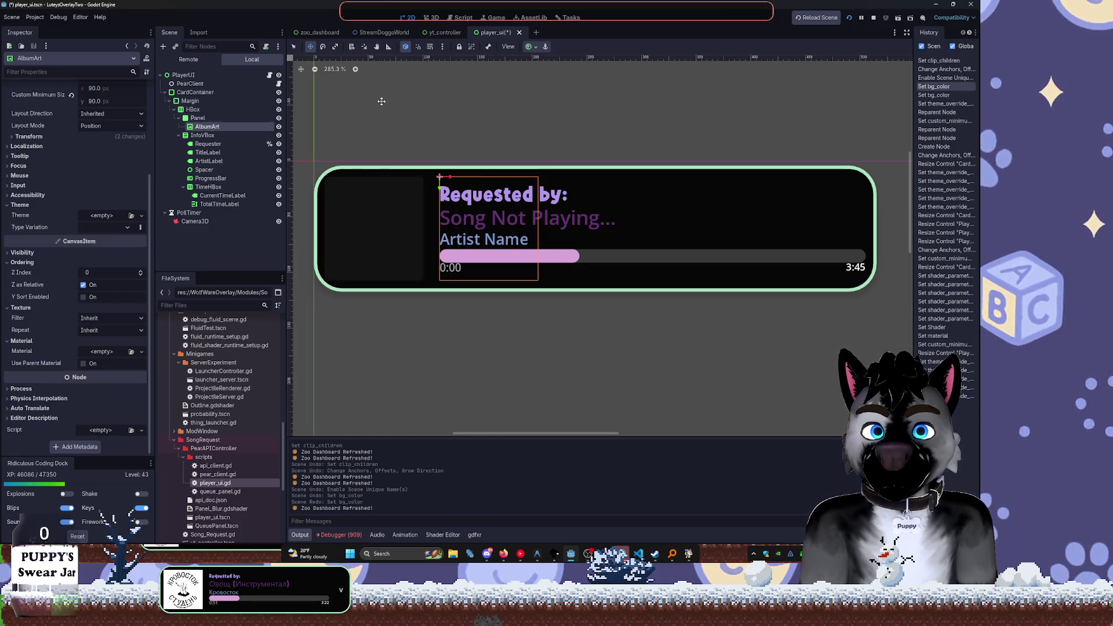
left_click(532, 49)
left_click(575, 118)
Set the Panel's Visibility > Clip Children to Clip + Draw
left_click(197, 117)
scroll(123, 369, "down", 3)
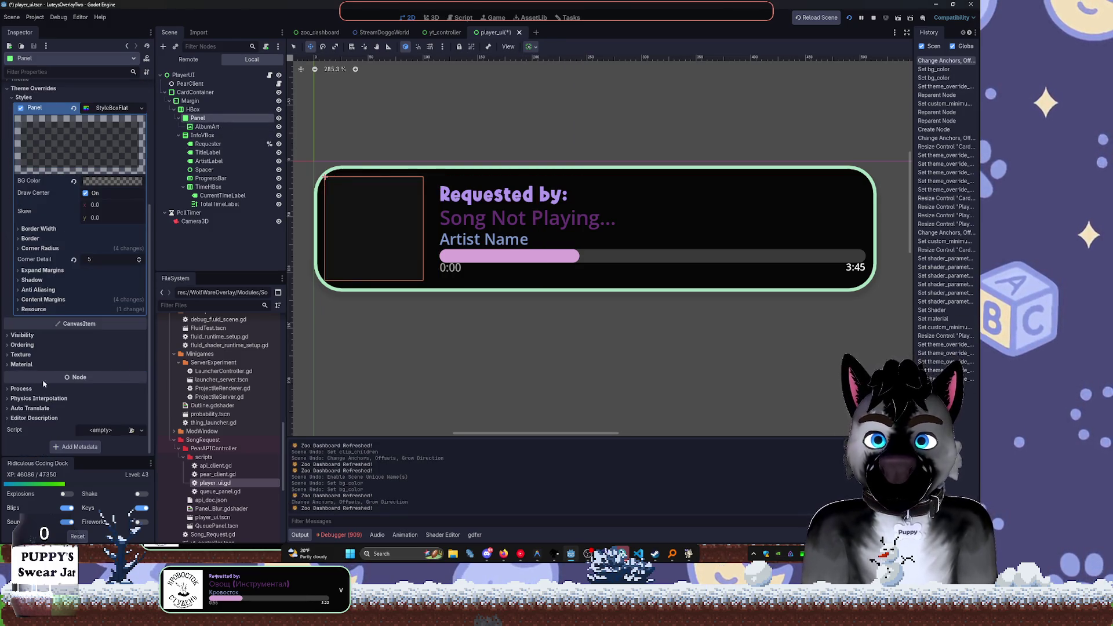
left_click(23, 345)
left_click(27, 335)
left_click(112, 406)
left_click(107, 439)
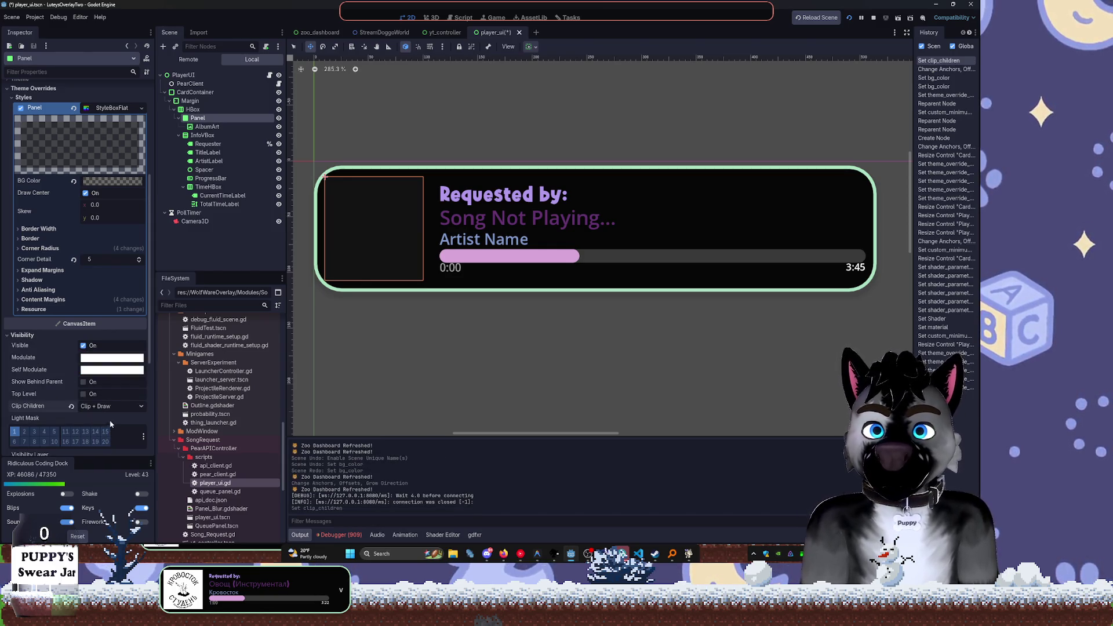
left_click(40, 299)
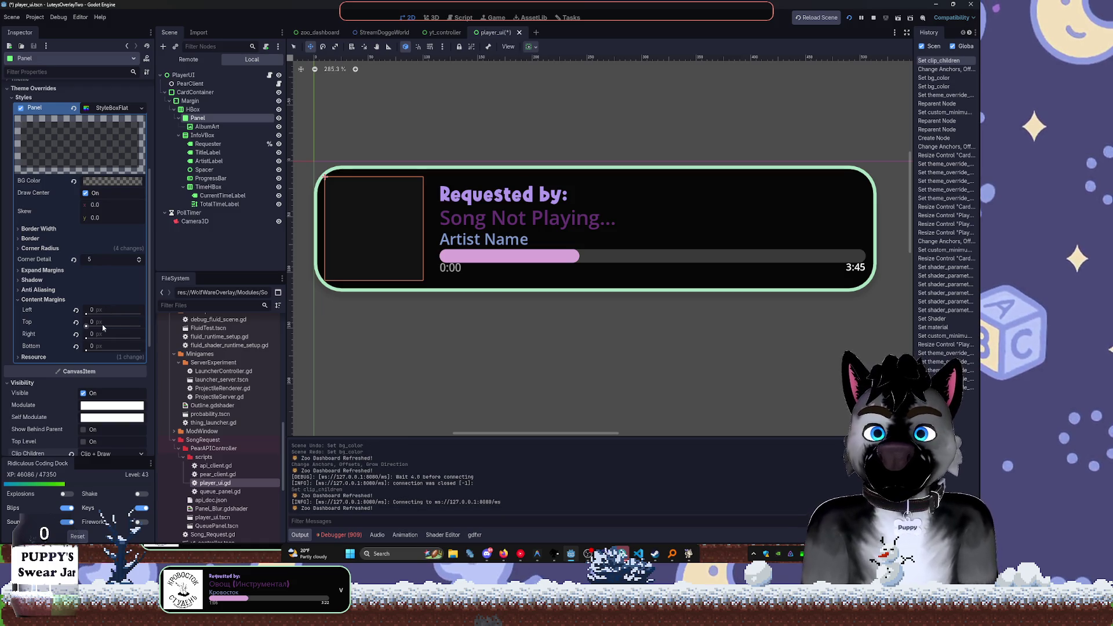
Set the Panel's top-left, top-right, bottom-right and bottom-left corner radii to 24, then save
left_click(44, 299)
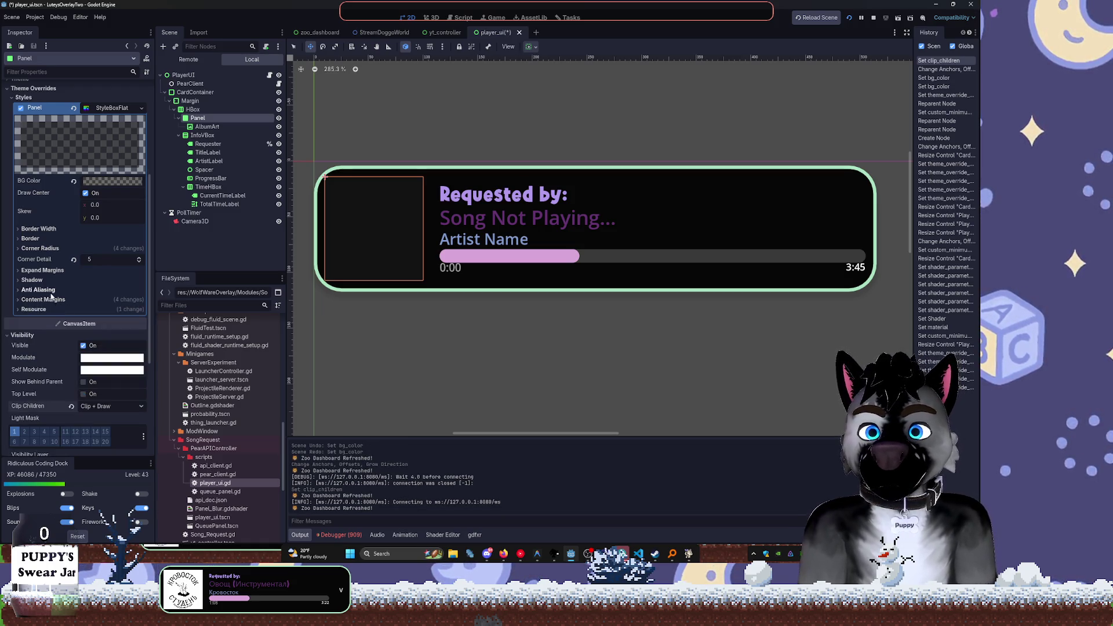
left_click(41, 248)
left_click(99, 258)
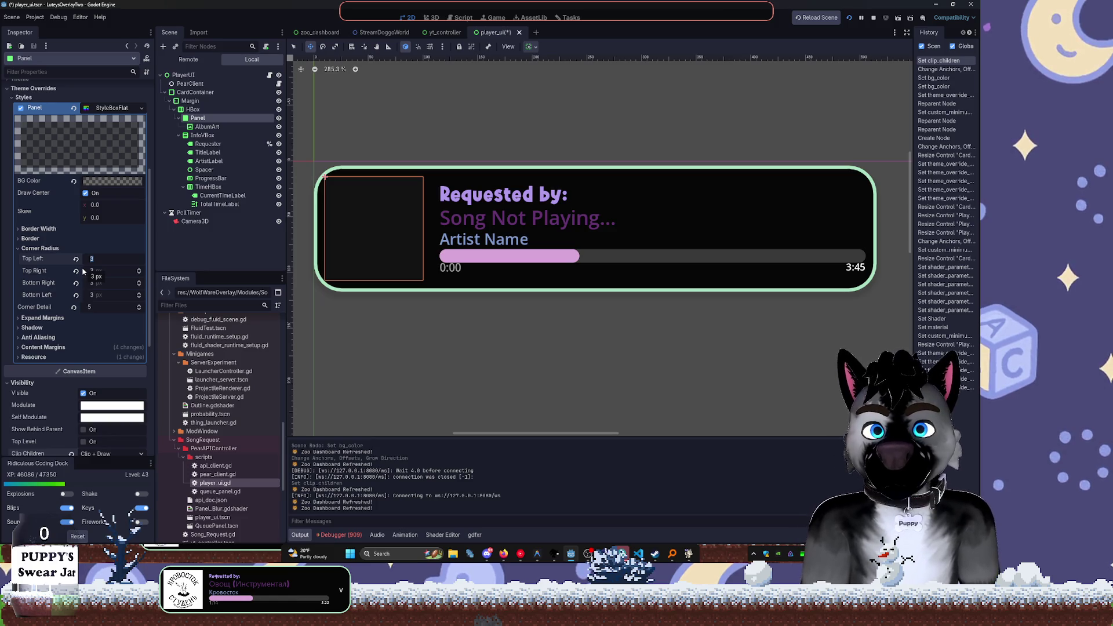
type("24")
key("Tab")
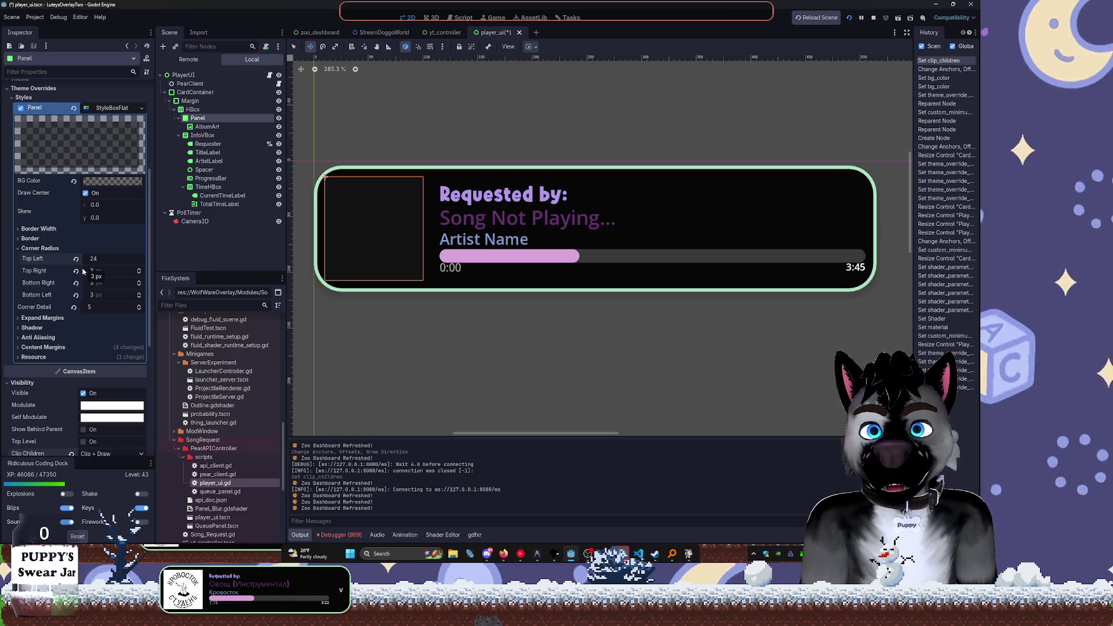
type("24")
key("Tab")
type("24")
key("Tab")
type("24")
key("Tab")
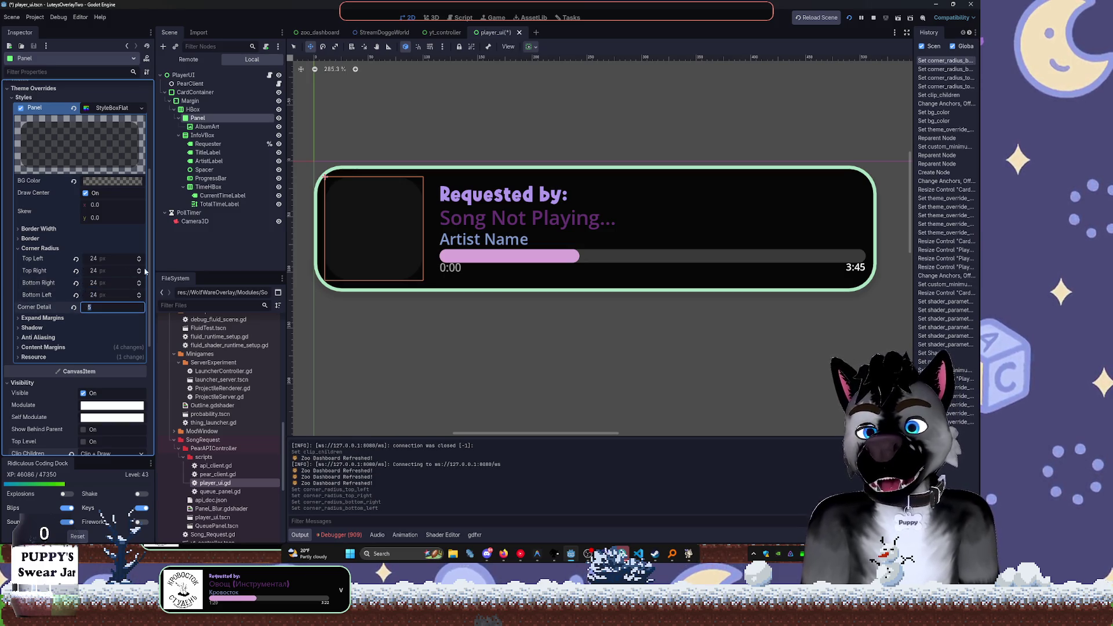
key("Tab")
key("ctrl+s")
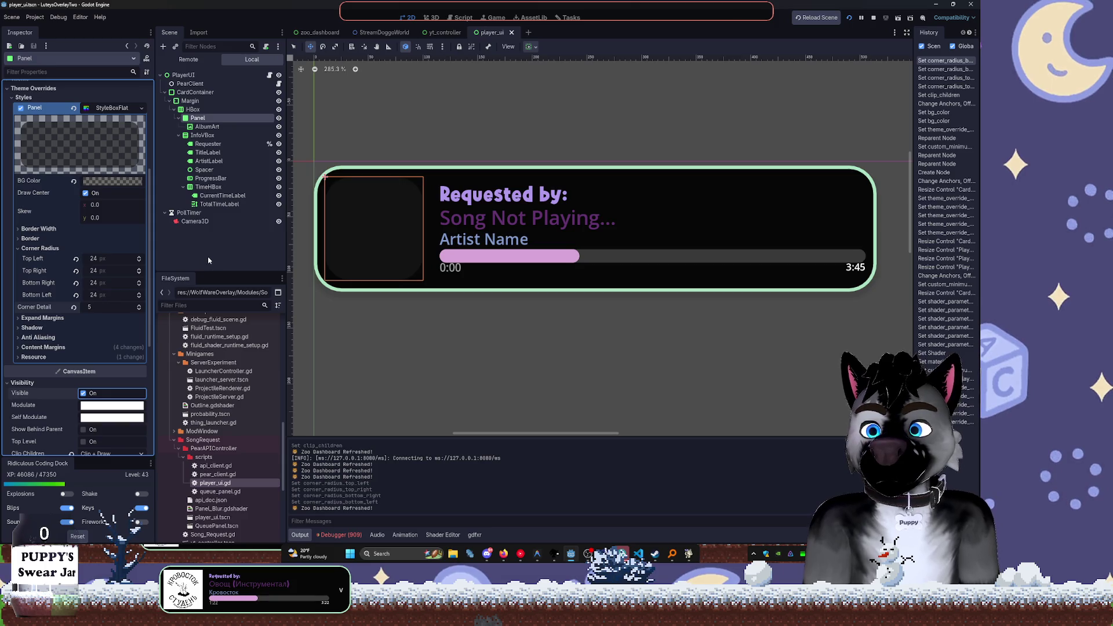
Run the game to check the rounded panel, then make AlbumArt accessible as a unique name
left_click(850, 18)
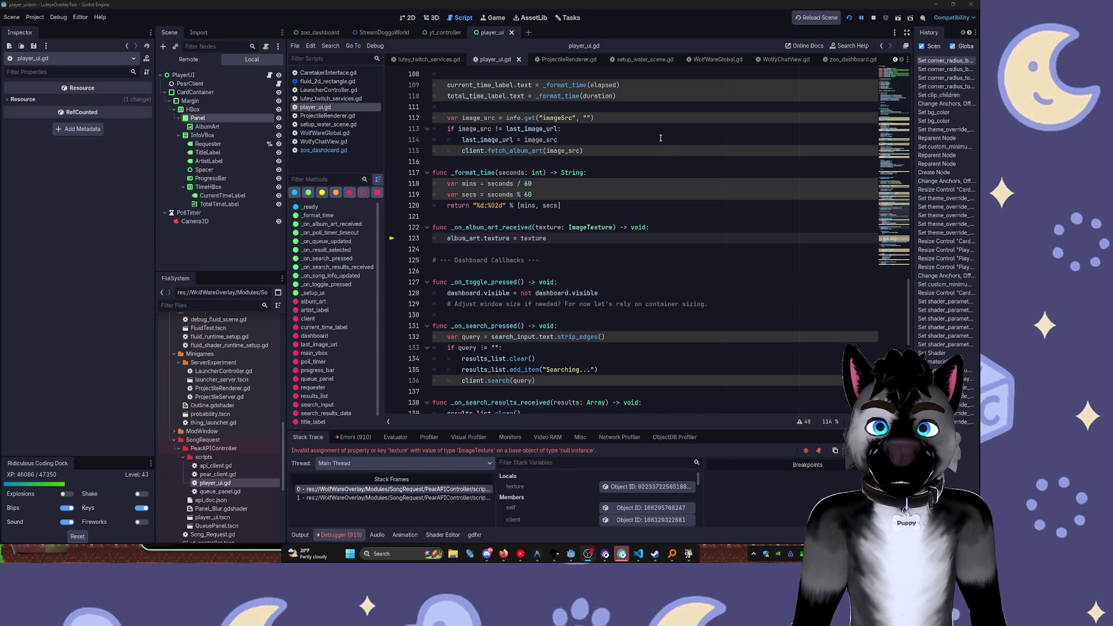
scroll(664, 156, "up", 6)
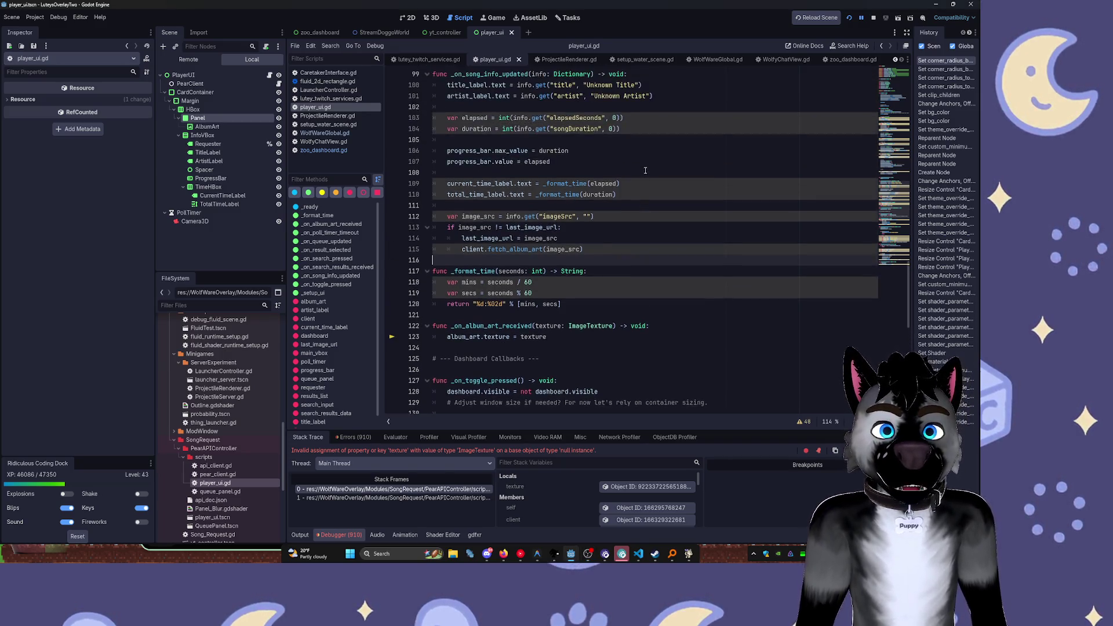
scroll(652, 166, "up", 15)
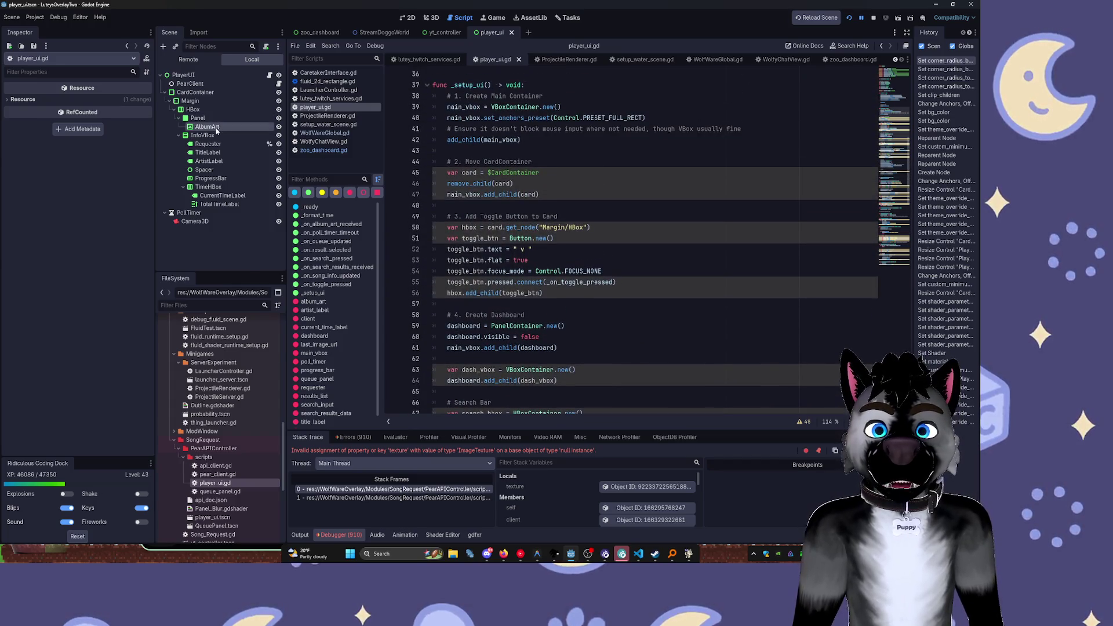
right_click(223, 127)
left_click(270, 319)
Save the scene, then stop and relaunch the game to view the now-playing card
scroll(638, 232, "up", 10)
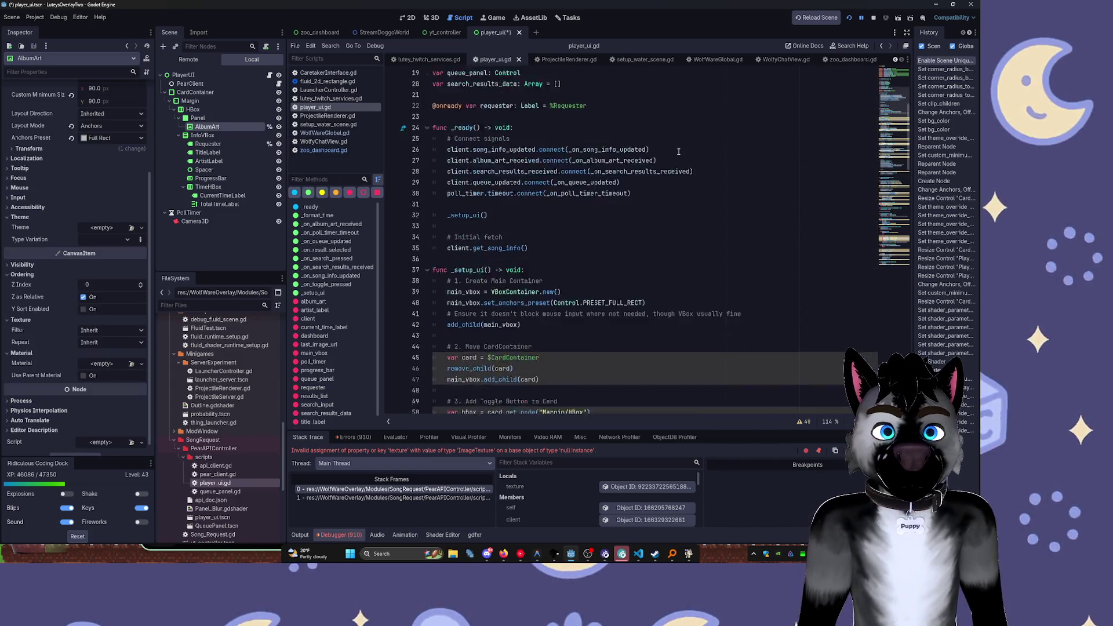
left_click(749, 209)
key("ctrl+s")
key("Down")
key("Down")
key("Down")
key("F12")
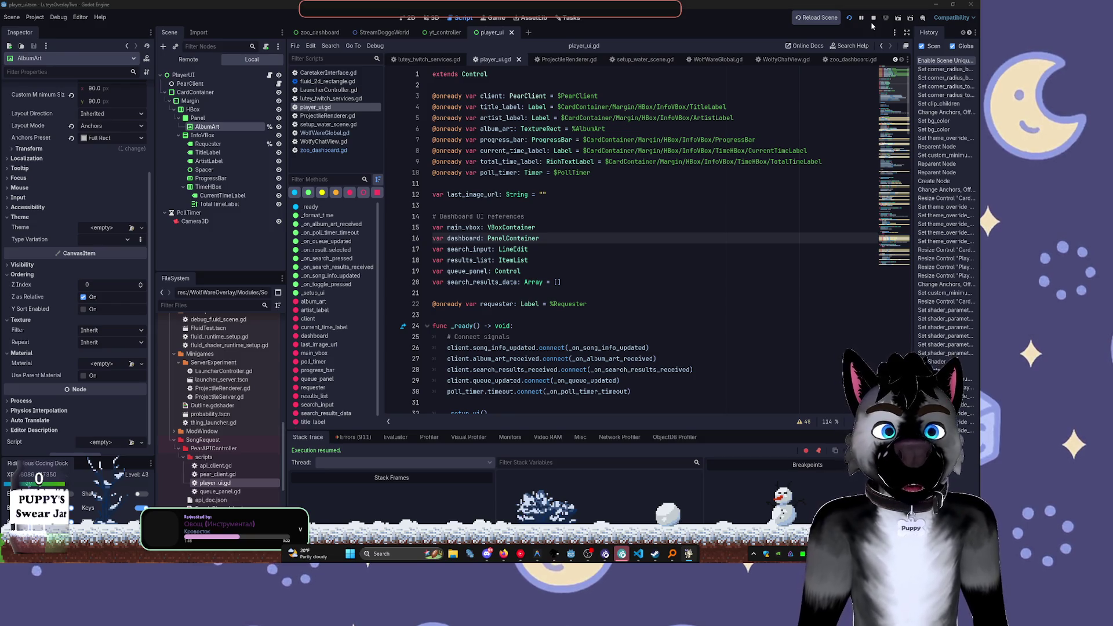
left_click(872, 24)
left_click(850, 19)
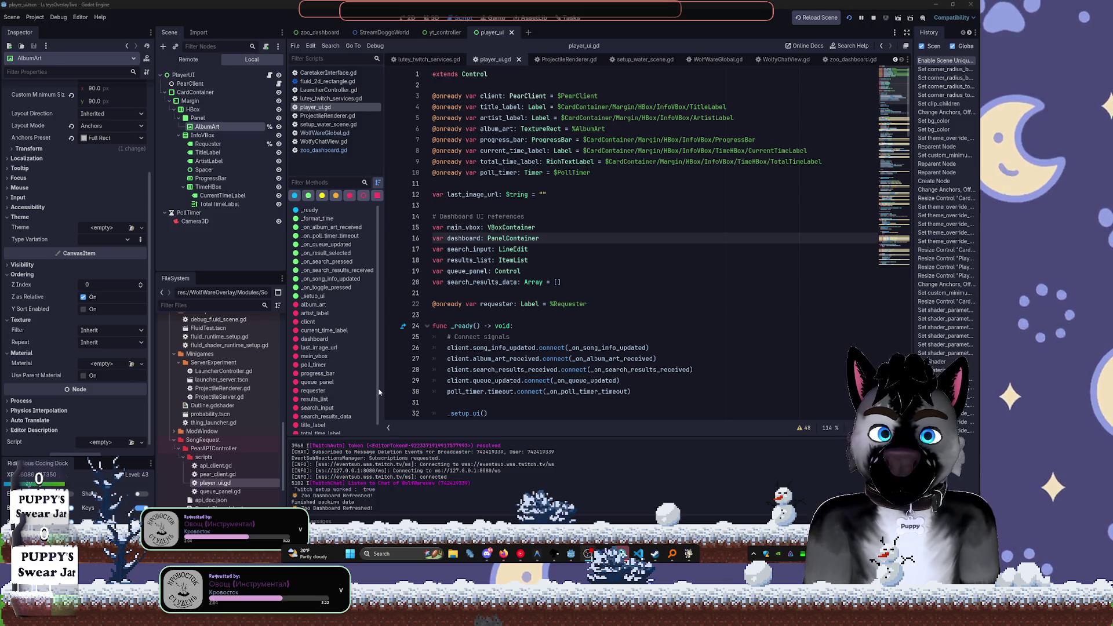
mouse_move(502, 556)
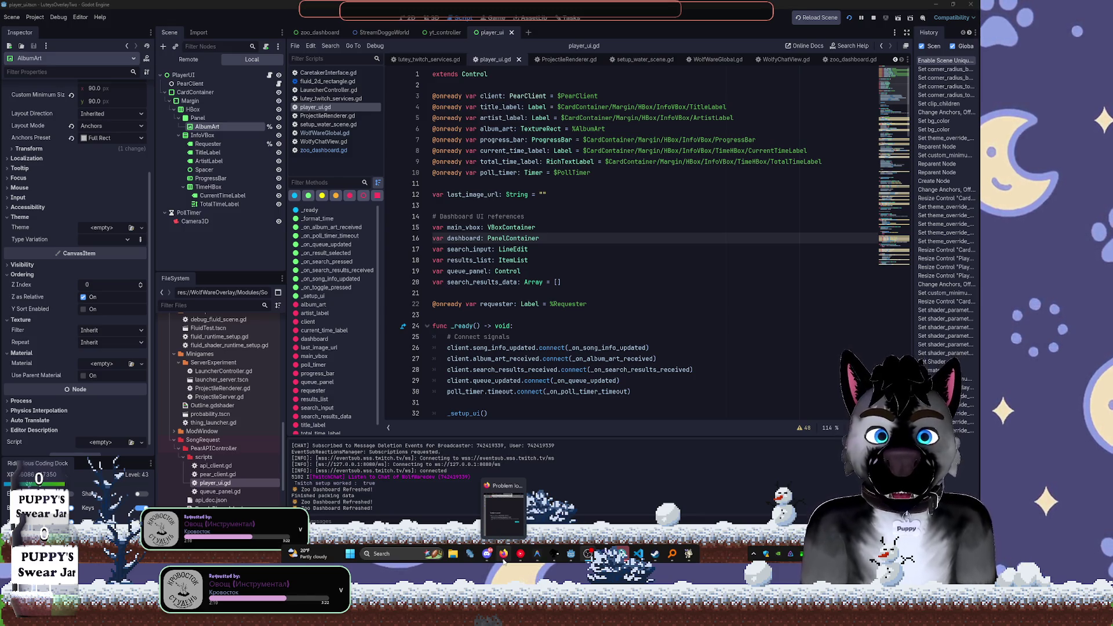
mouse_move(537, 551)
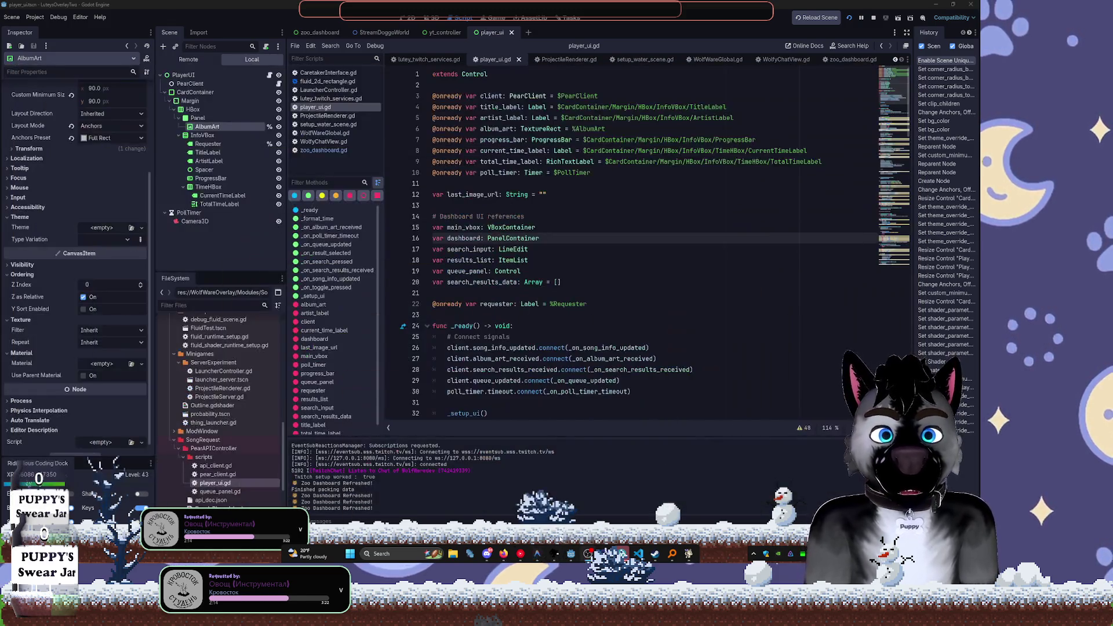
left_click(571, 555)
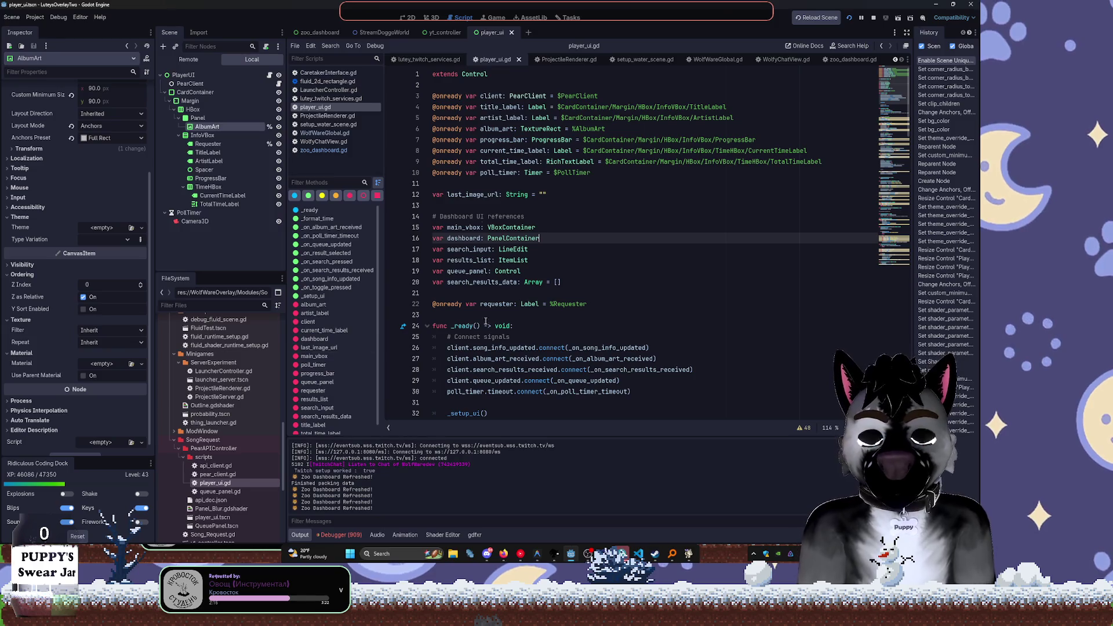
left_click(418, 21)
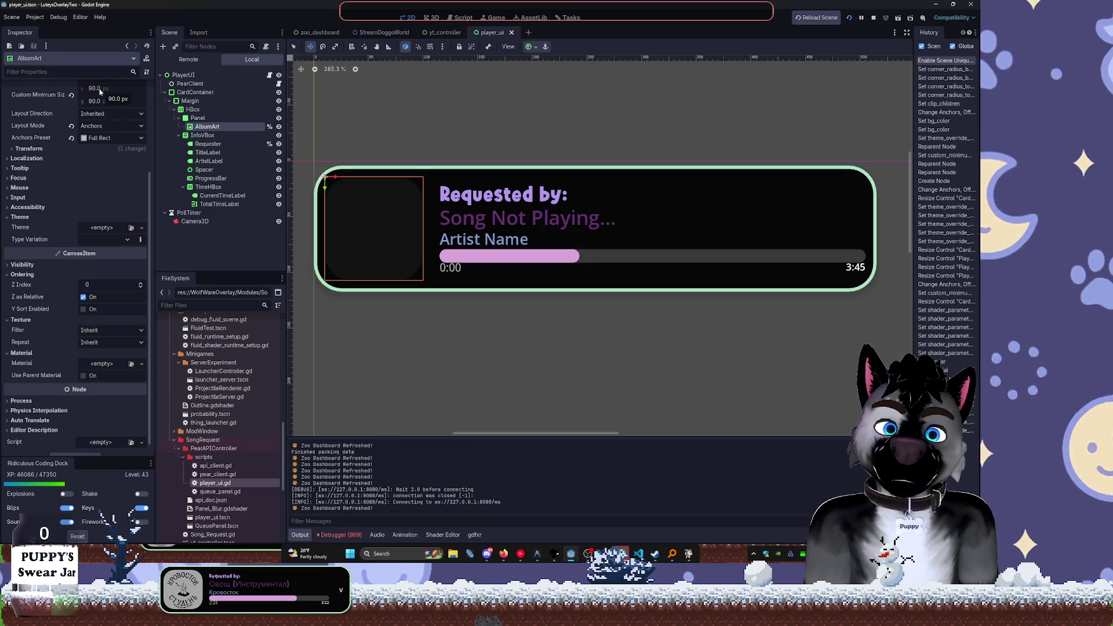
Set Custom Minimum Size to 64 for both AlbumArt and its Panel
left_click(99, 89)
type("64")
key("Return")
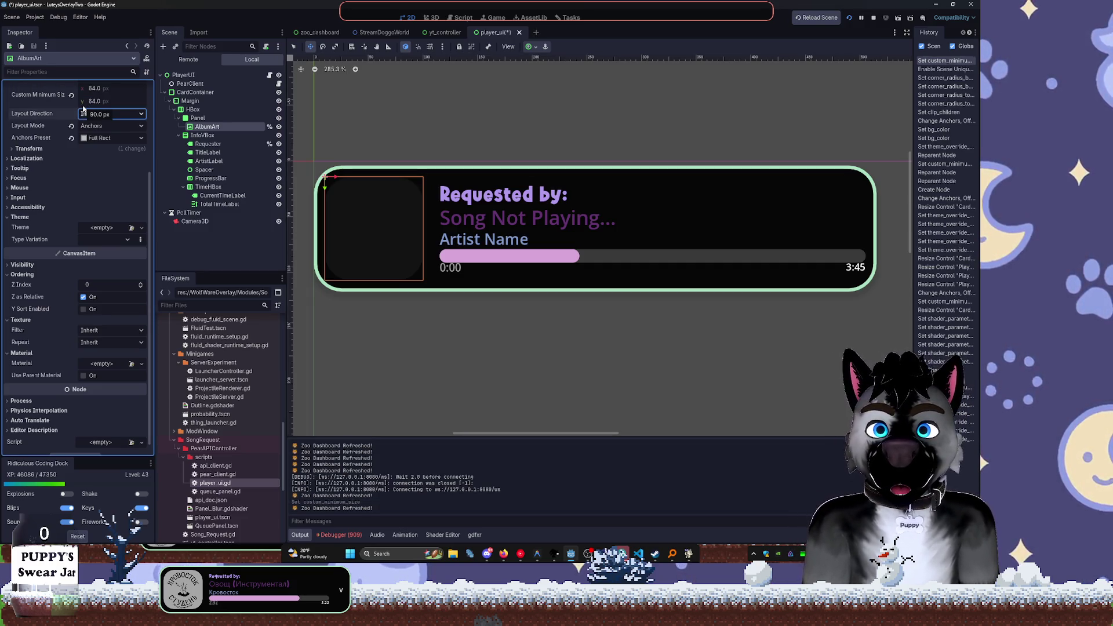
left_click(212, 118)
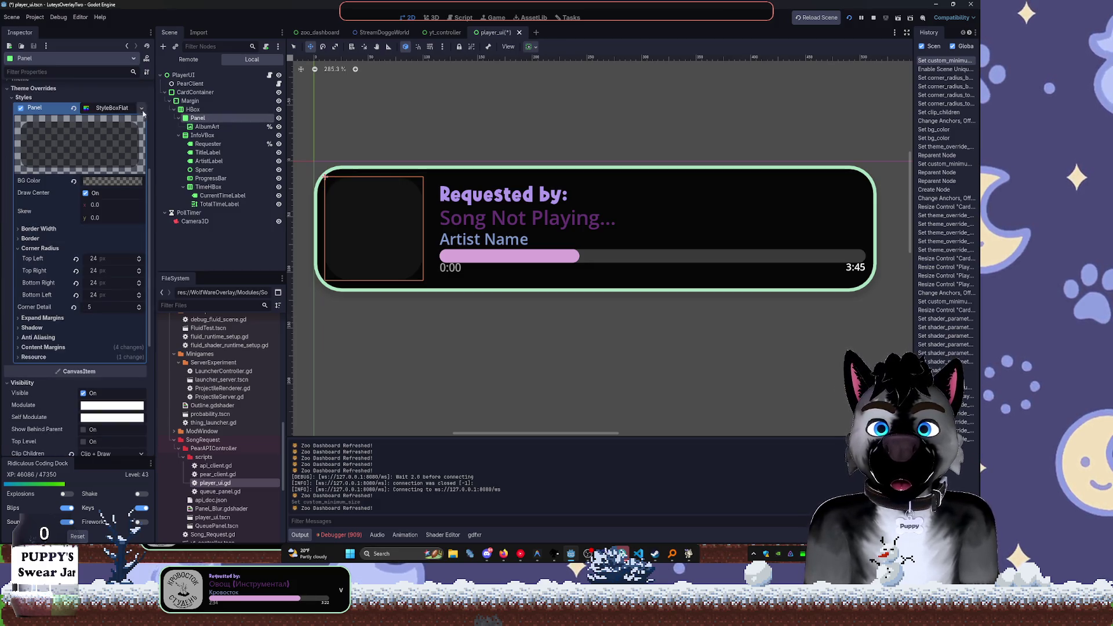
scroll(104, 174, "up", 5)
left_click(94, 139)
type("64")
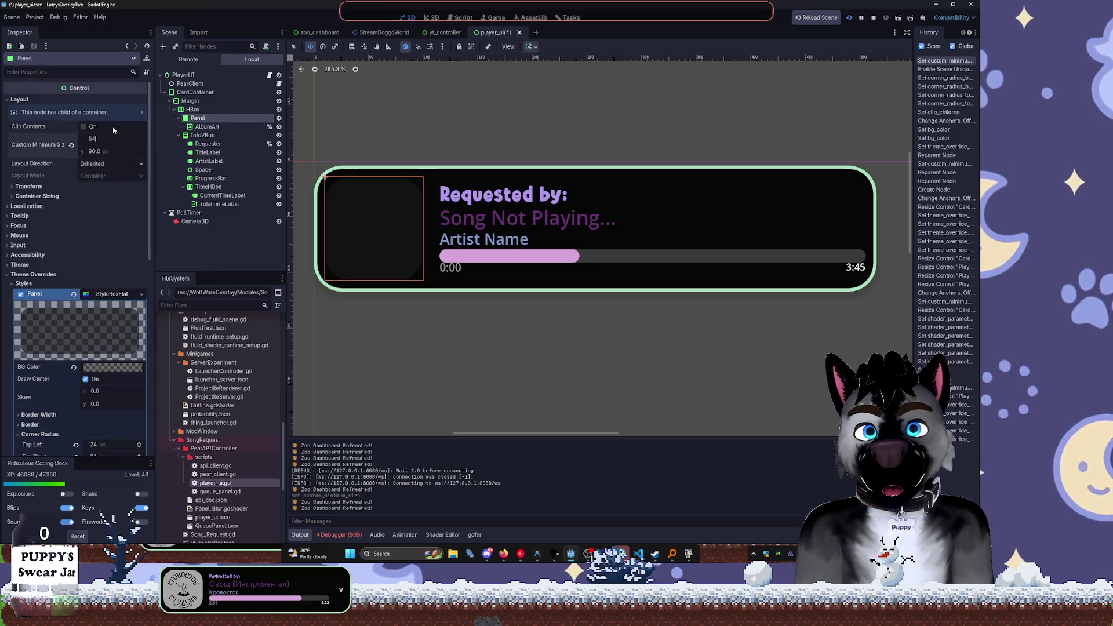
key("Return")
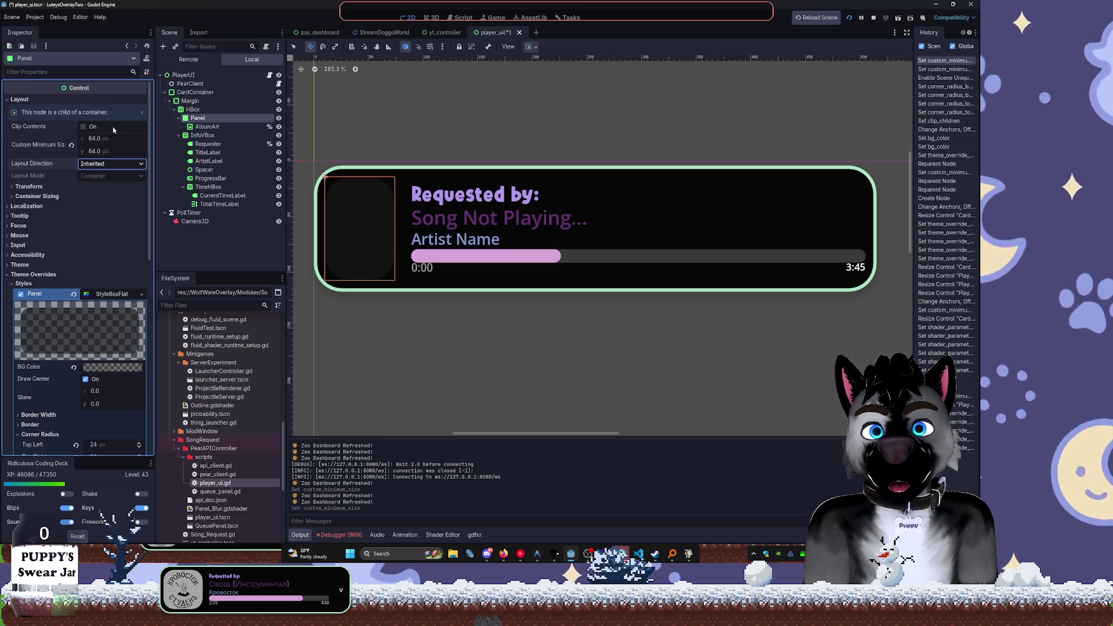
left_click(220, 241)
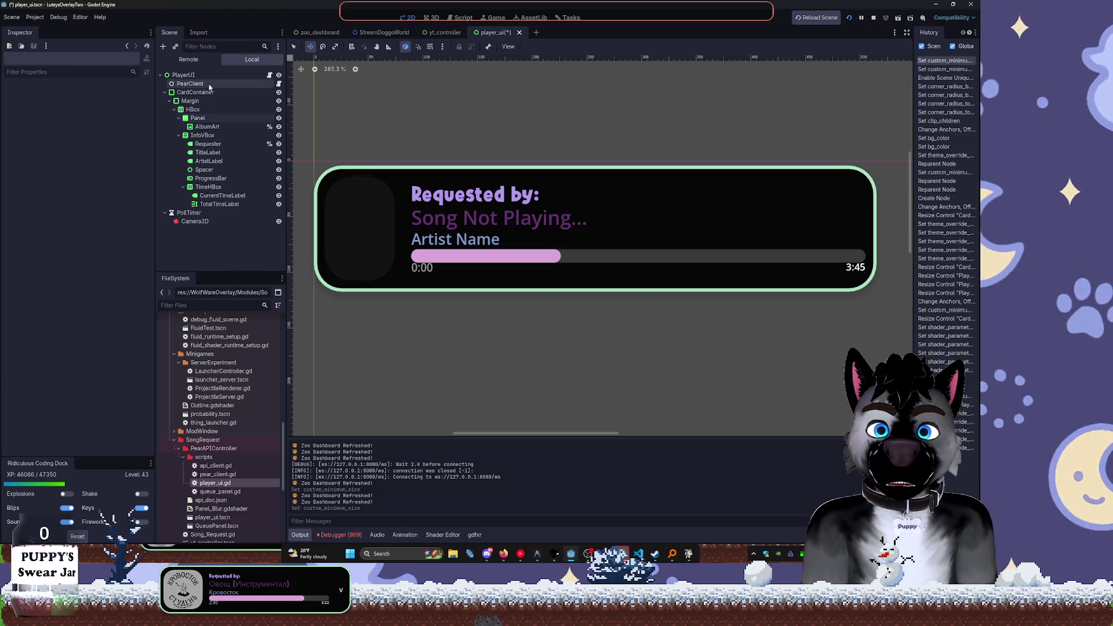
left_click(183, 75)
Try a 64*2 card height and wider Panel sizes, then undo back to the 64 × 64 Panel
left_click(128, 152)
type("64*2")
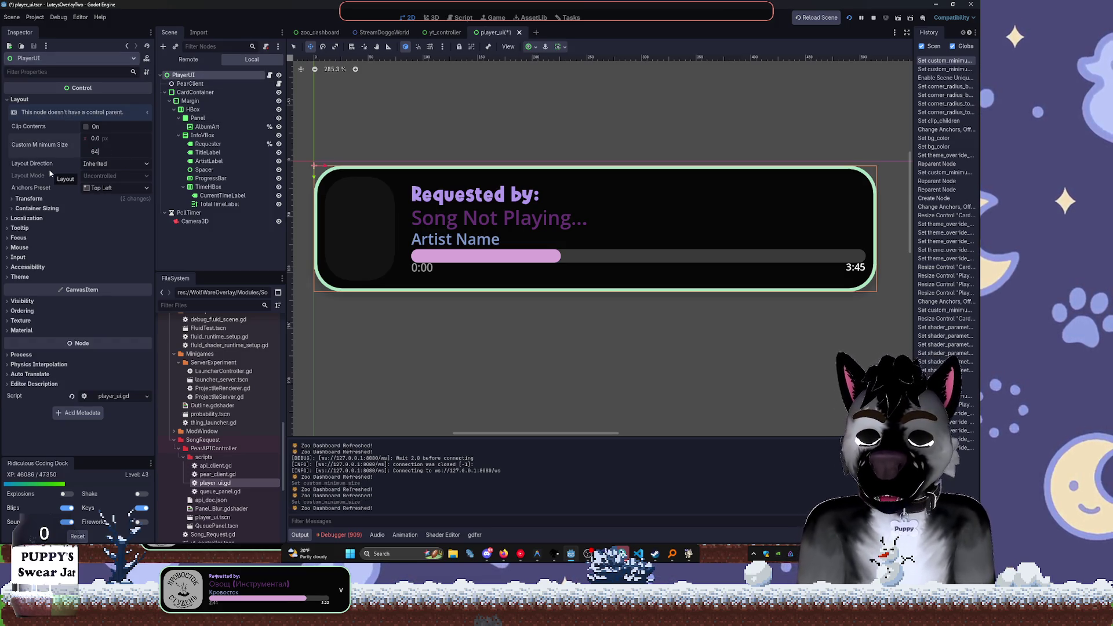
key("Tab")
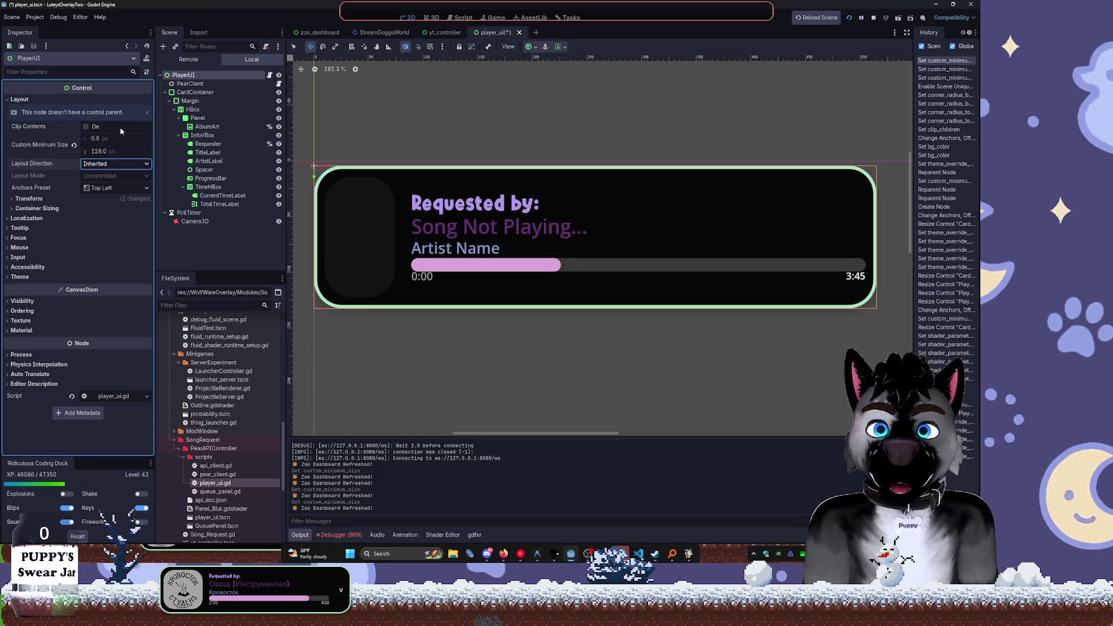
left_click(213, 100)
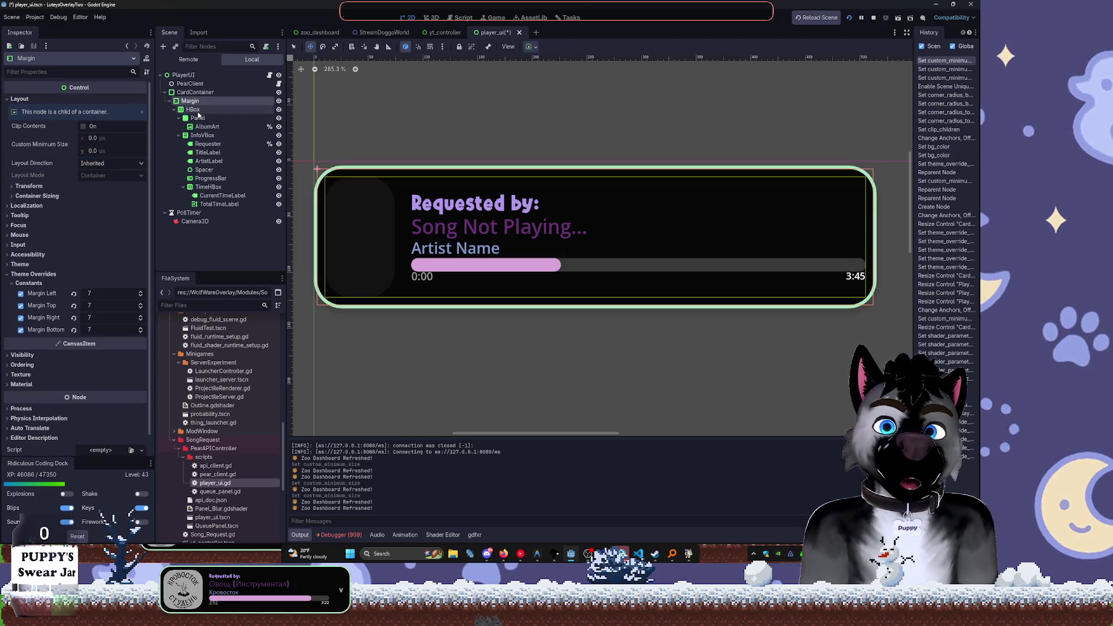
left_click(198, 118)
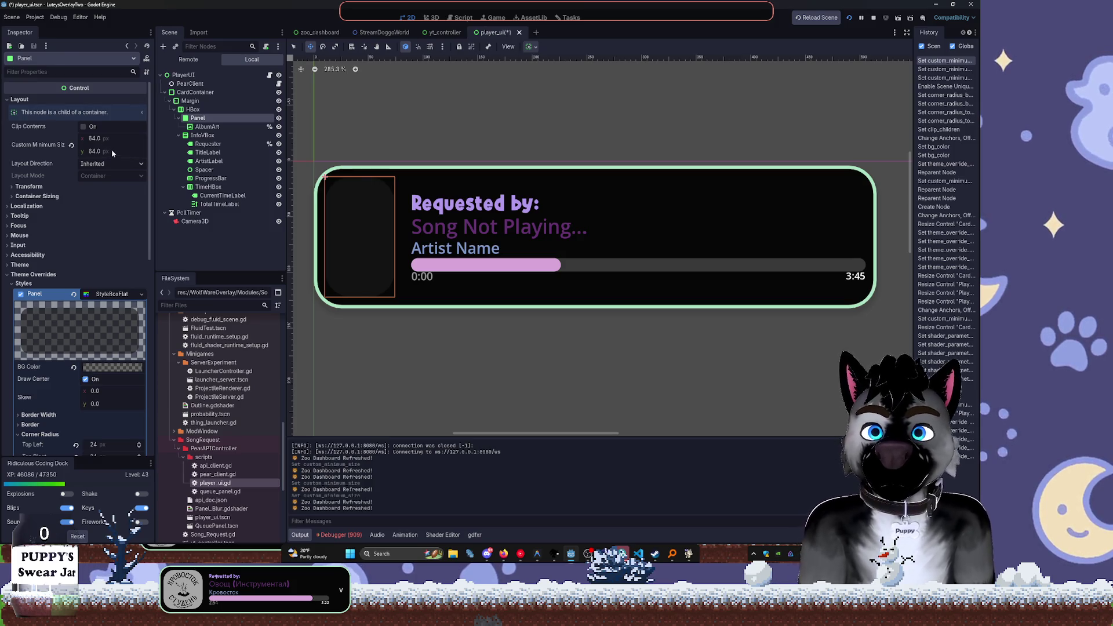
left_click(91, 140)
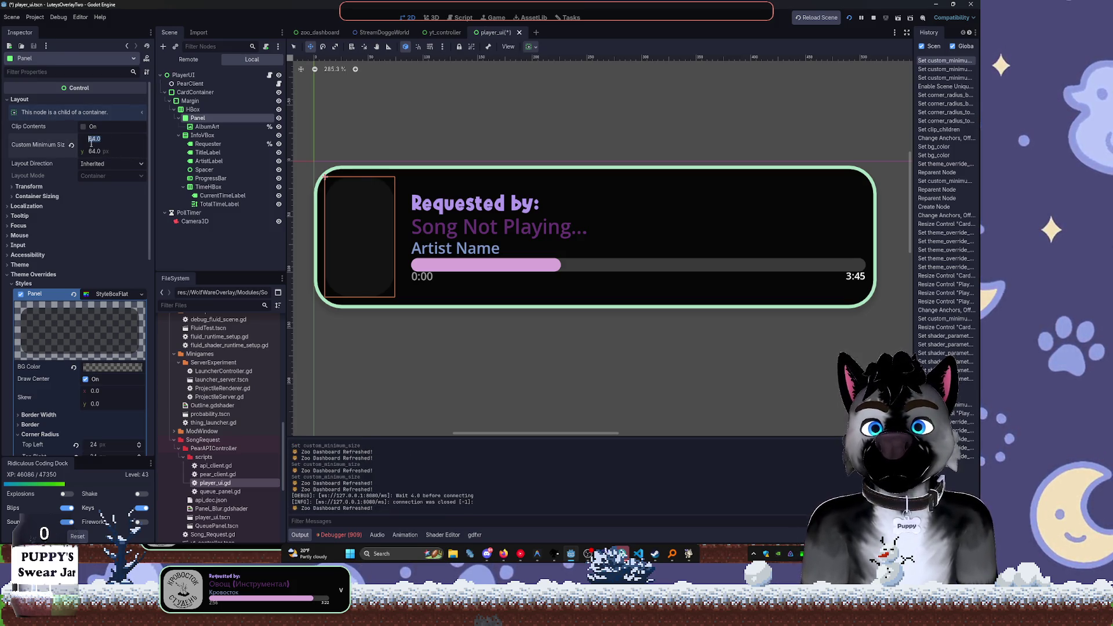
left_click(98, 143)
key("ctrl+a")
type("128")
key("Tab")
key("BackSpace")
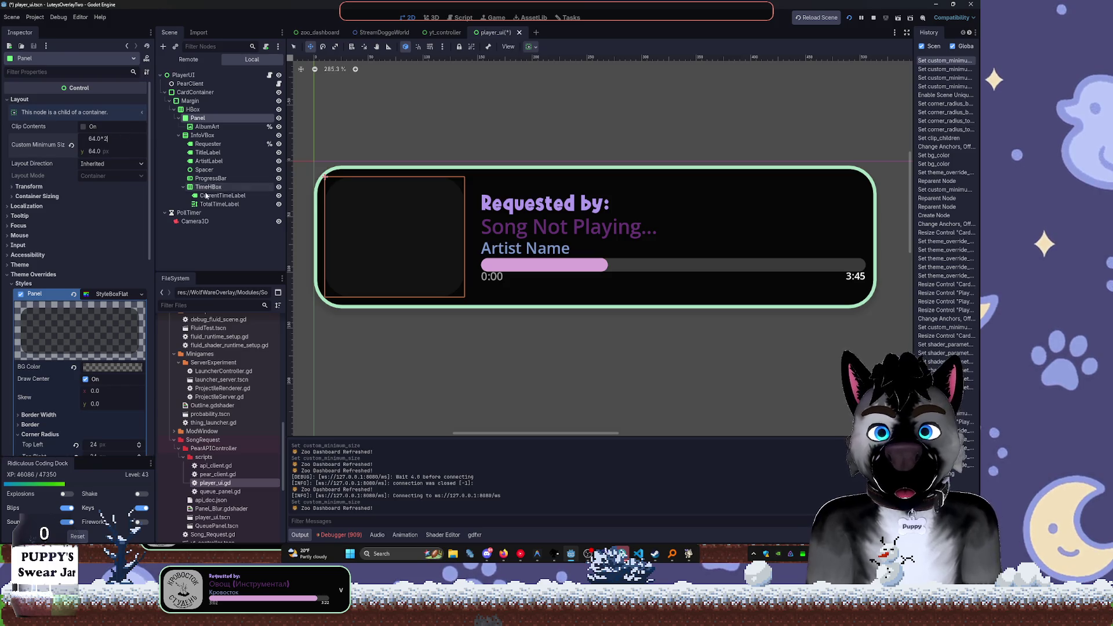
key("ctrl+z")
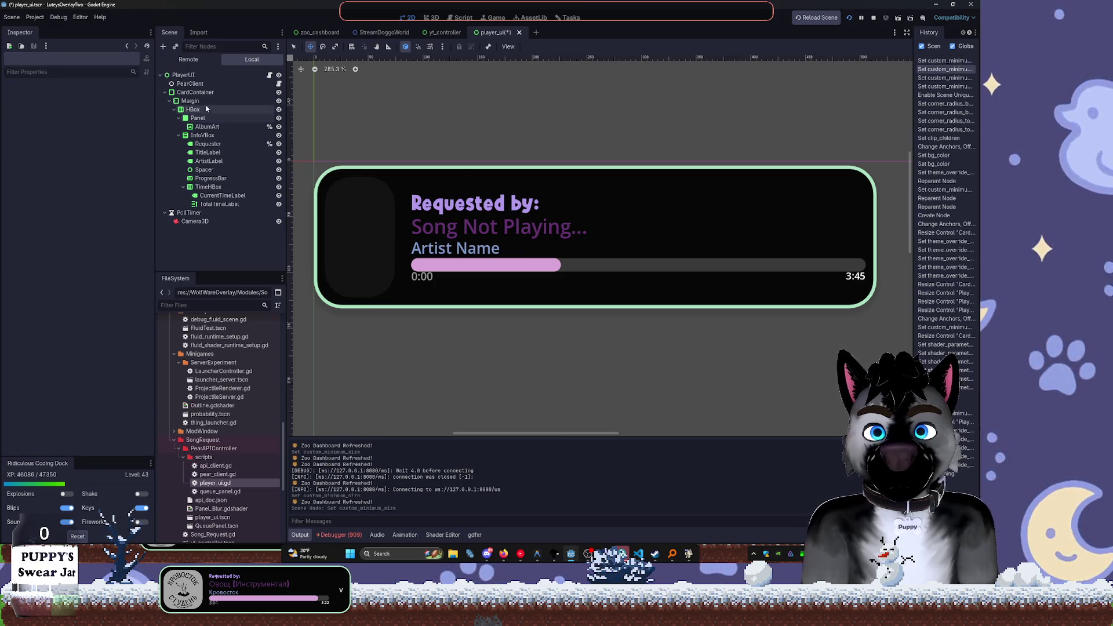
left_click(203, 118)
mouse_move(96, 138)
left_mouse_down()
mouse_move(113, 139)
mouse_move(99, 151)
left_mouse_up()
key("ctrl+z")
key("ctrl+z")
key("ctrl+z")
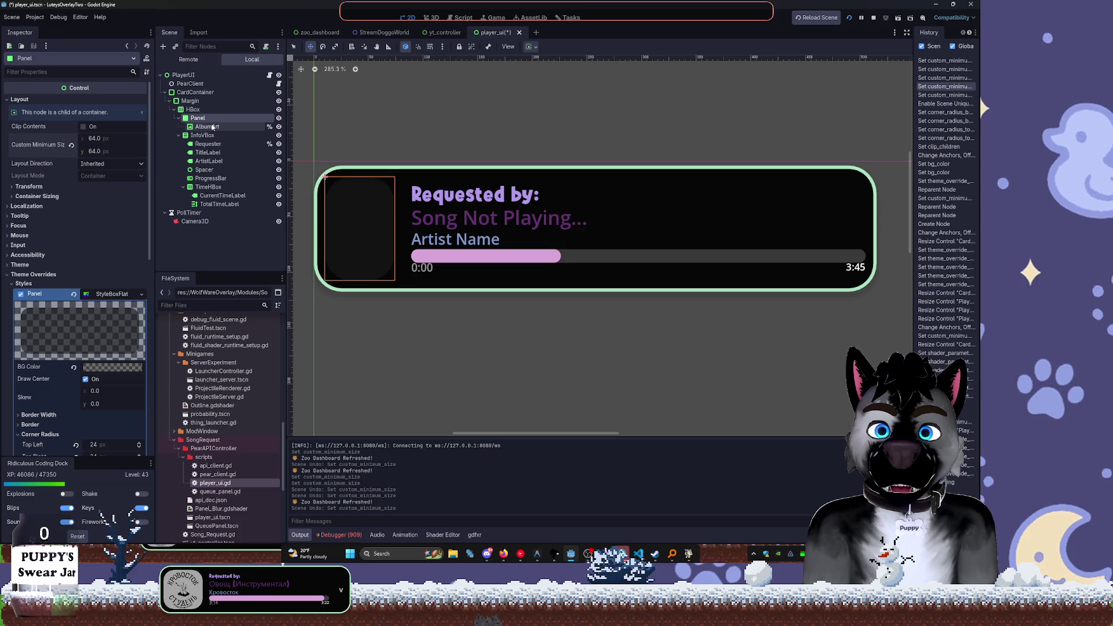
Add a MarginContainer node and drag it above AlbumArt inside the Panel
key("ctrl+a")
type("margin")
key("Return")
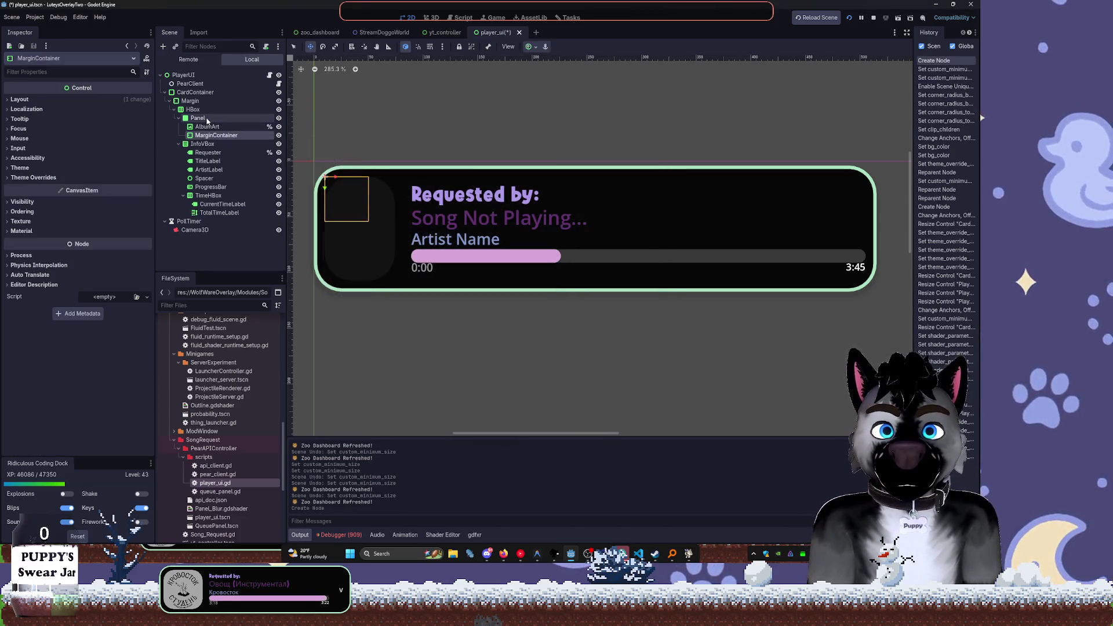
left_click_drag(209, 135, 206, 128)
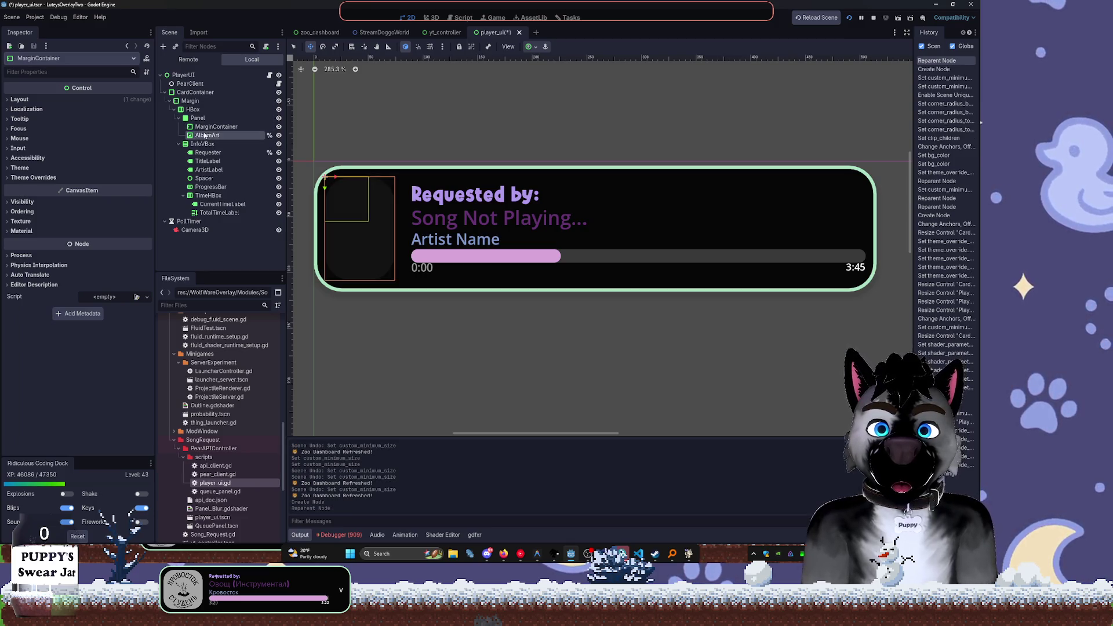
Anchor the MarginContainer to Full Rect and enter 4-pixel margin constants
left_click(241, 132)
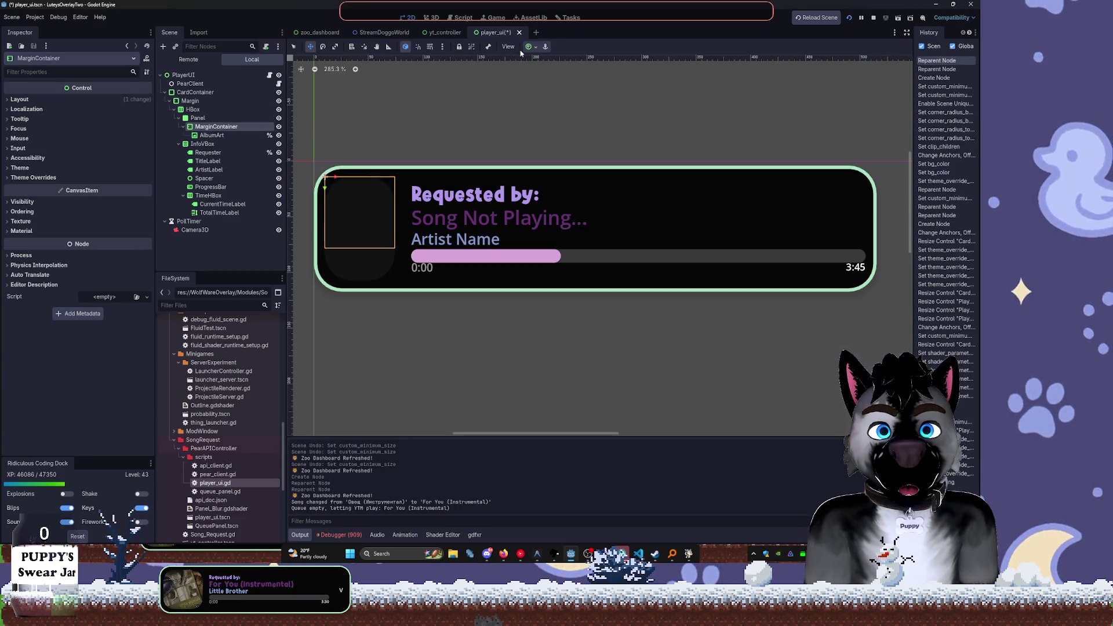
left_click(529, 46)
left_click(576, 120)
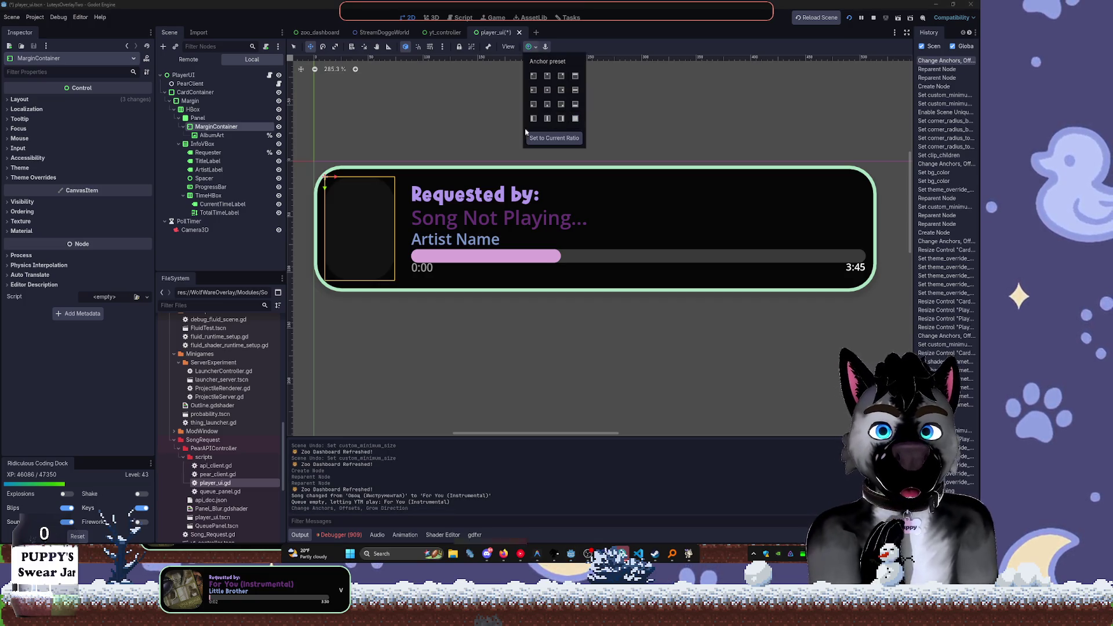
left_click(63, 177)
key("Tab")
type("4")
key("Tab")
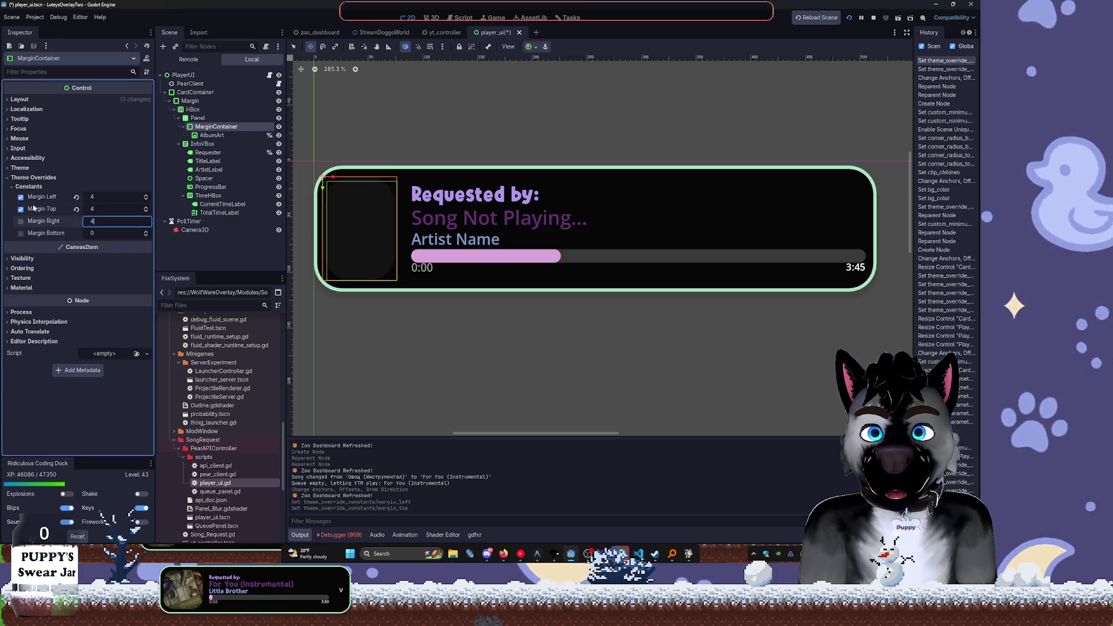
type("4")
key("Tab")
type("4")
key("Tab")
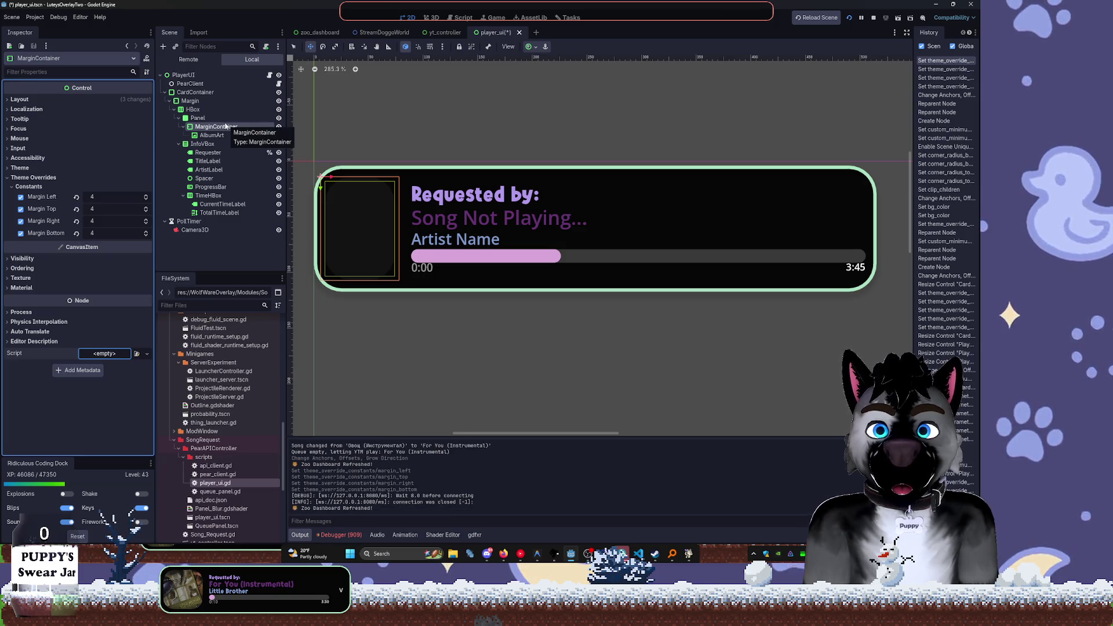
Change the MarginContainer's left, top, right and bottom margins to 12
left_click(112, 193)
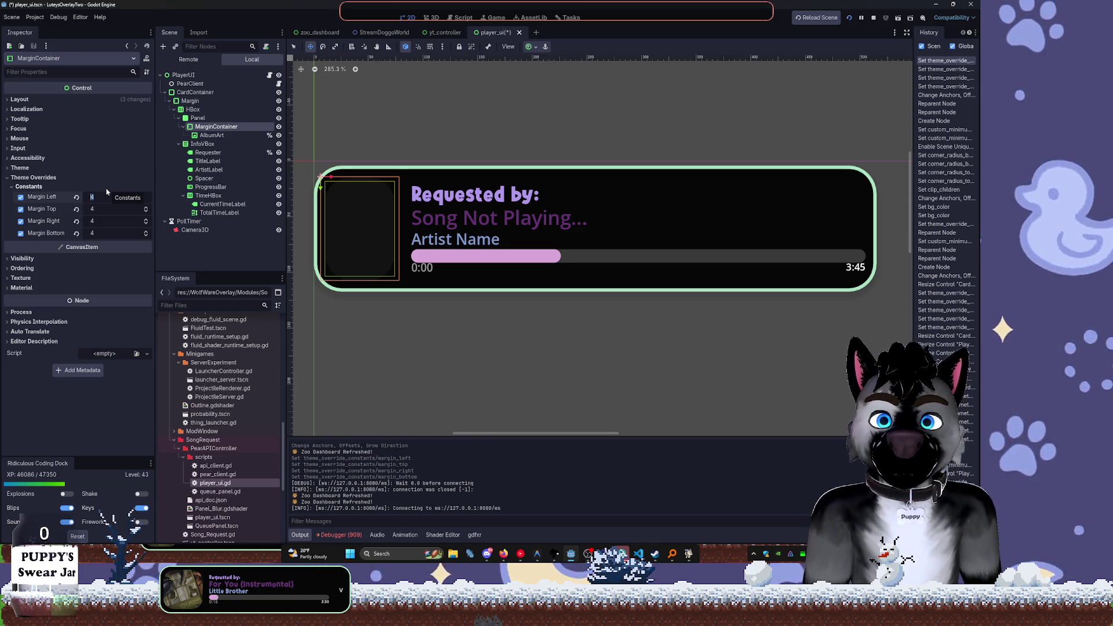
type("12")
key("Tab")
type("12")
key("Tab")
type("12")
key("Tab")
type("12")
key("Tab")
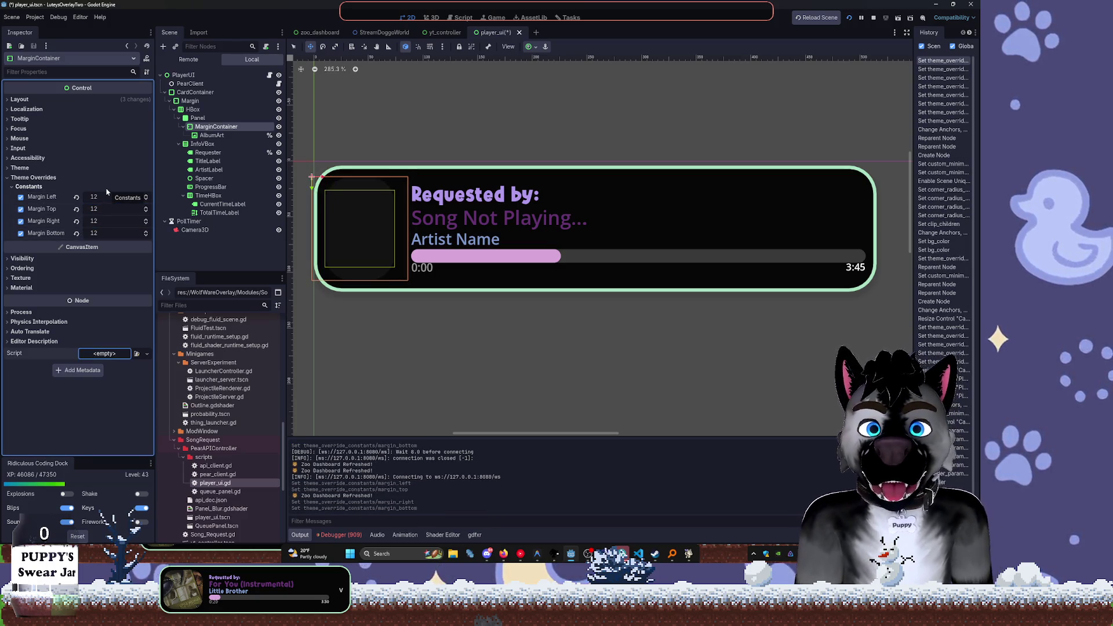
left_click(205, 135)
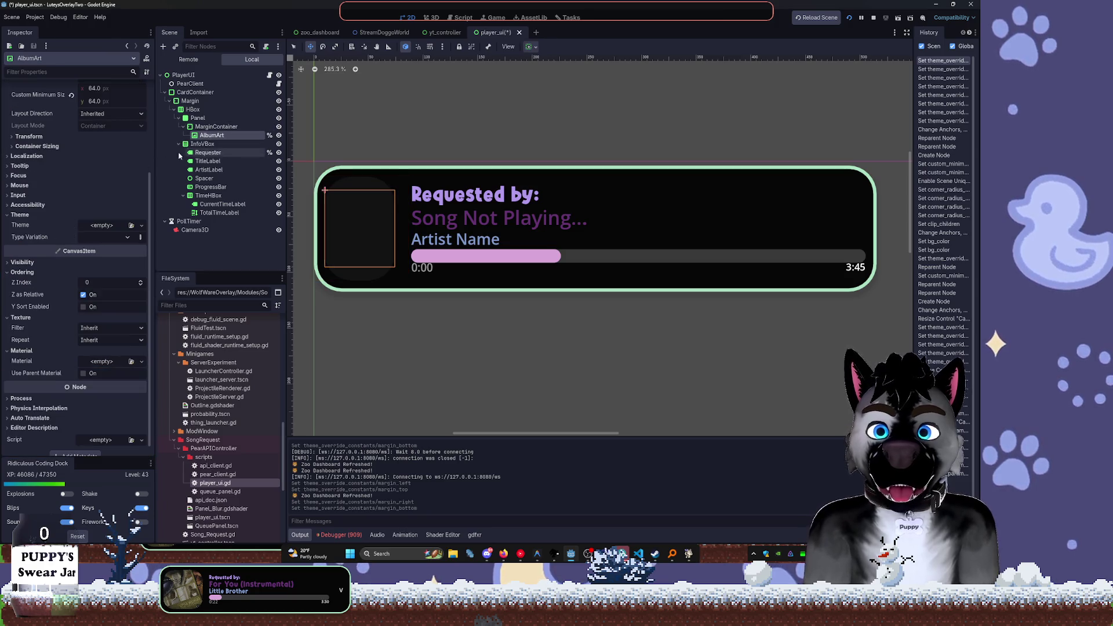
Set the album-art Panel's Custom Minimum Size to 90 × 90
left_click(211, 125)
left_click(204, 118)
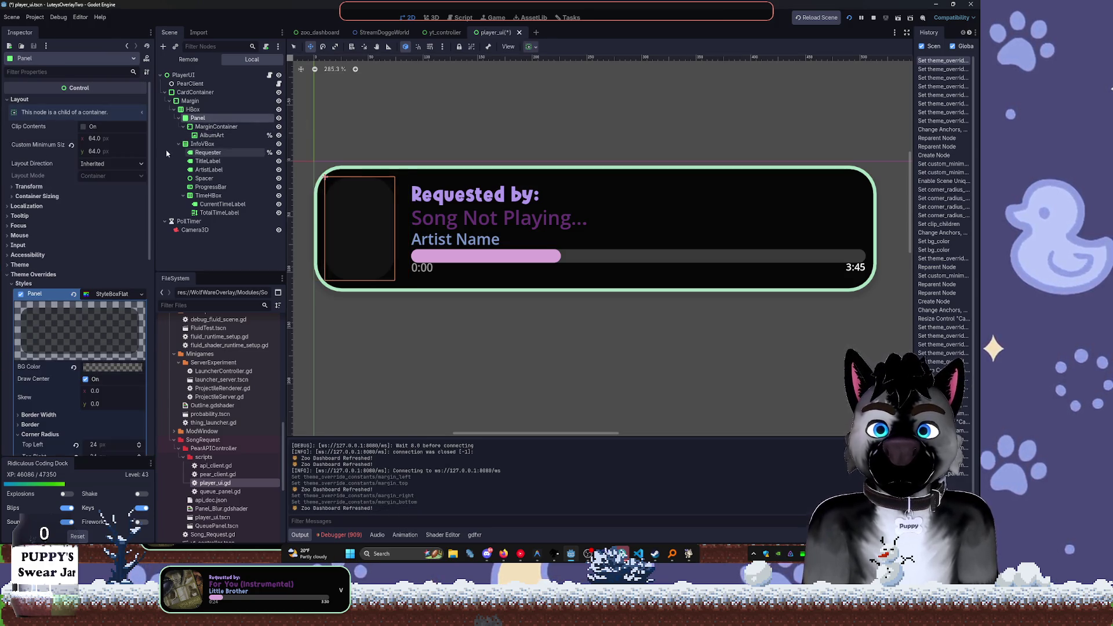
left_click(95, 152)
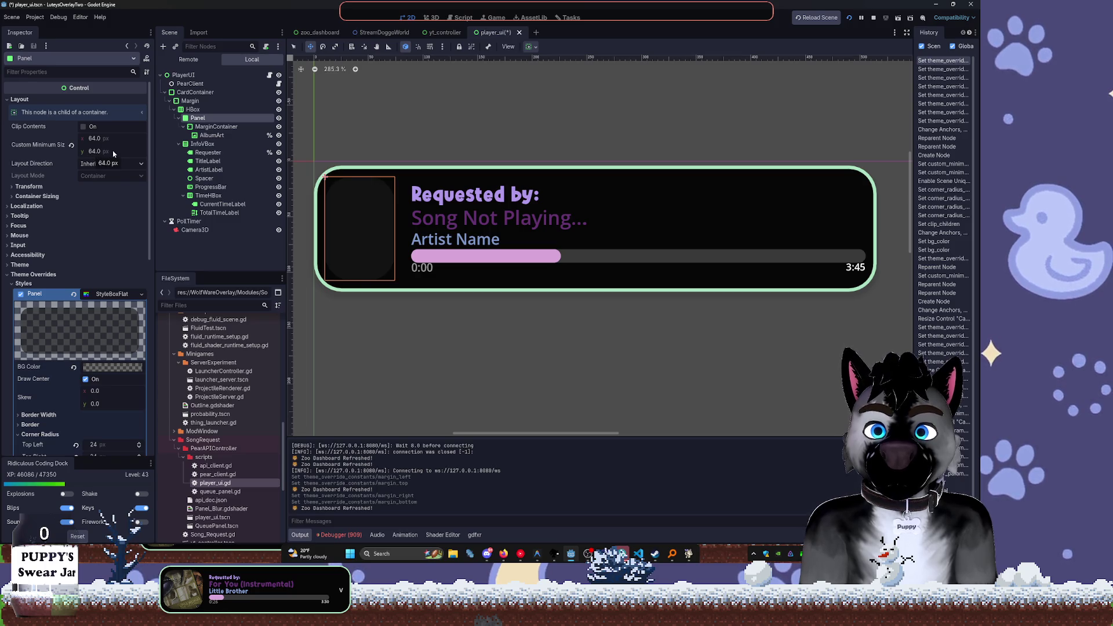
left_click(129, 141)
type("90")
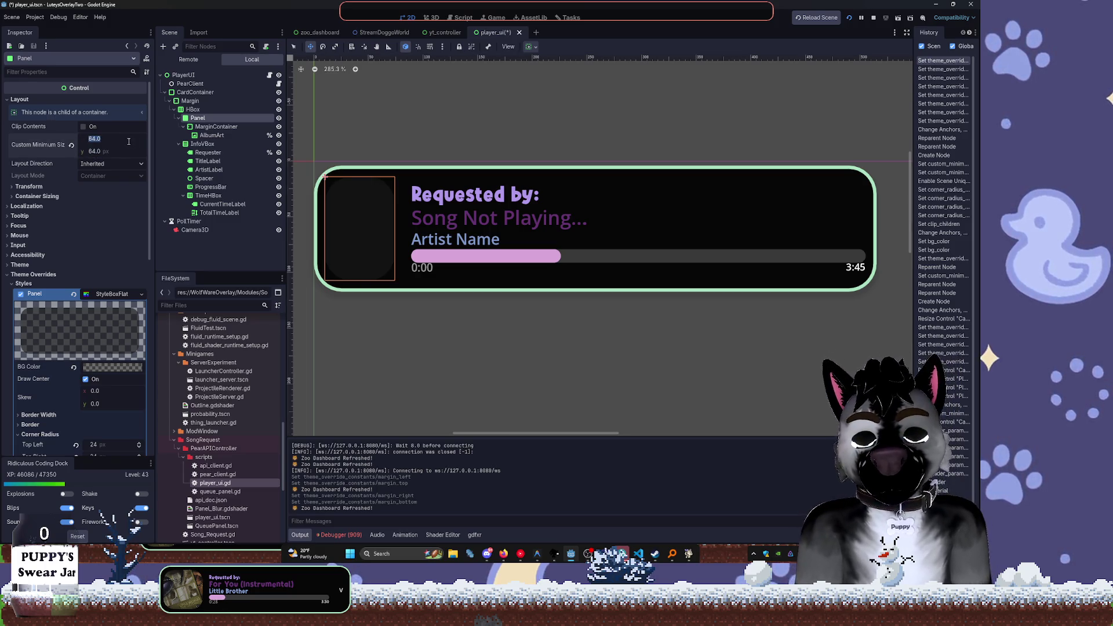
key("Tab")
type("90")
key("Tab")
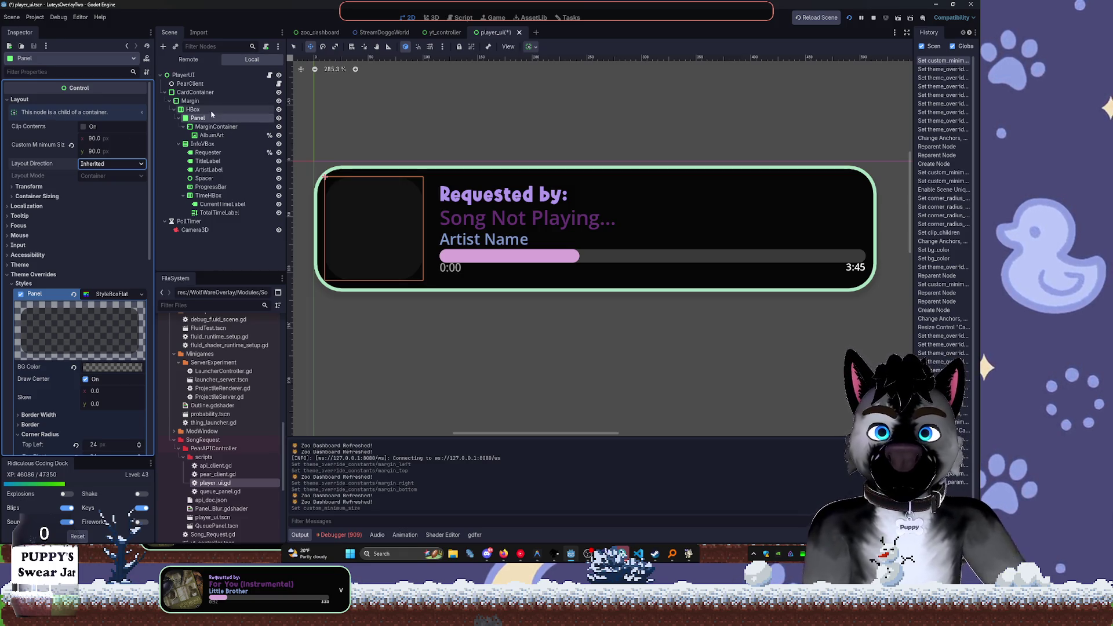
left_click(195, 92)
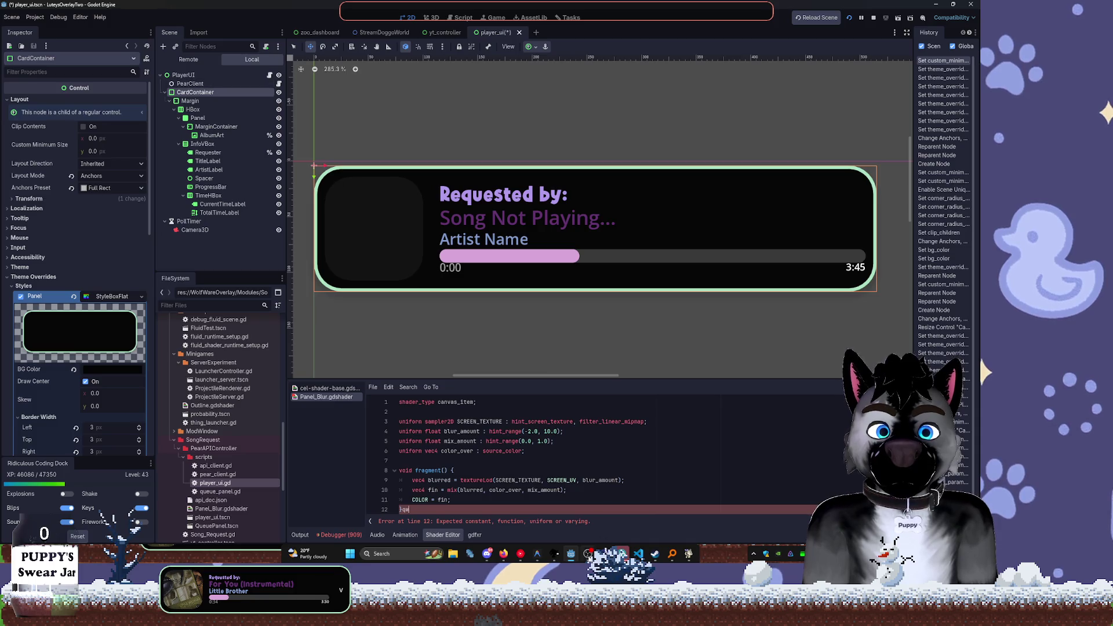
key("alt+Tab")
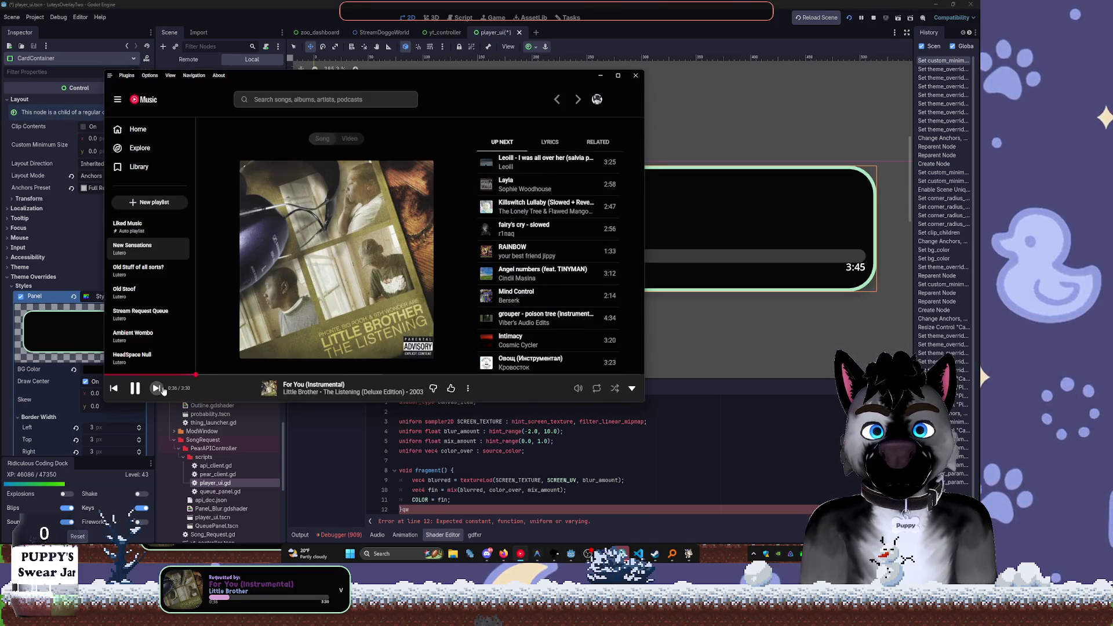
Skip ahead four tracks in YouTube Music
left_click(164, 389)
left_click(156, 388)
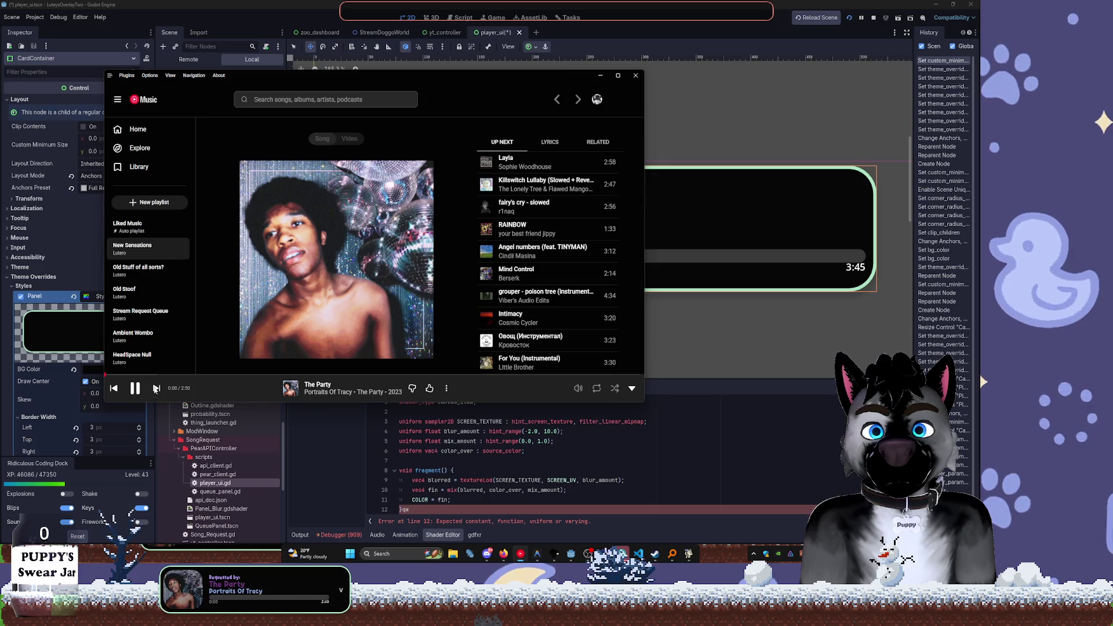
left_click(155, 388)
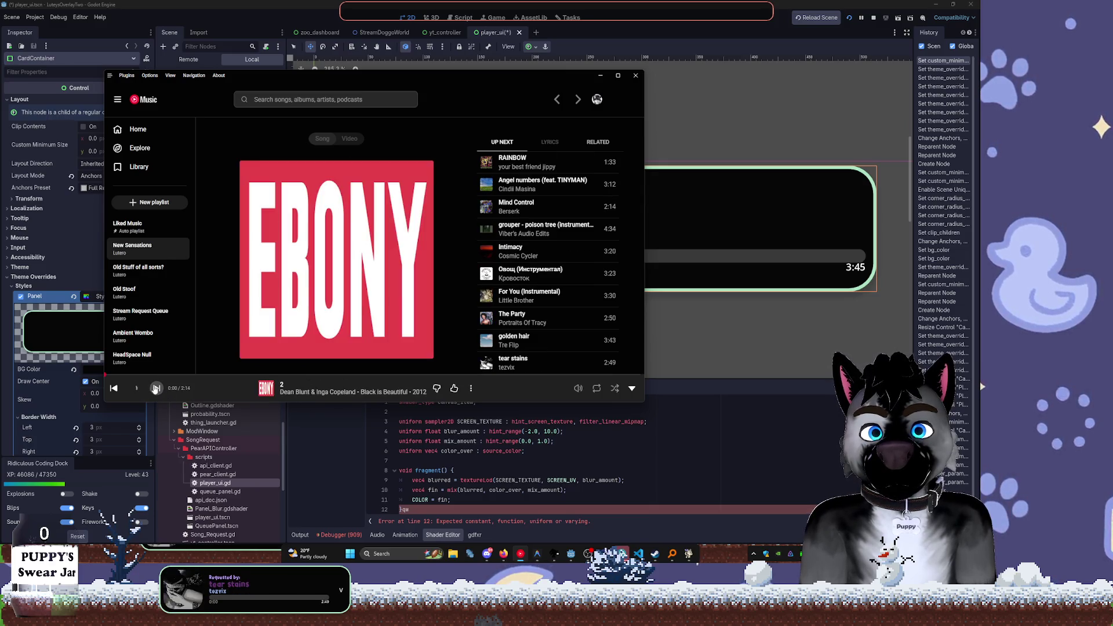
left_click(156, 388)
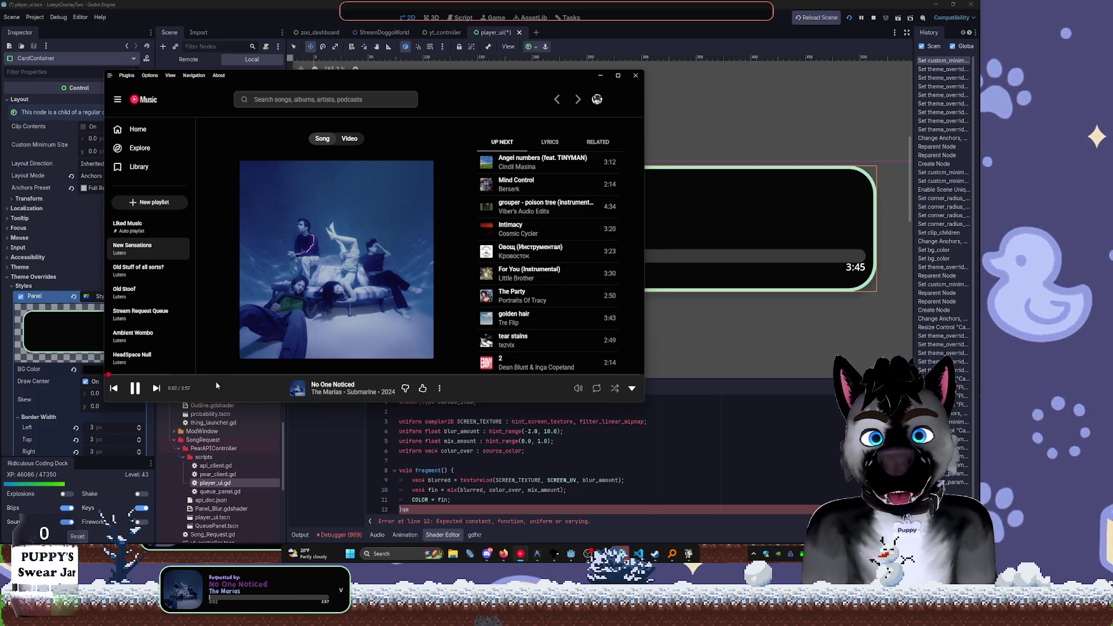
Play the track 'espial' from the Liked Music playlist, then minimize the player
left_click(177, 229)
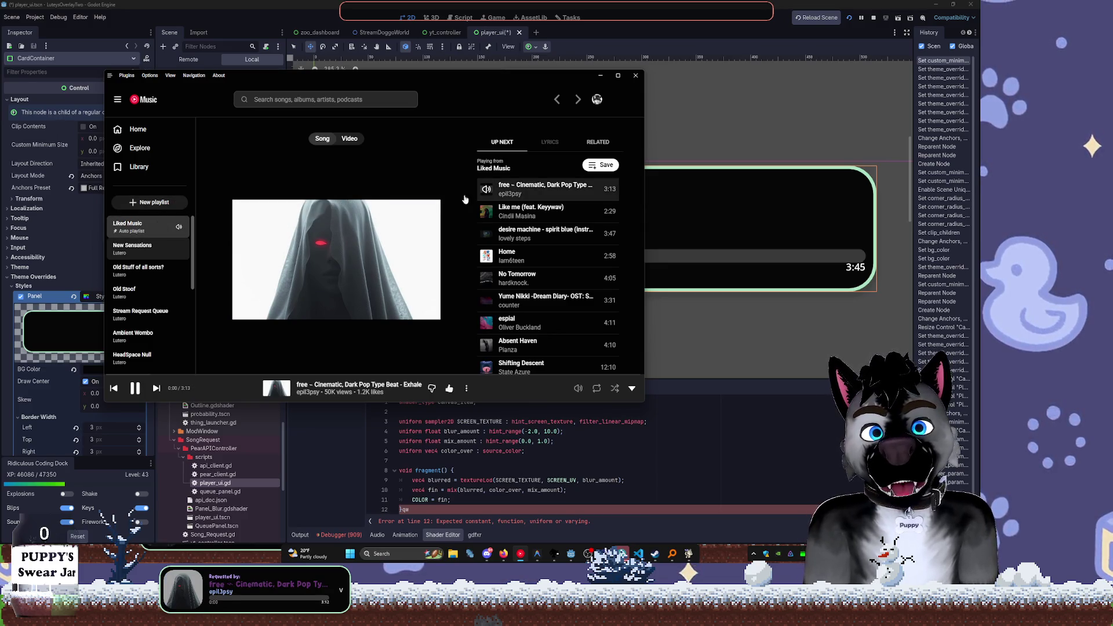
left_click(493, 168)
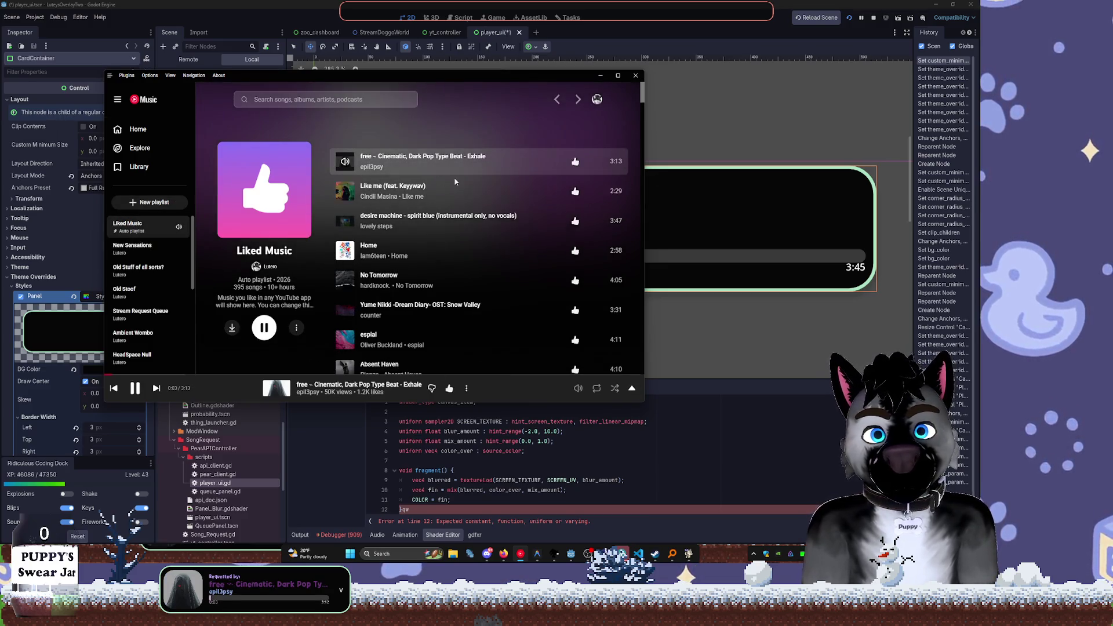
scroll(484, 187, "down", 3)
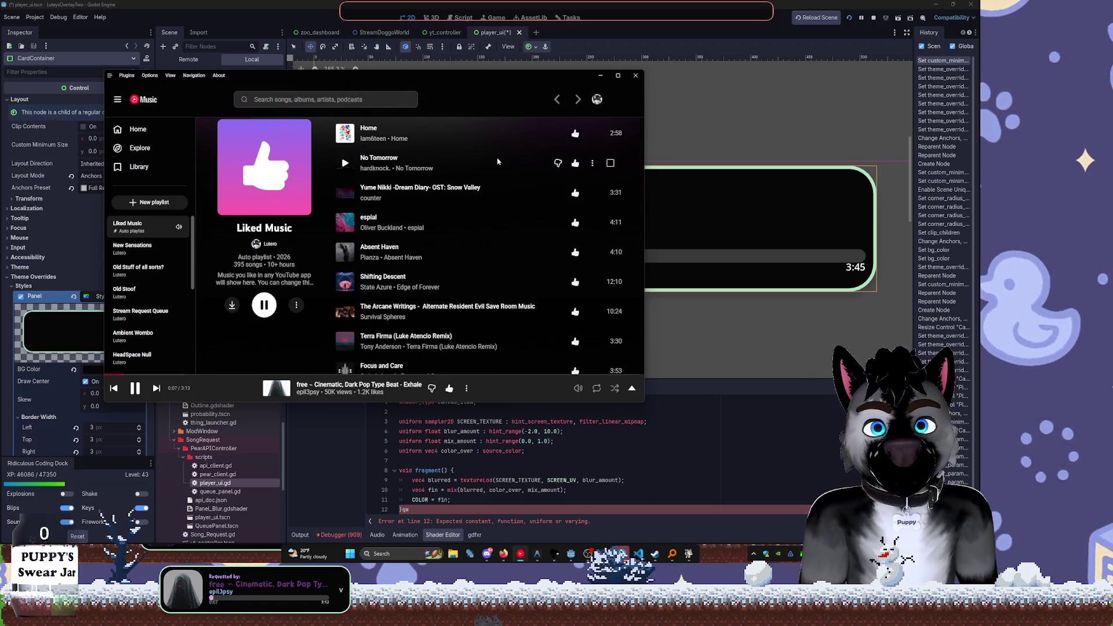
left_click(344, 223)
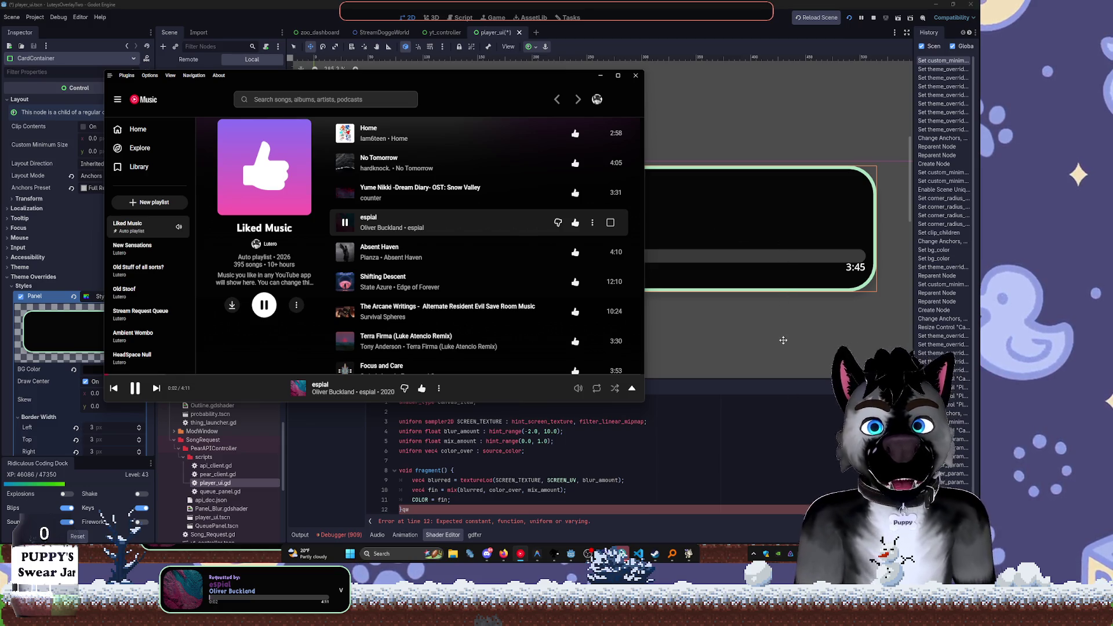
left_click(786, 358)
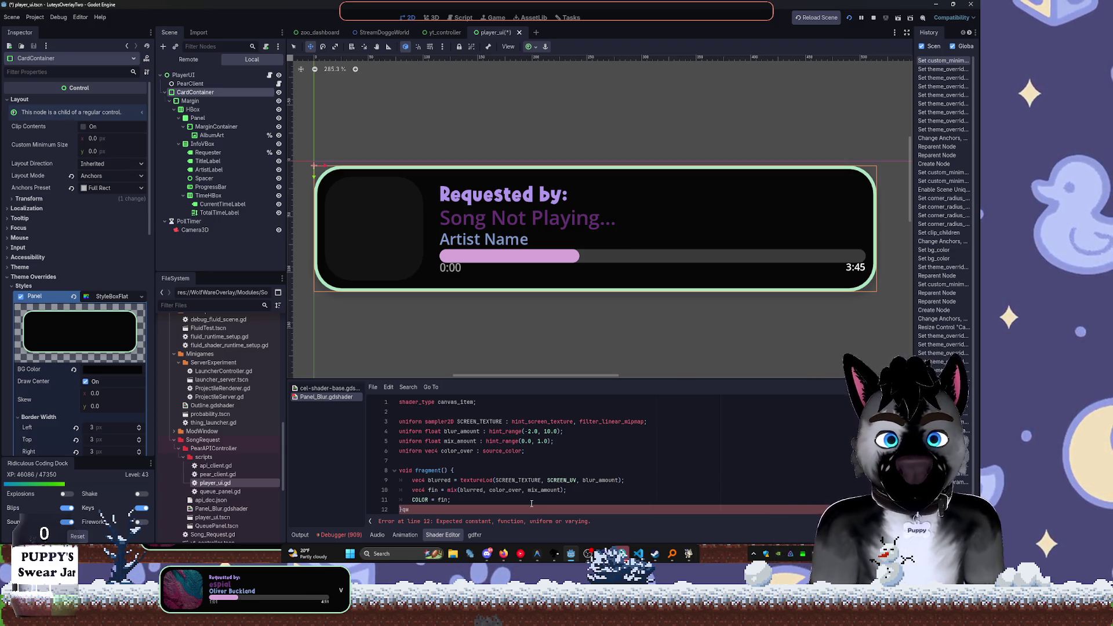
Delete the stray characters after the closing brace on line 12 of Panel_Blur.gdshader
key("BackSpace")
key("BackSpace")
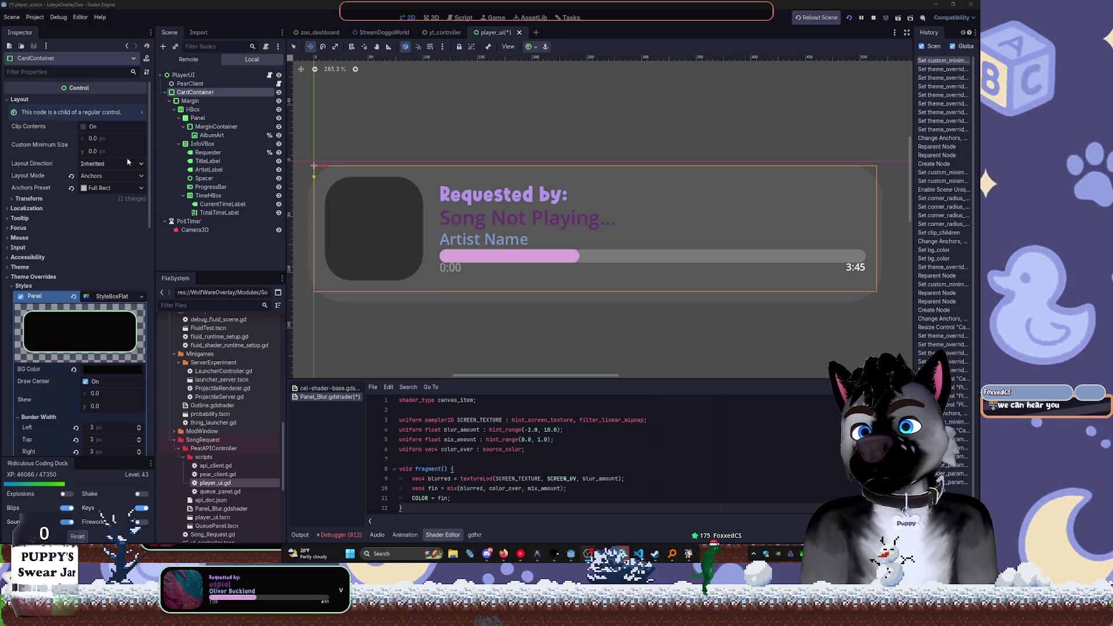
Narrow the now-playing card by pulling the PlayerUI root's right edge inward
left_click(334, 127)
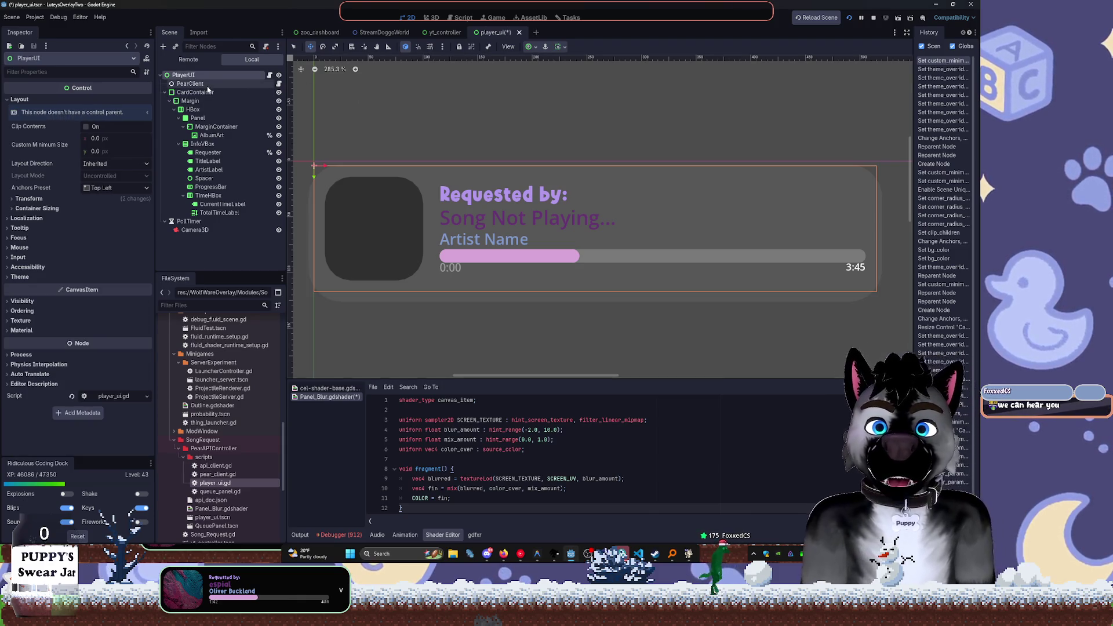
scroll(421, 177, "down", 5)
key("q")
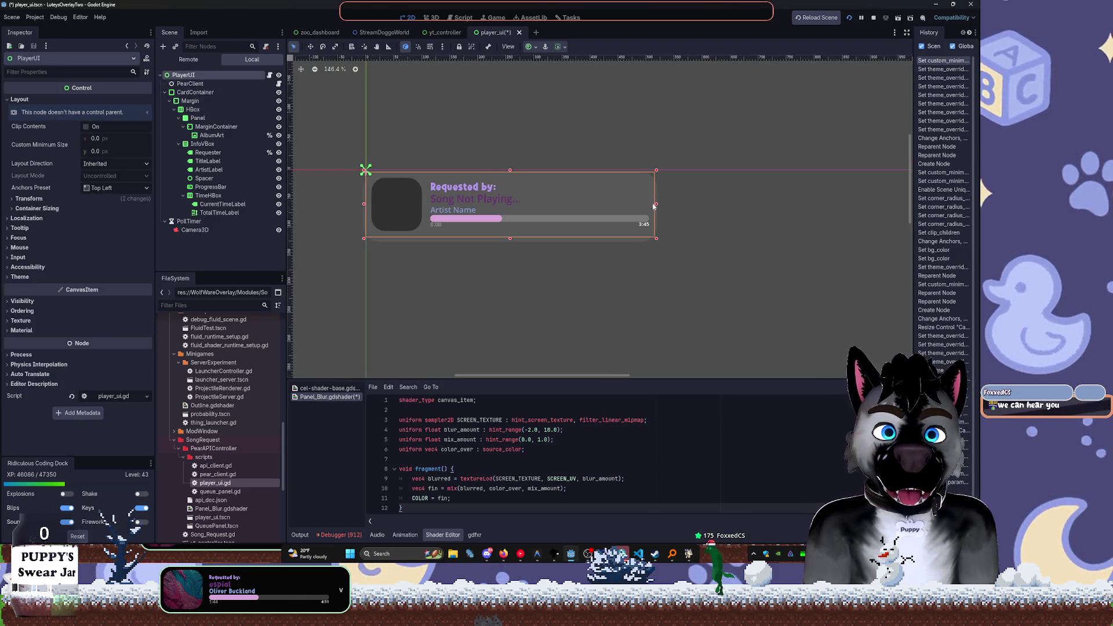
mouse_move(654, 203)
left_mouse_down()
mouse_move(540, 205)
mouse_move(593, 207)
left_mouse_up()
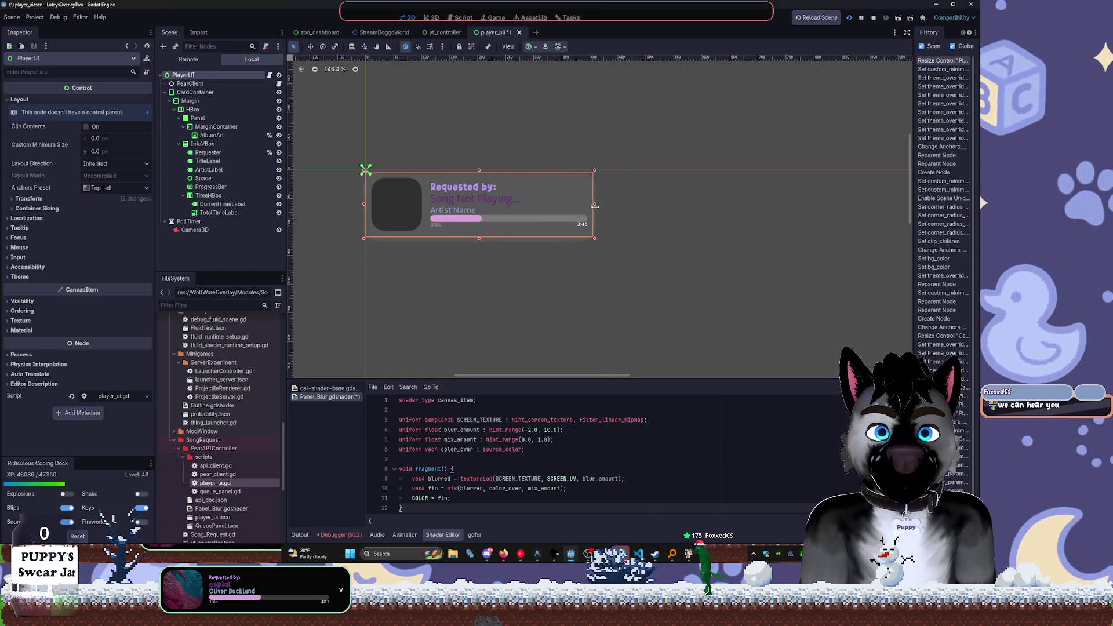
Save the scene, run the project to preview the overlay, and return to the editor
key("ctrl+s")
key("F5")
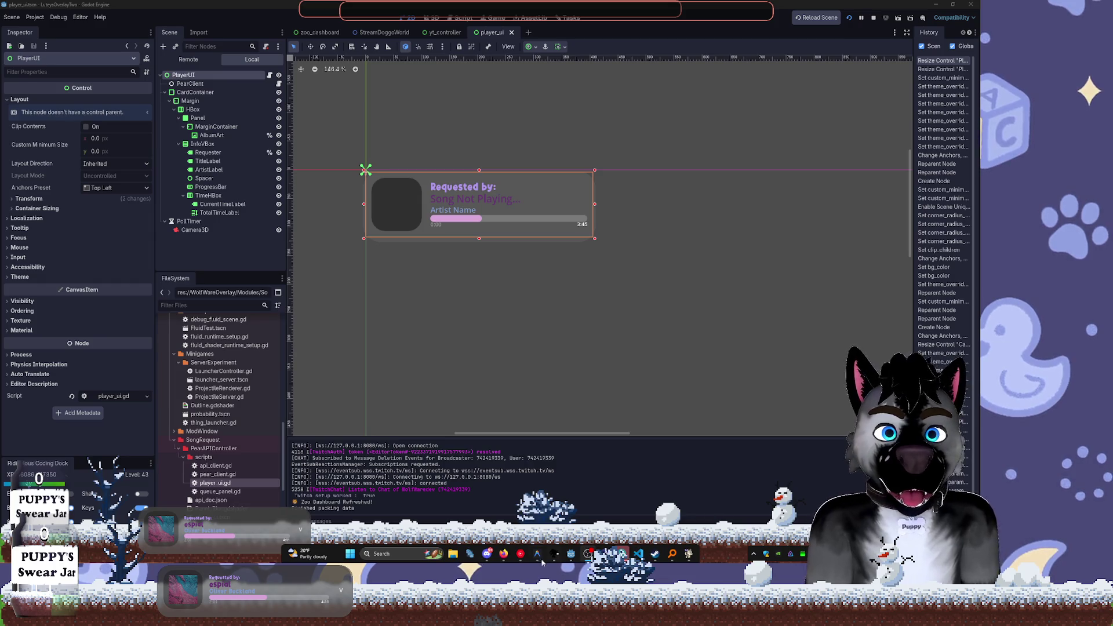
mouse_move(504, 555)
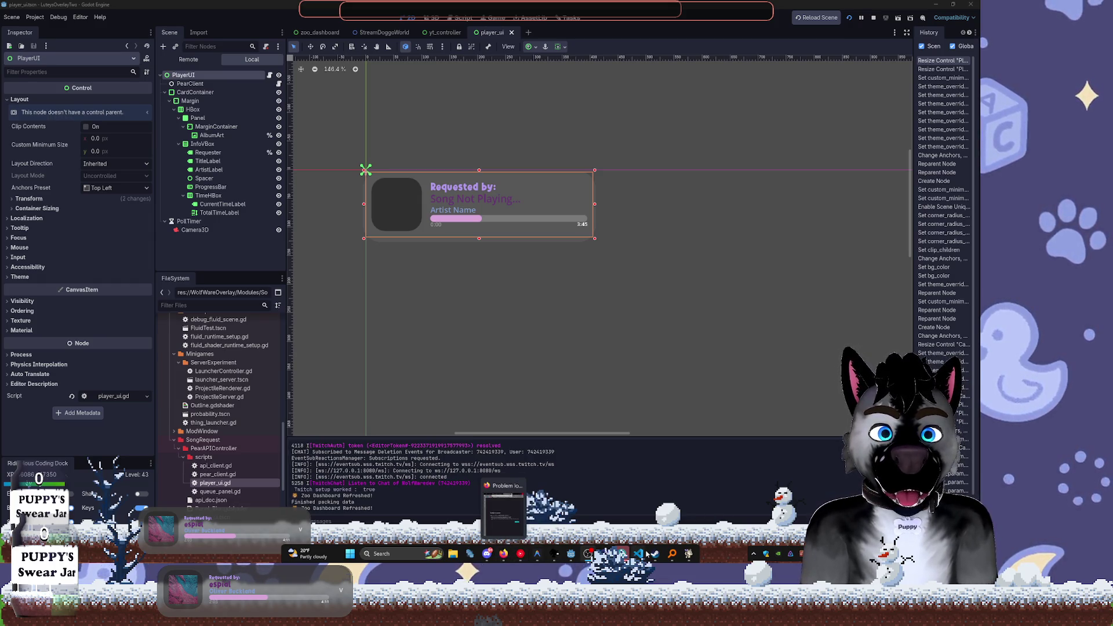
mouse_move(689, 565)
left_click(570, 557)
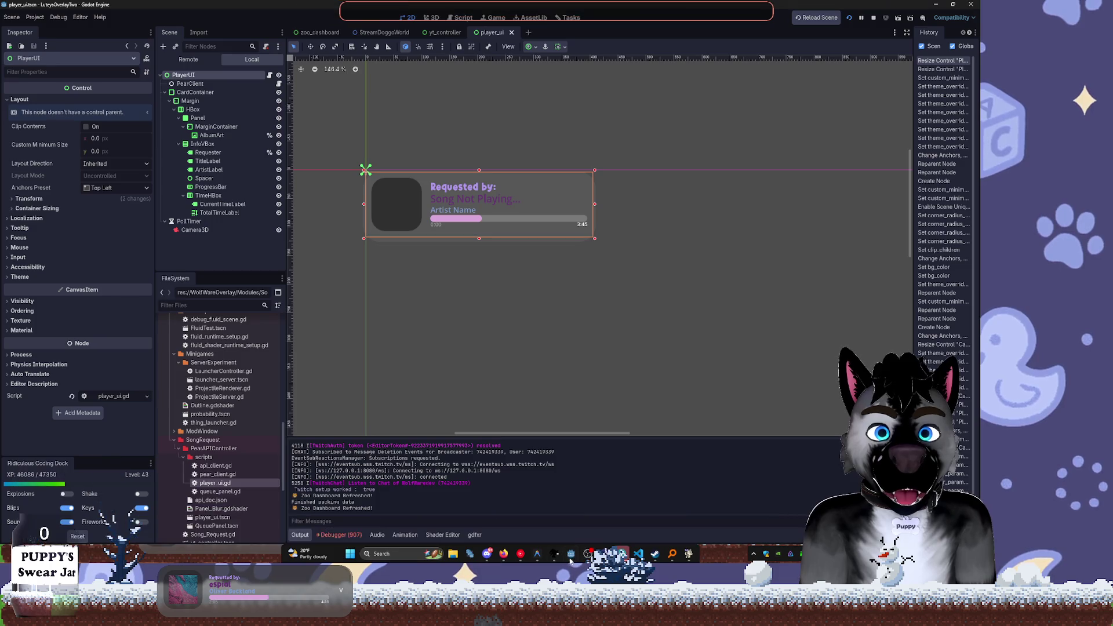
Clear the MarginContainer's four margin overrides, move AlbumArt under the Panel, and delete the MarginContainer
left_click(215, 126)
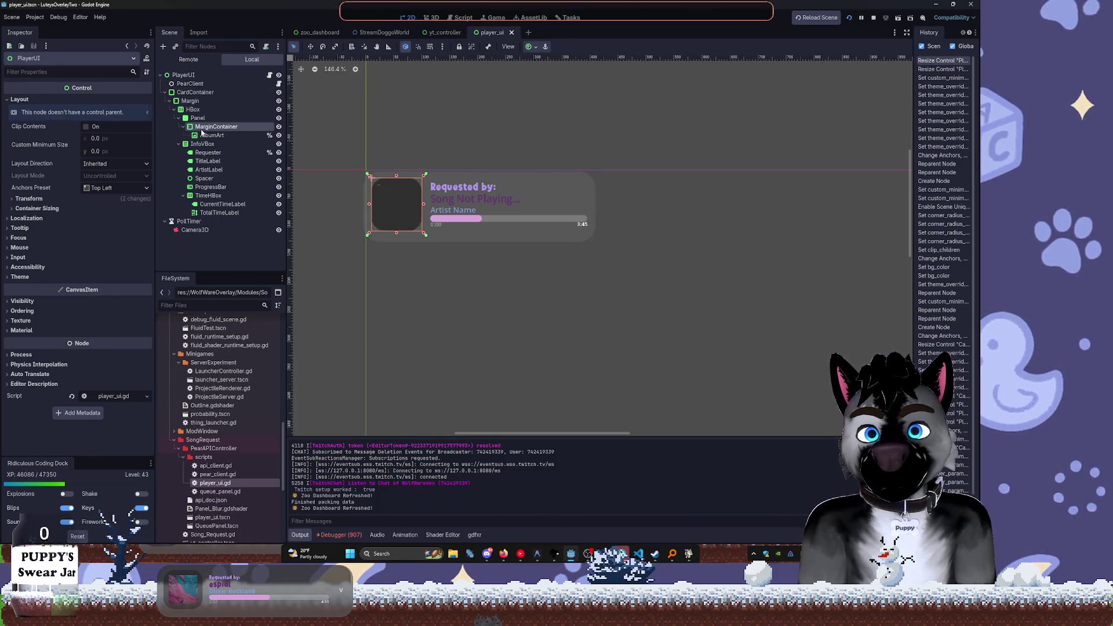
scroll(332, 153, "up", 3)
scroll(365, 183, "up", 2)
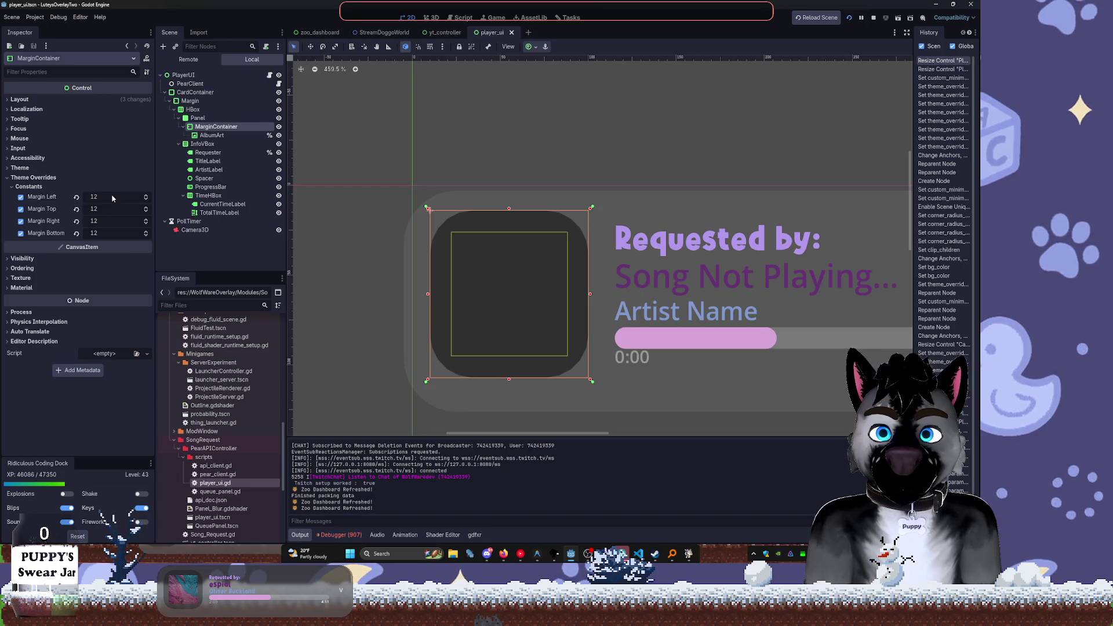
left_click(21, 197)
left_click(21, 209)
left_click(21, 221)
left_click(21, 233)
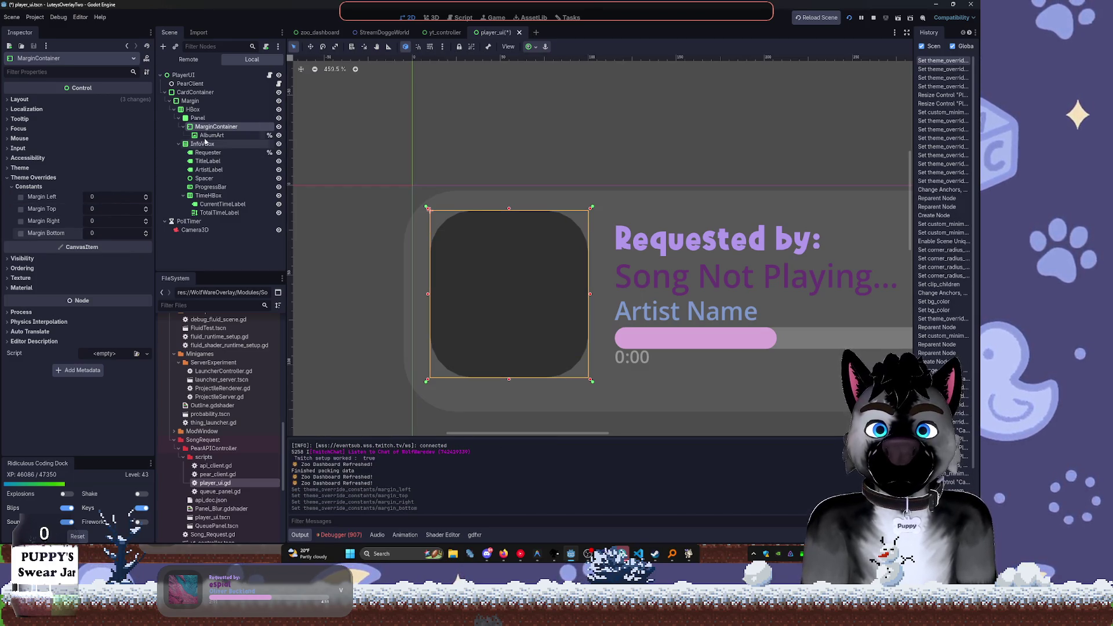
left_click_drag(220, 137, 203, 119)
left_click(207, 127)
key("Delete")
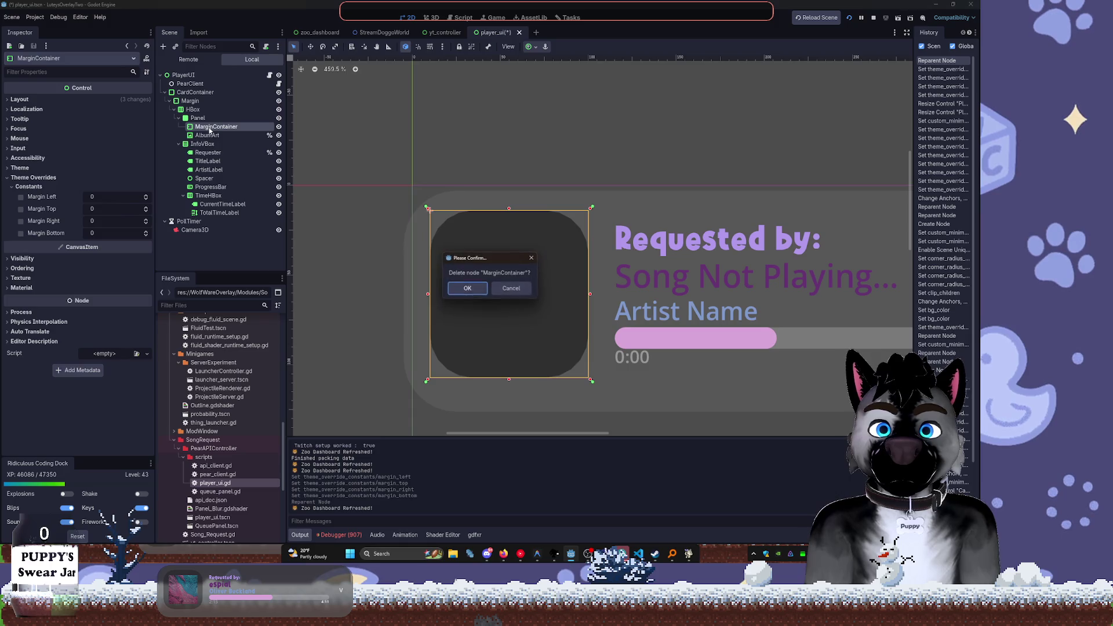
key("Return")
Apply the anchor preset that makes AlbumArt fill the whole Panel
left_click(204, 126)
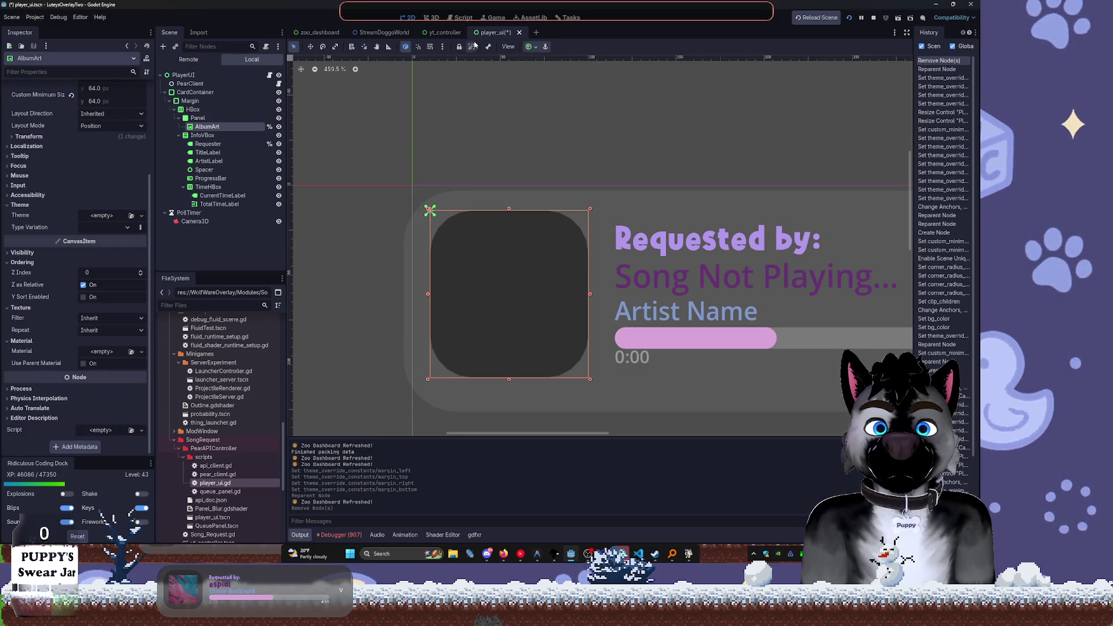
left_click(529, 46)
left_click(575, 118)
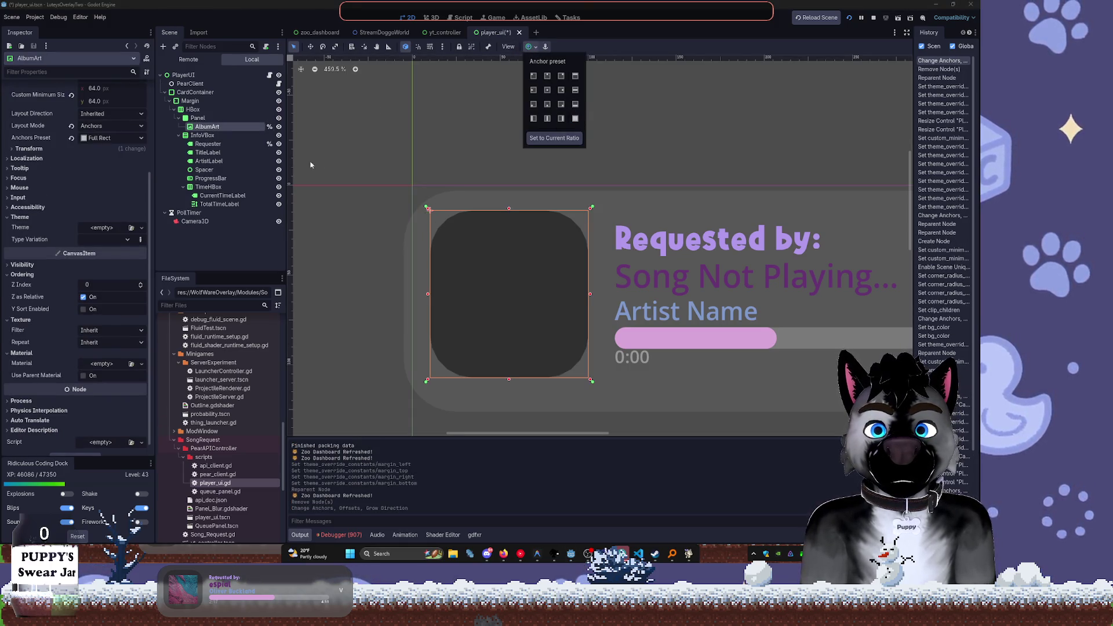
left_click(207, 119)
Set the Panel's StyleBoxFlat corner detail to 20
left_click(208, 119)
scroll(81, 390, "down", 5)
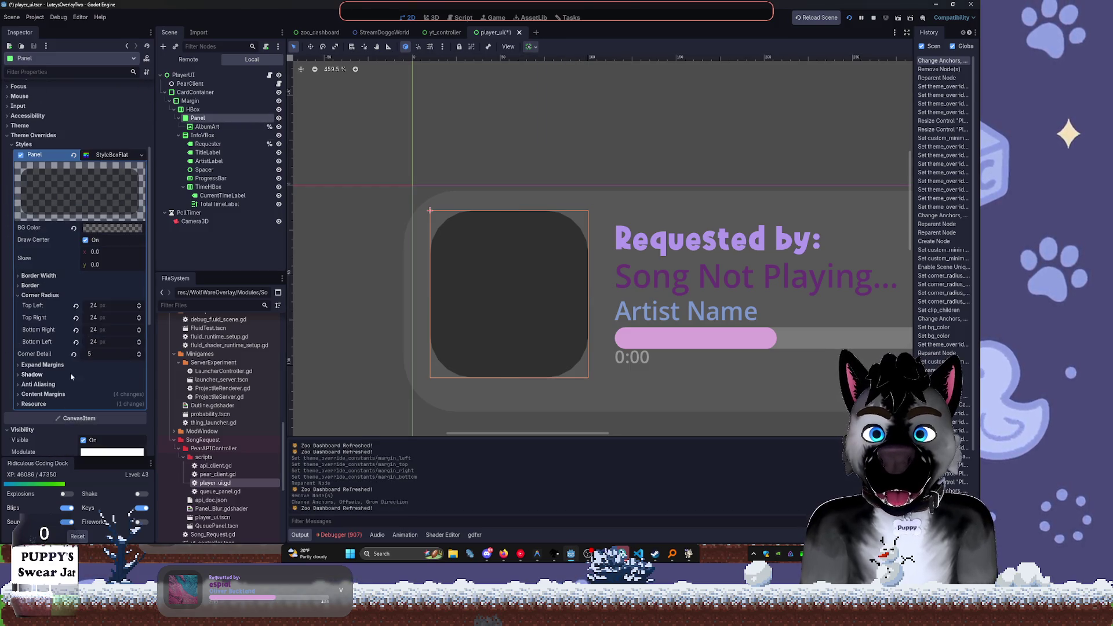
type("20")
key("Return")
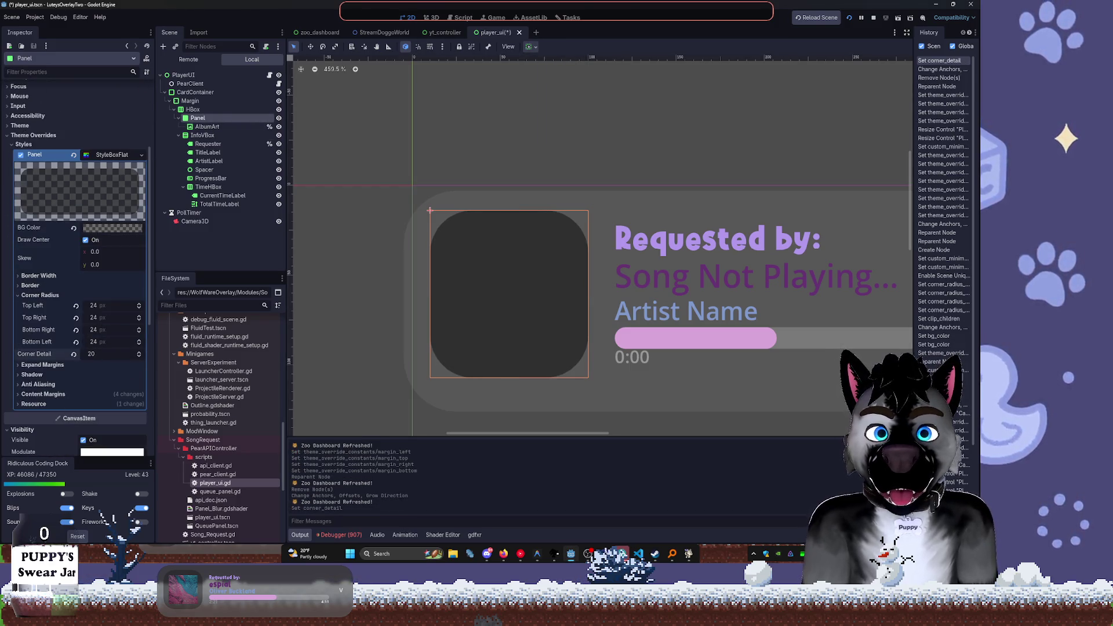
left_click(193, 109)
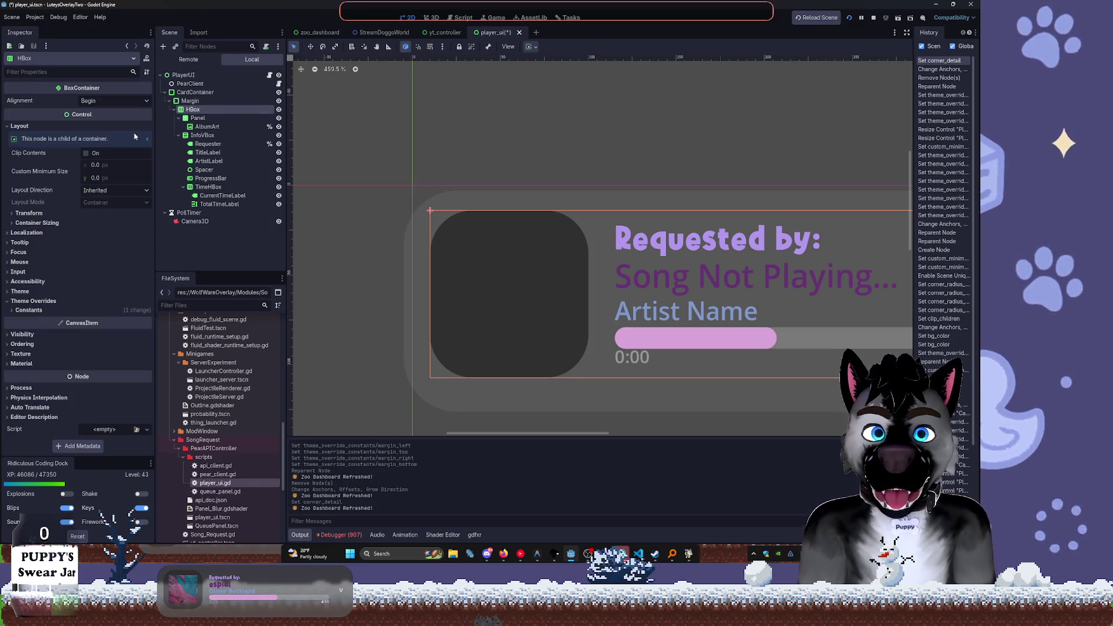
Add a new MarginContainer inside the HBox, placed above the Panel
key("ctrl+a")
type("MAR")
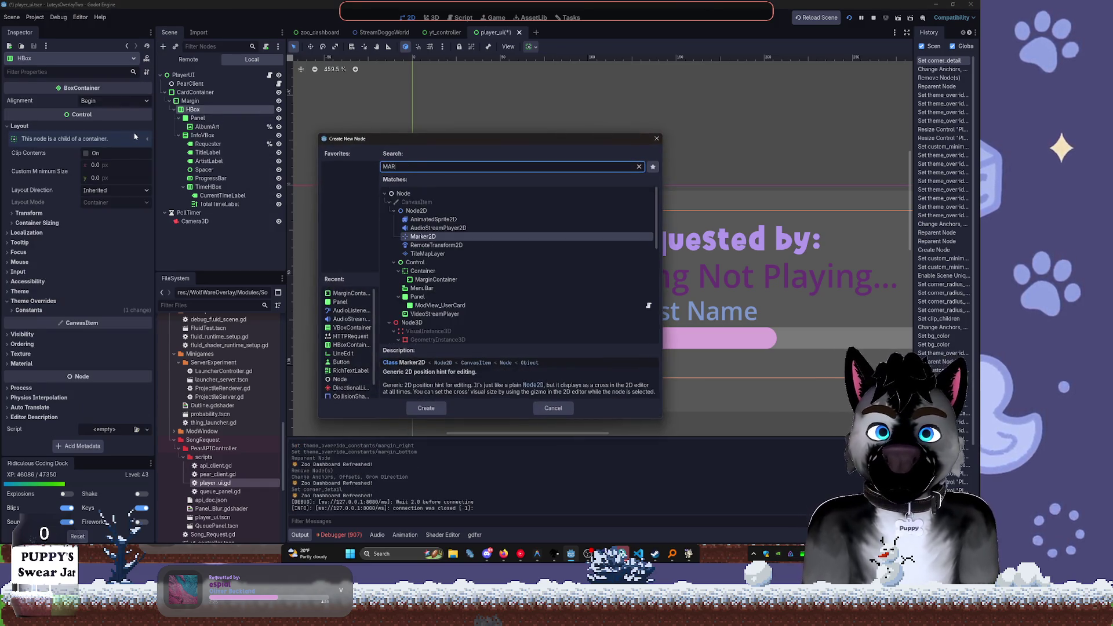
type("GIN")
key("Return")
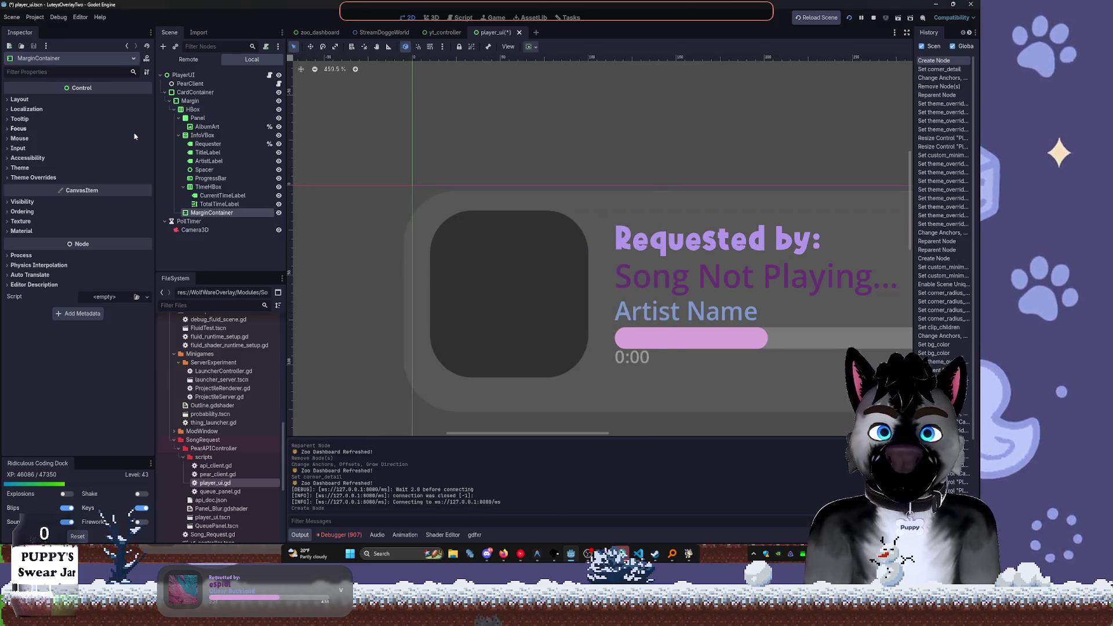
left_click_drag(209, 212, 206, 119)
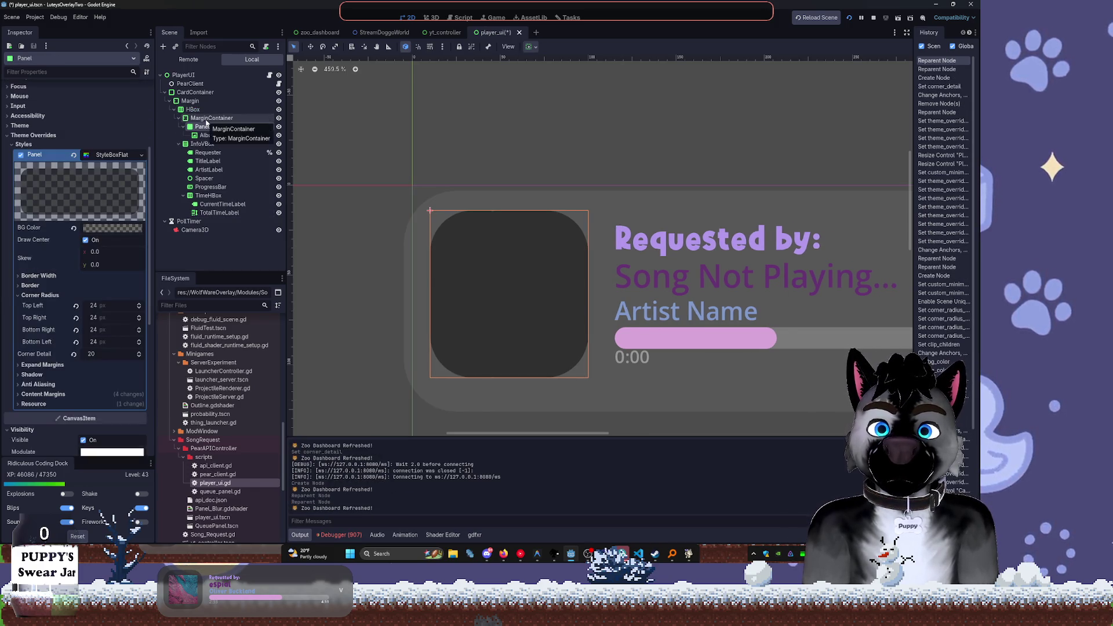
Give the MarginContainer a custom minimum size of 90 × 90
left_click(206, 119)
left_click(20, 99)
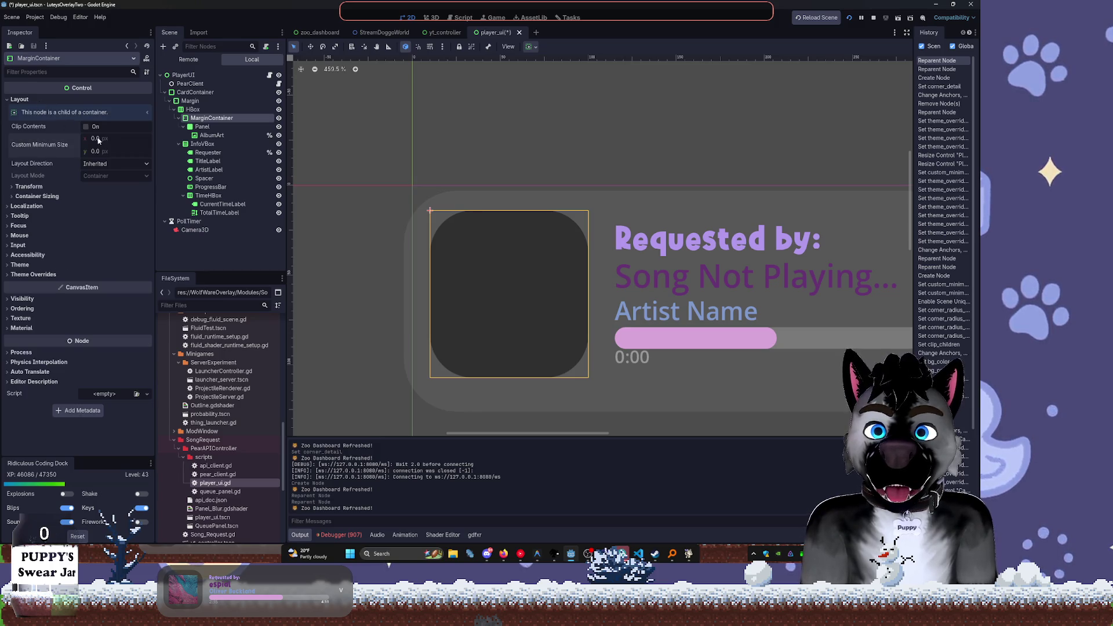
type("0")
key("Tab")
type("90")
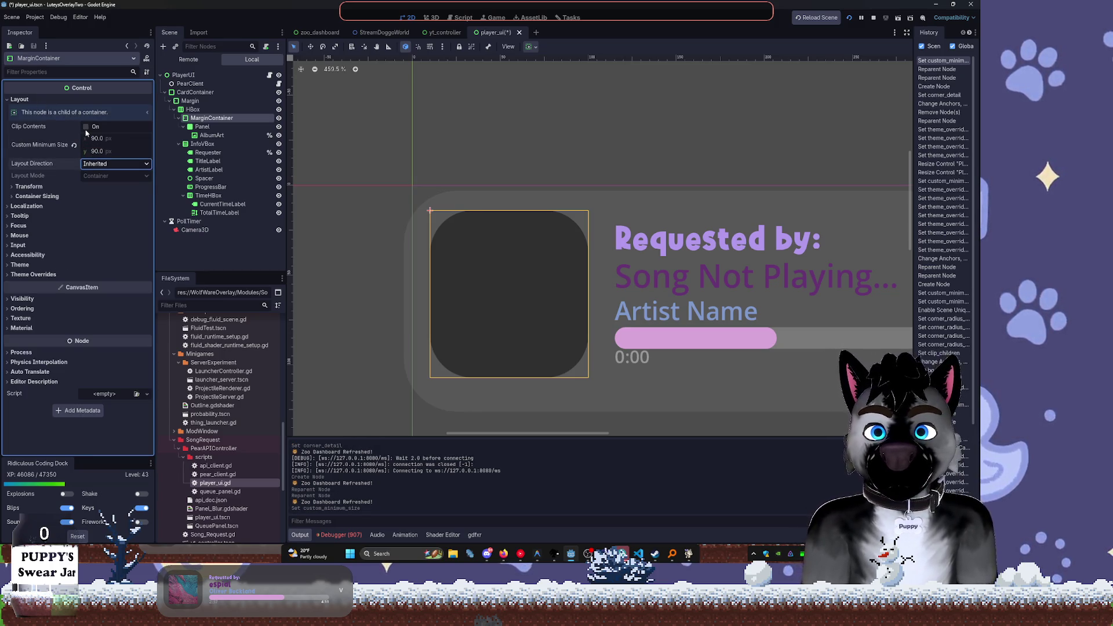
key("Tab")
Change the Panel's container sizing to expand horizontally, with adjusted vertical sizing
left_click(232, 128)
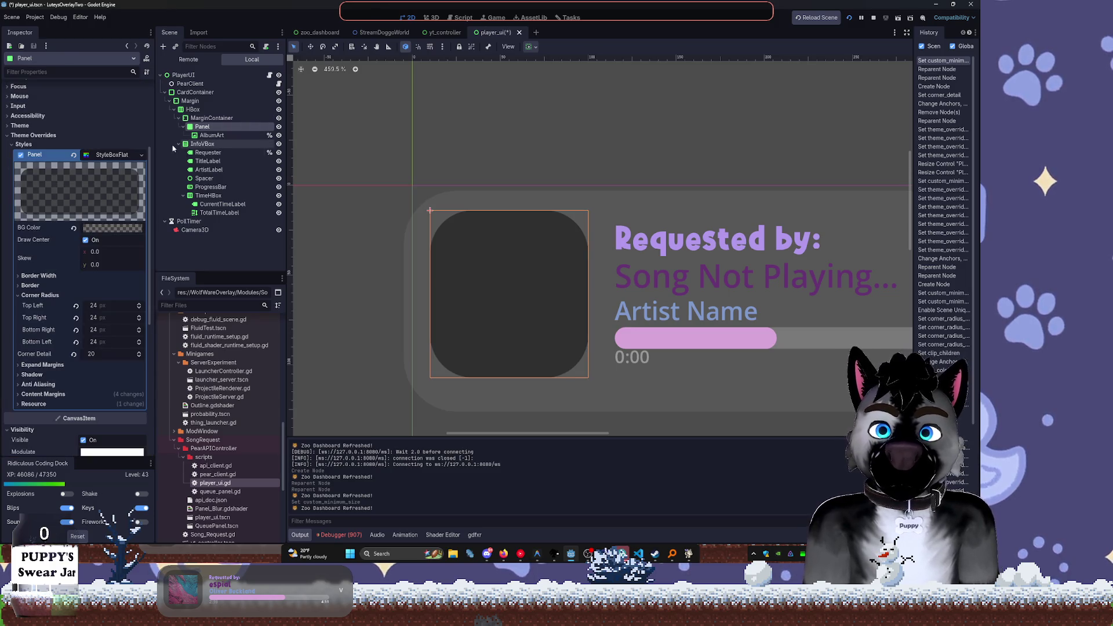
left_click(532, 47)
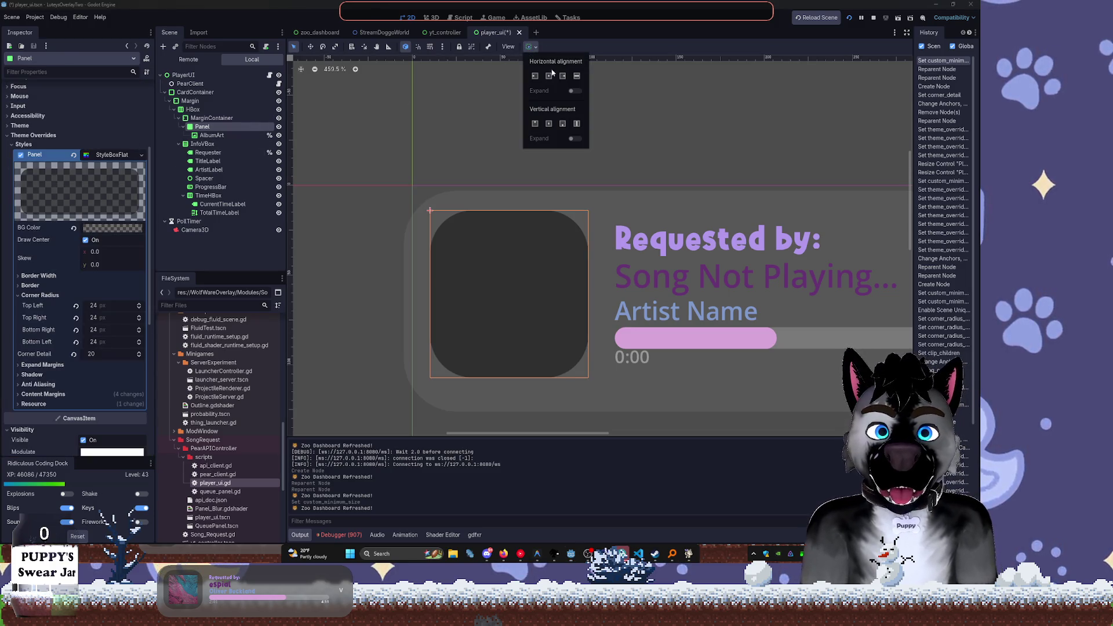
left_click(577, 126)
left_click(573, 92)
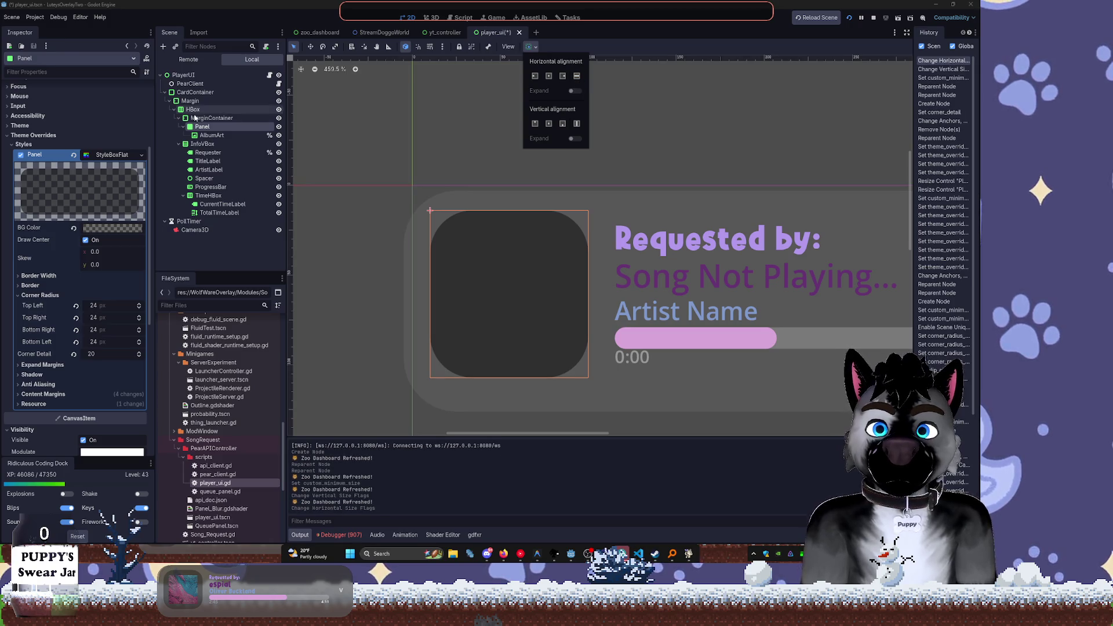
left_click(205, 134)
Undo a trial Panel corner change, then set the MarginContainer's four margin constants to 12
left_click(202, 128)
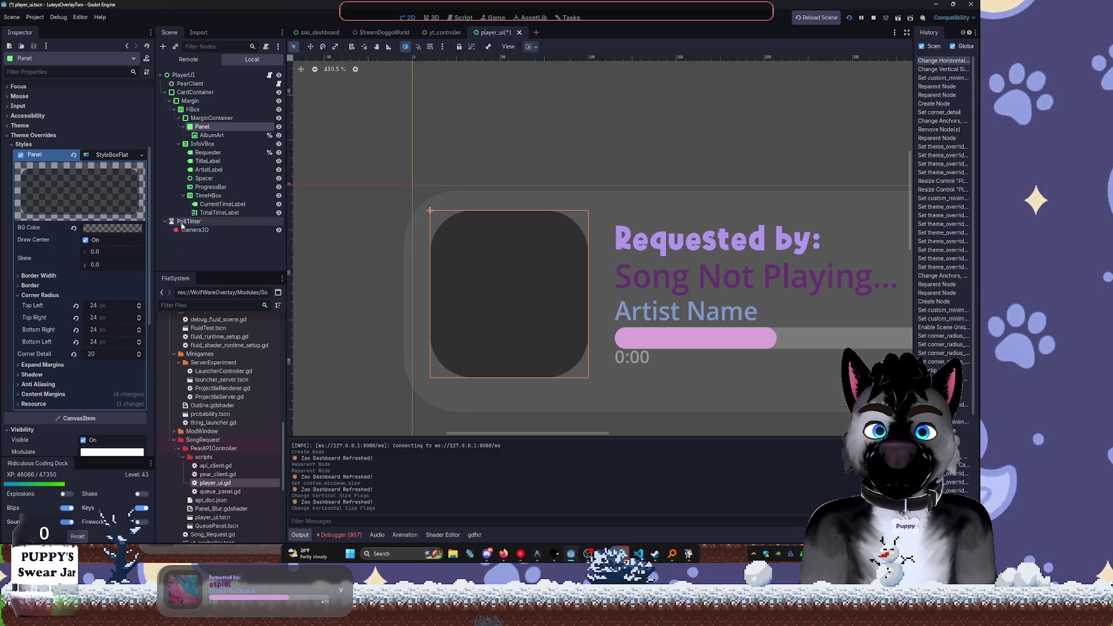
left_click_drag(93, 306, 110, 305)
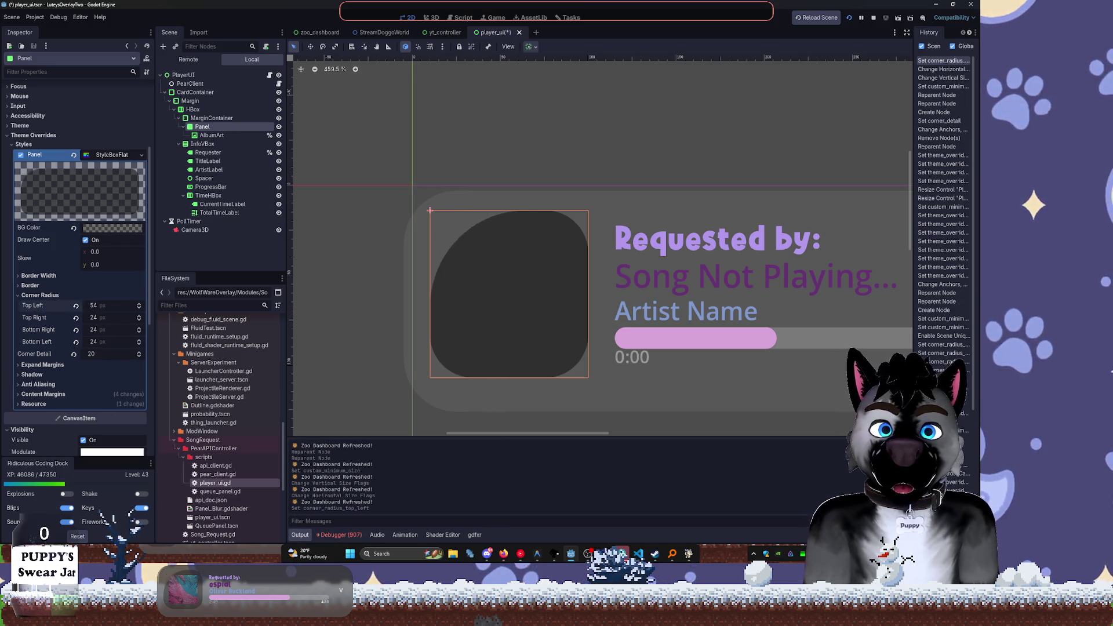
key("ctrl+z")
left_click(211, 118)
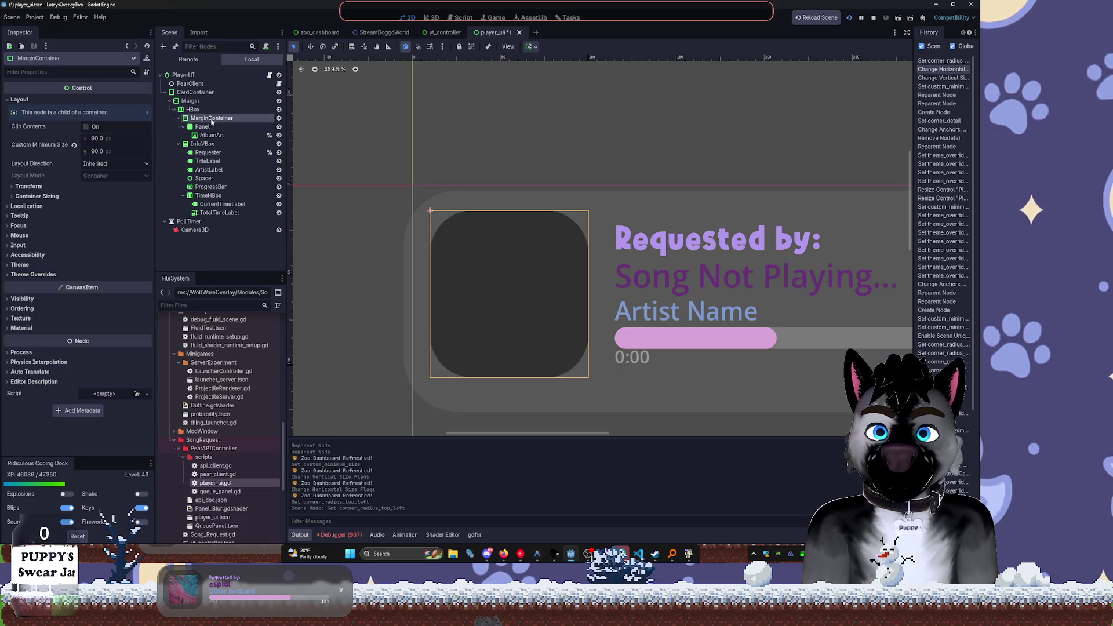
left_click(52, 275)
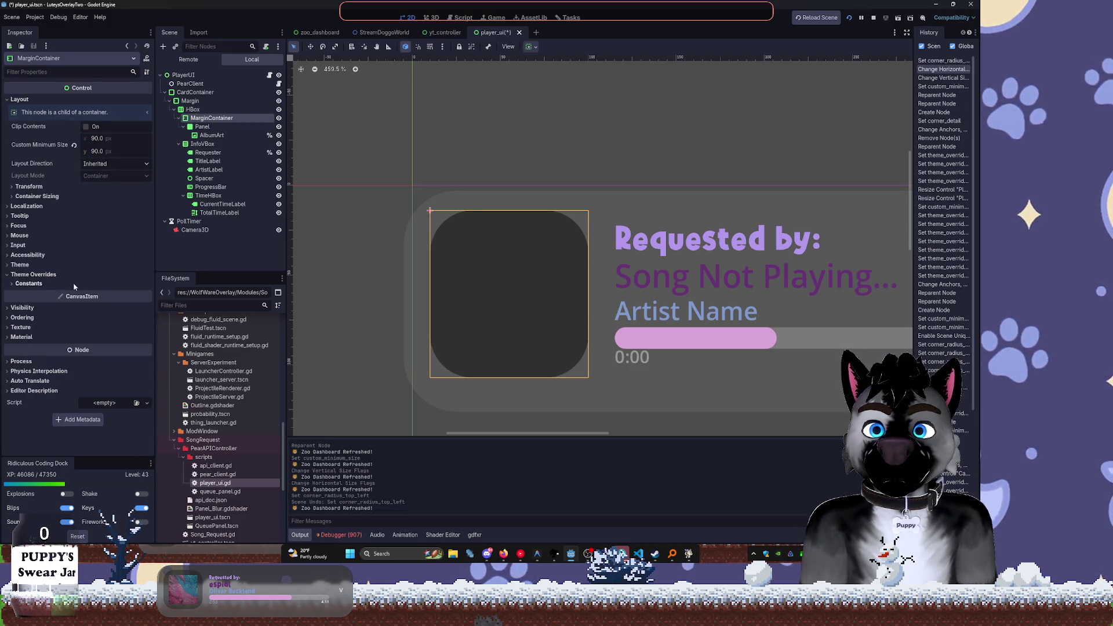
left_click(73, 282)
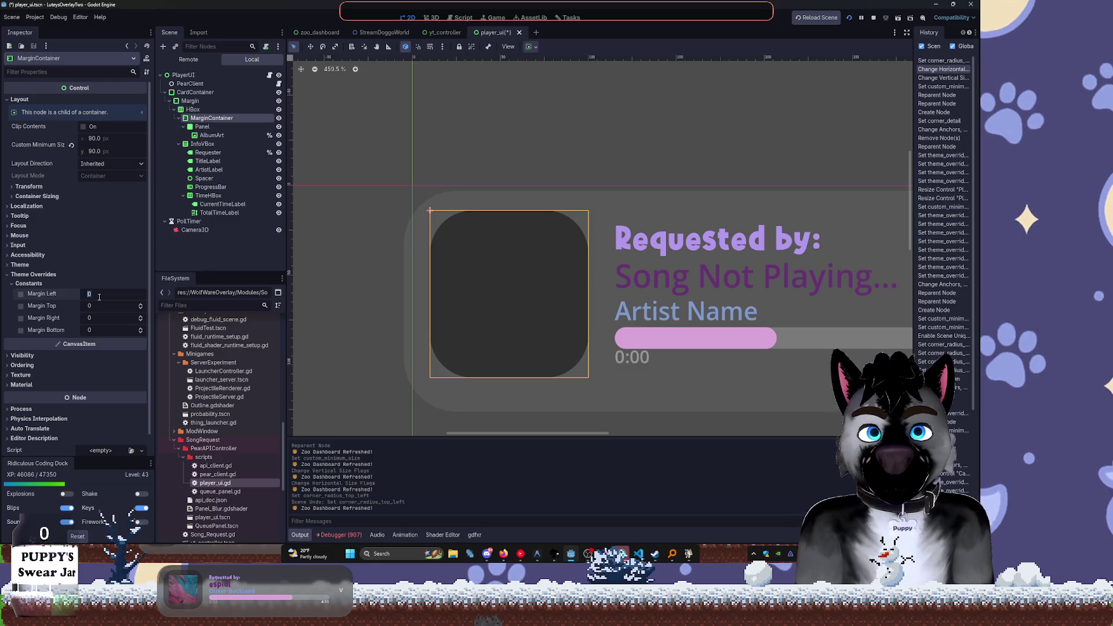
type("12")
key("Tab")
type("12")
key("Tab")
type("12")
key("Tab")
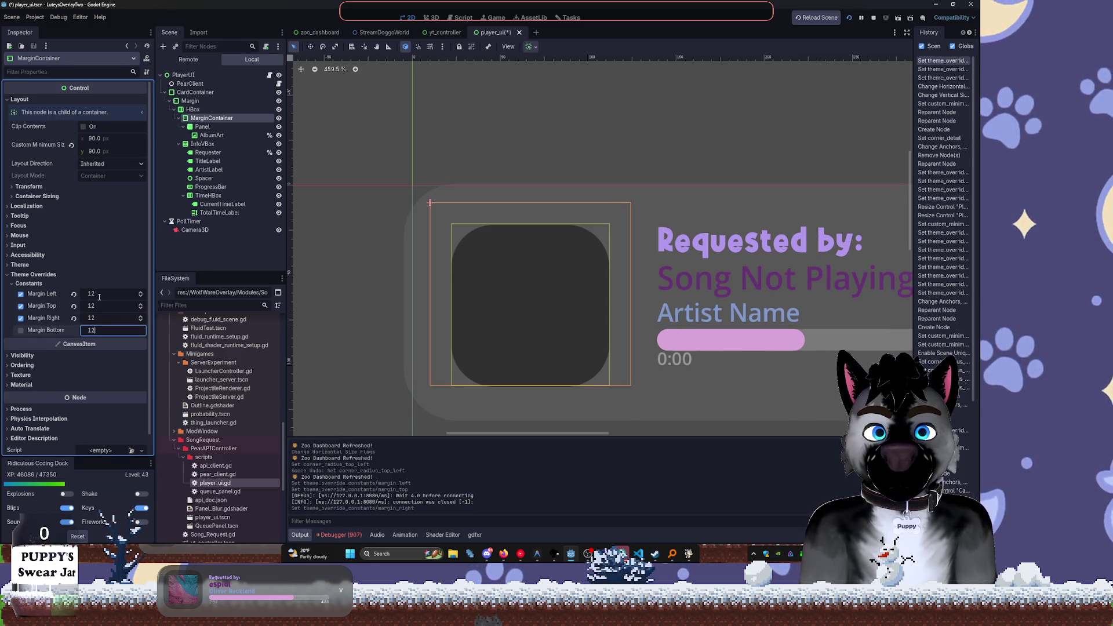
key("Tab")
Reduce the margins to 6, then to 3 on every side
left_click(99, 296)
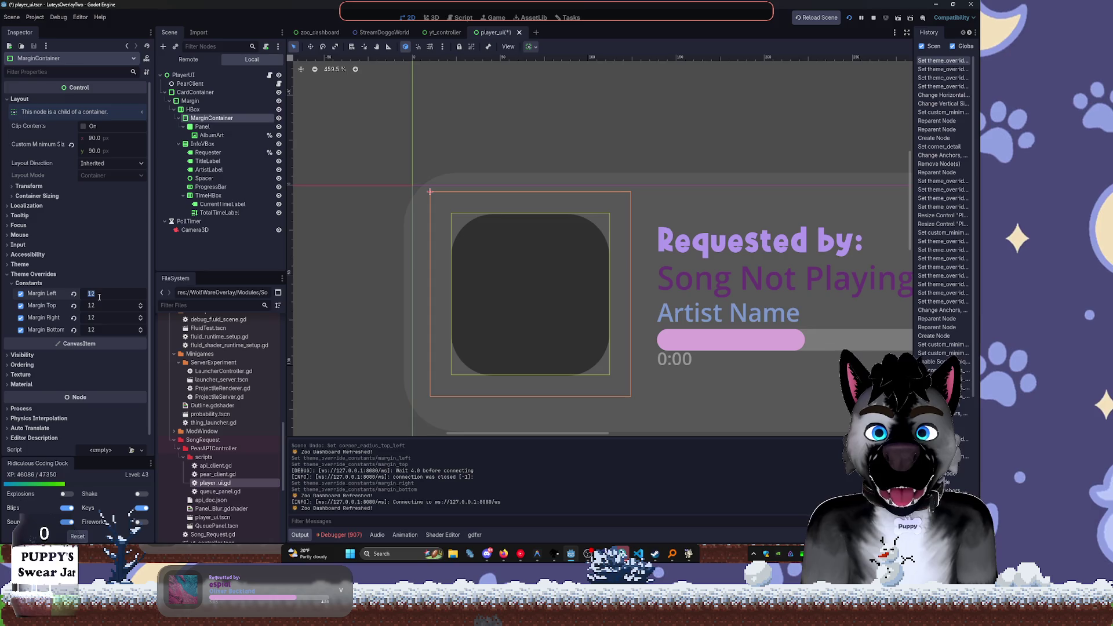
type("6")
key("Return")
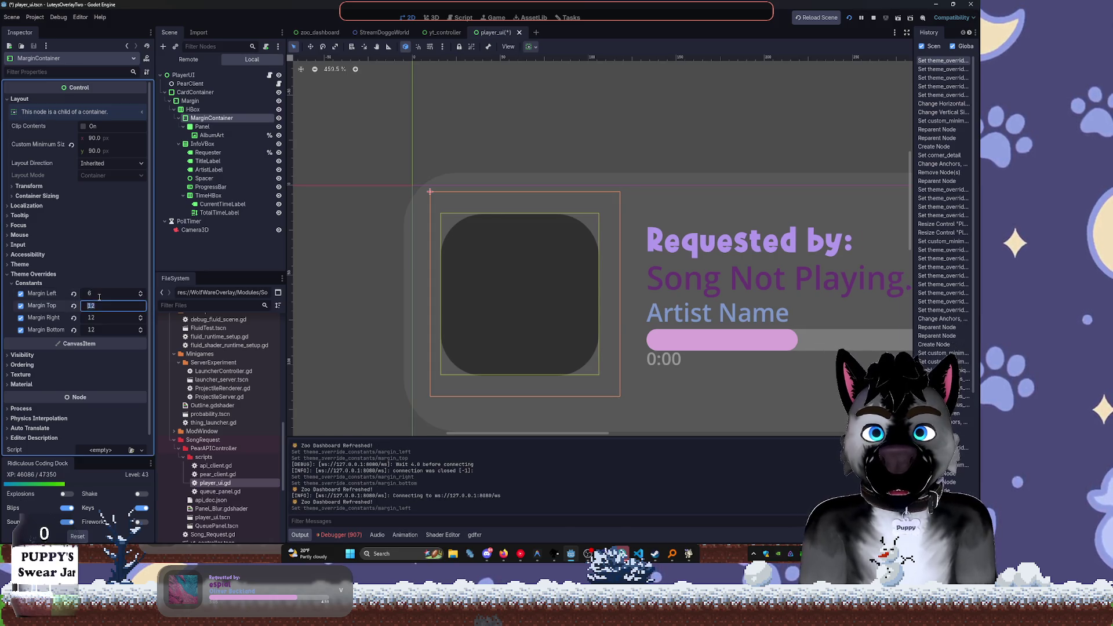
type("63")
key("Tab")
type("3")
key("Tab")
type("3")
key("Tab")
type("3")
key("Return")
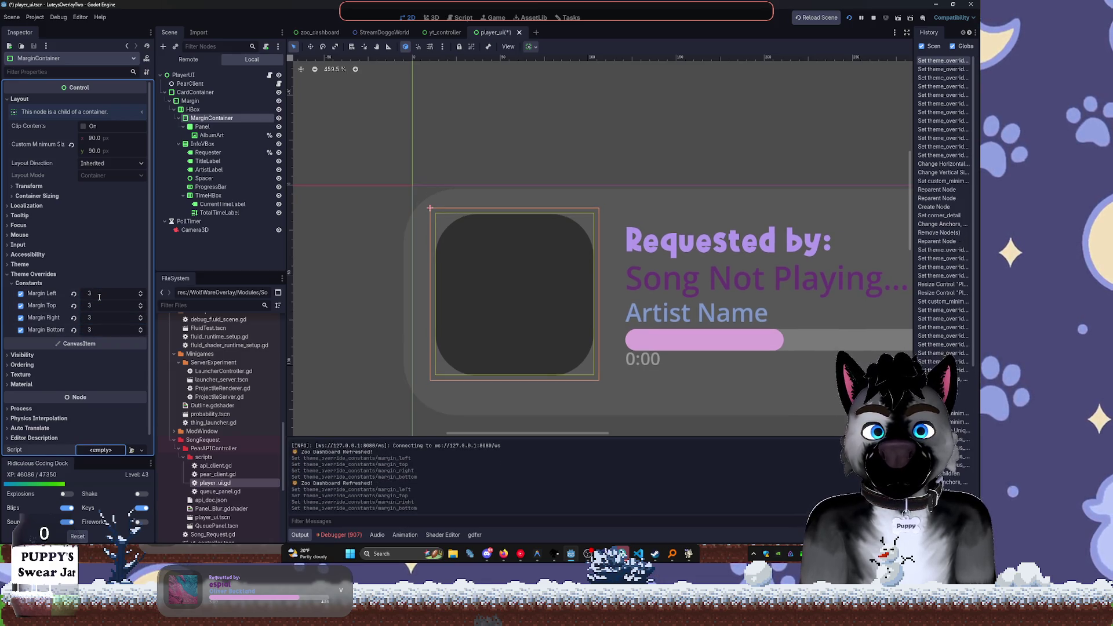
Set the Panel's top-left, top-right, bottom-right and bottom-left corner radii to 64
left_click(202, 126)
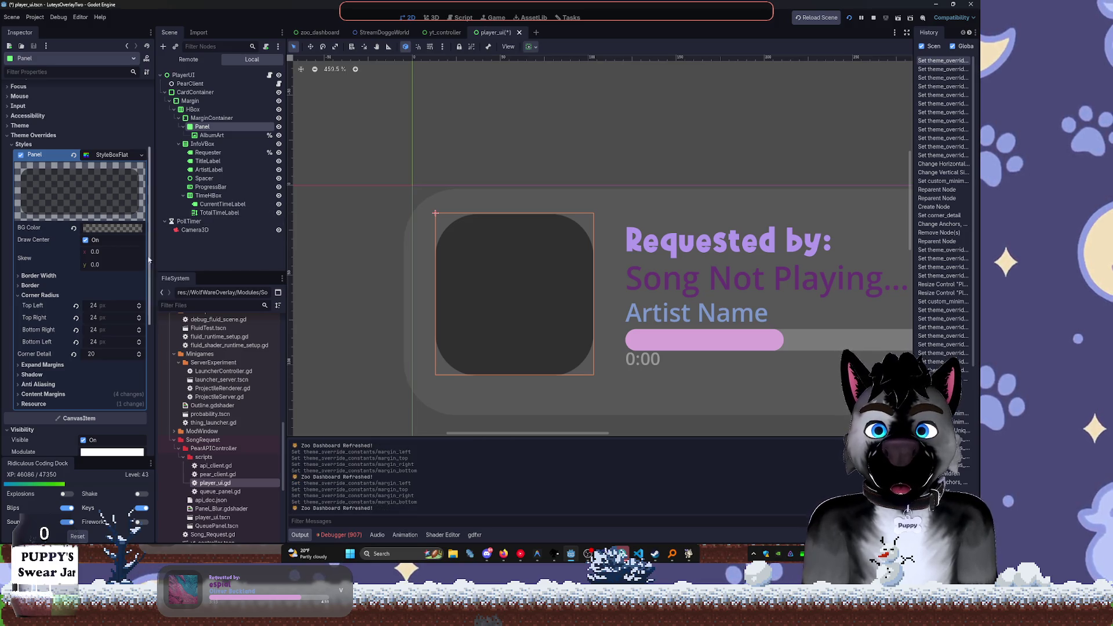
left_click_drag(96, 309, 122, 308)
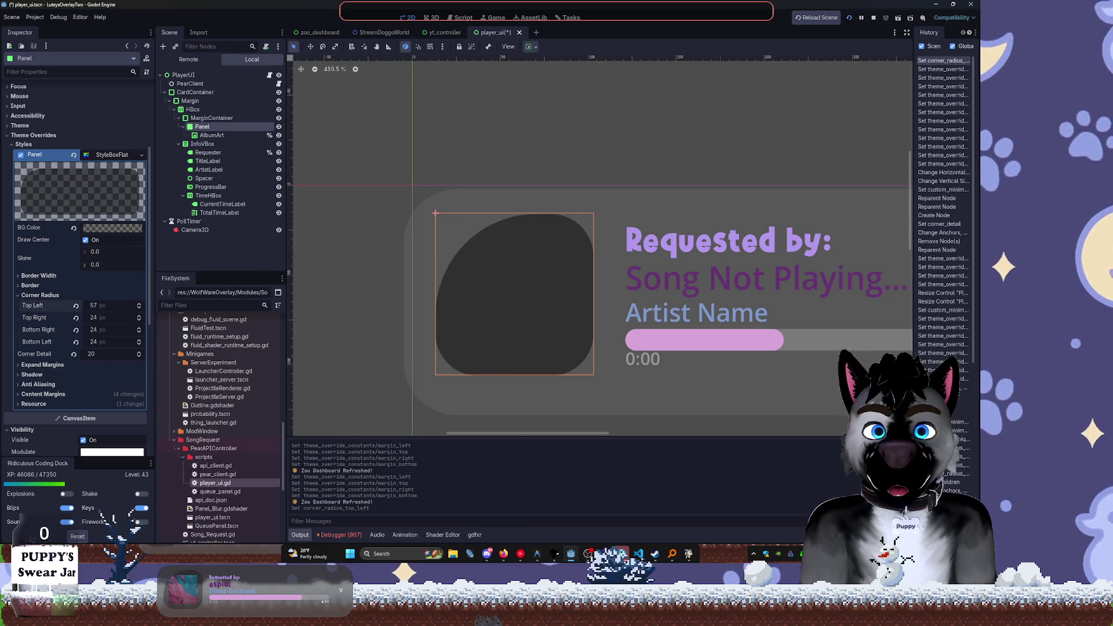
type("64")
key("Tab")
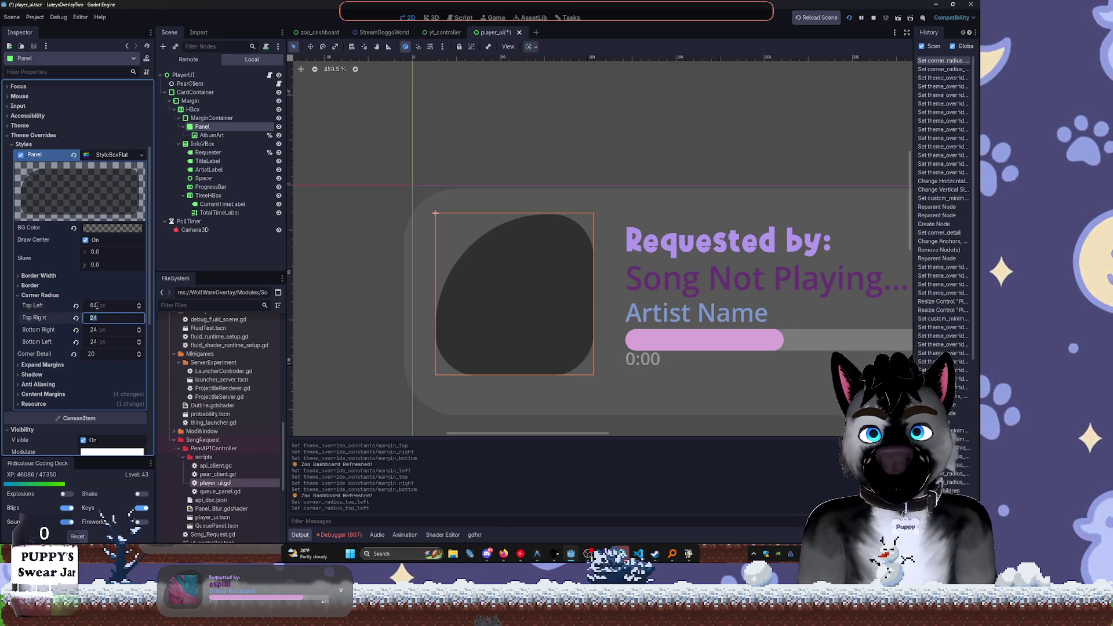
type("64")
key("Tab")
type("64")
key("Tab")
type("64")
key("Tab")
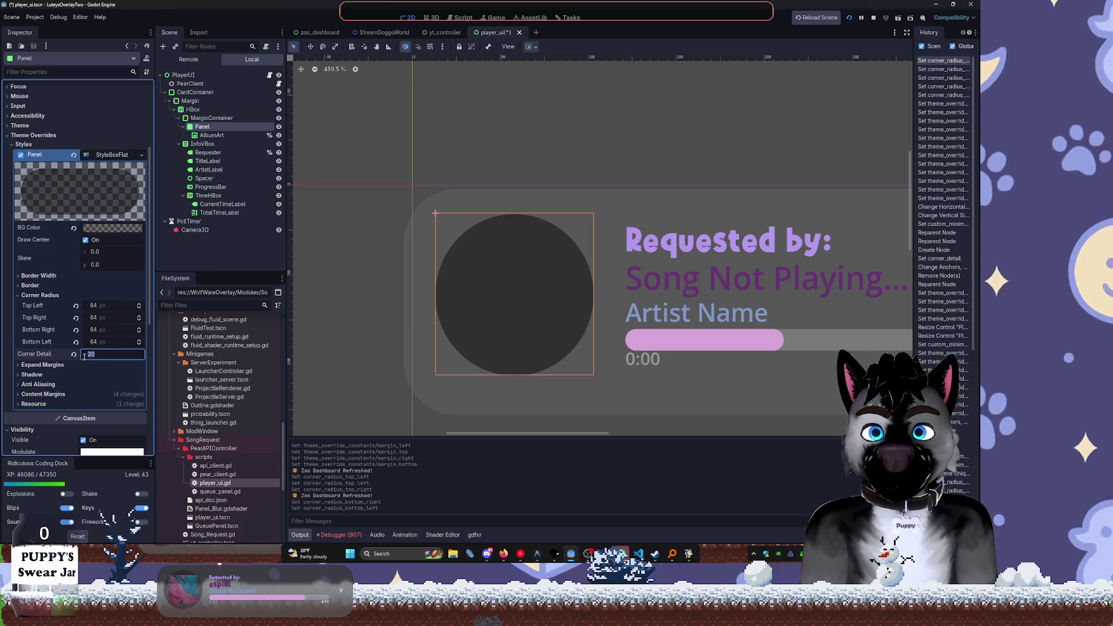
Test corner detail values 3 and 1, then return it to 20
type("3")
key("Return")
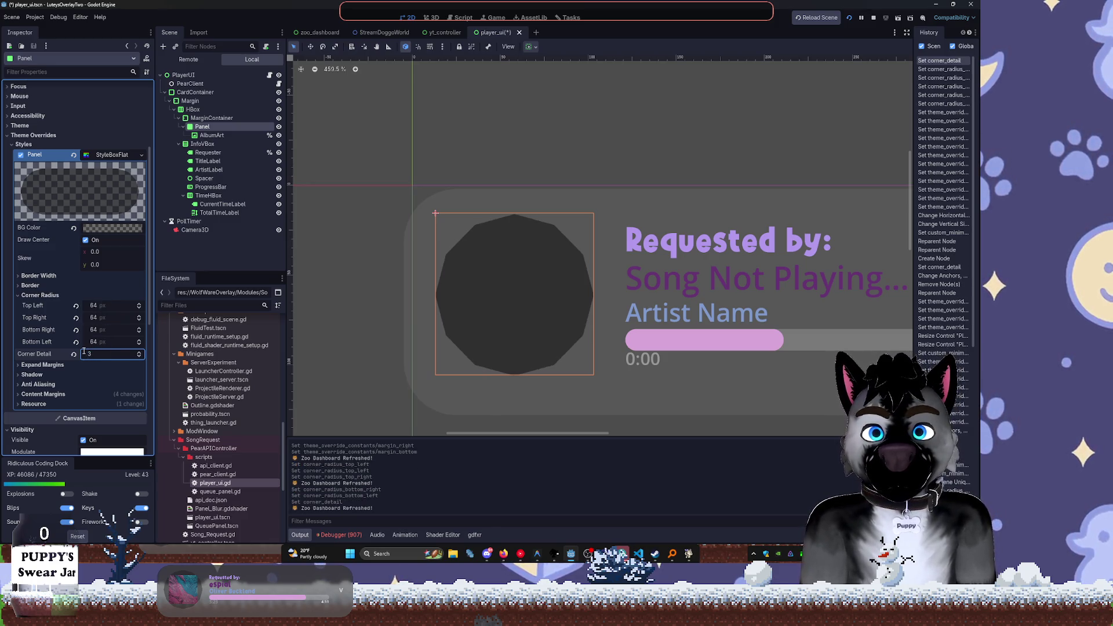
key("BackSpace")
type("1")
key("Return")
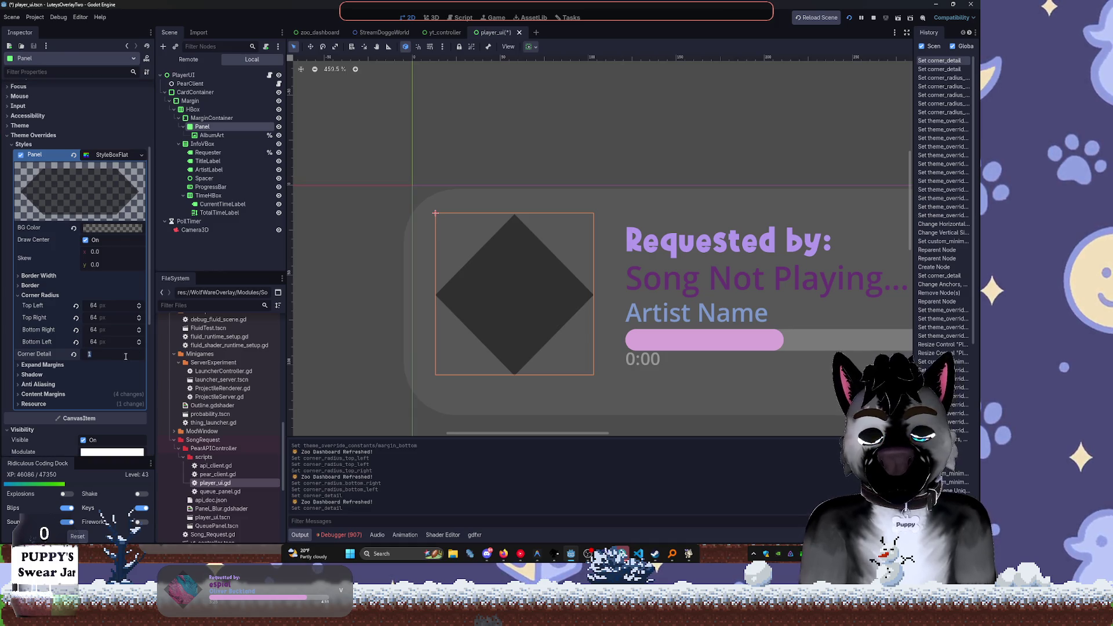
type("20")
key("Return")
left_click(114, 357)
key("Escape")
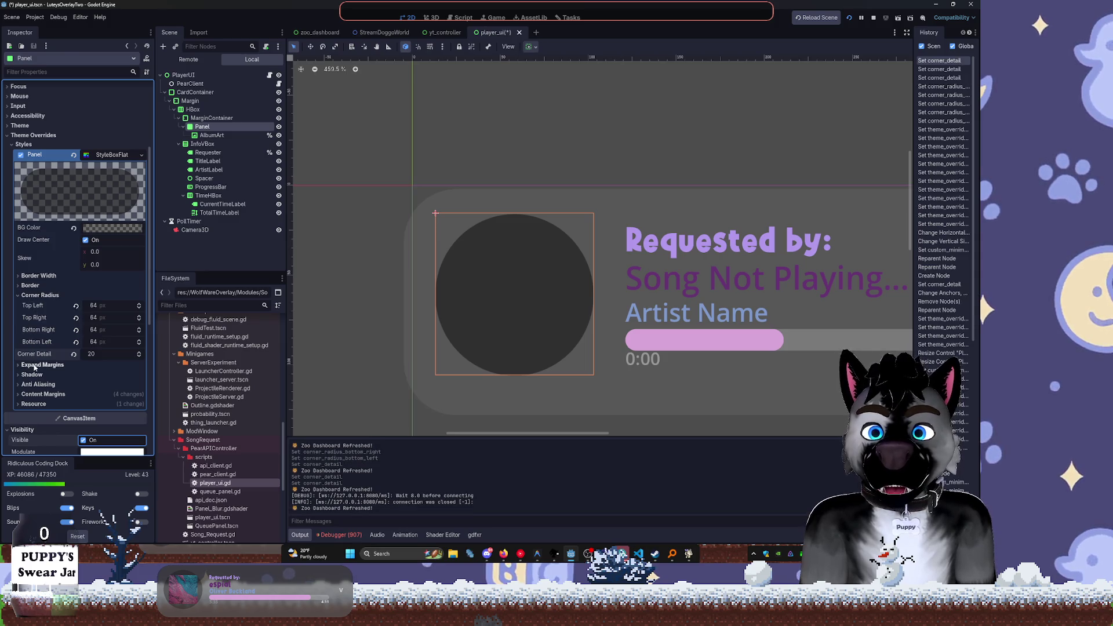
Give the album-art Panel a 2 px shadow
left_click(38, 366)
left_click(38, 365)
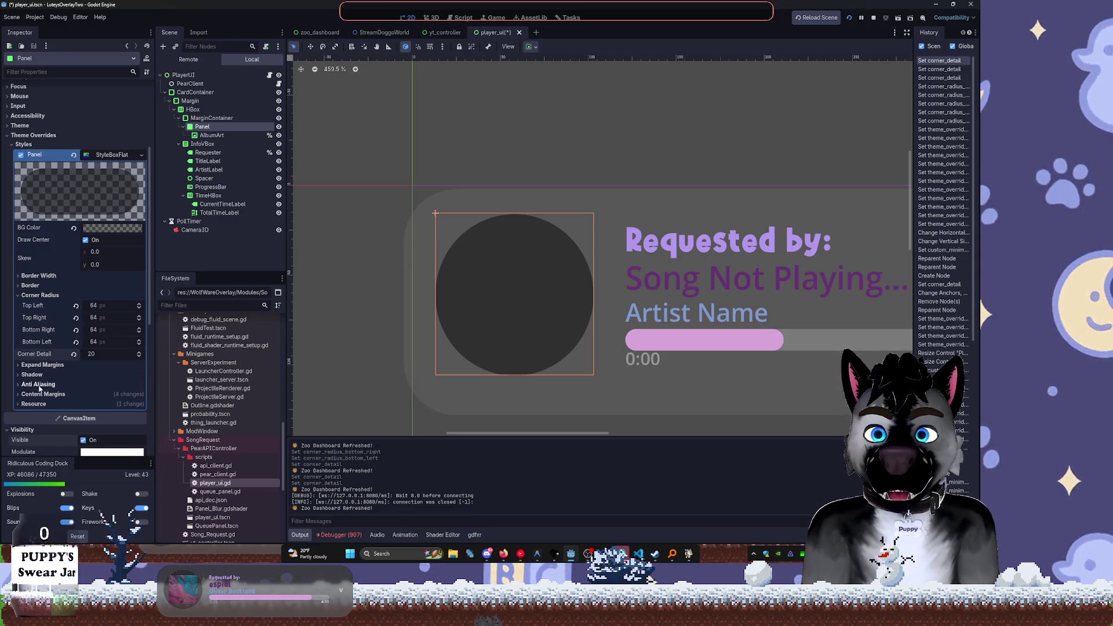
left_click(60, 374)
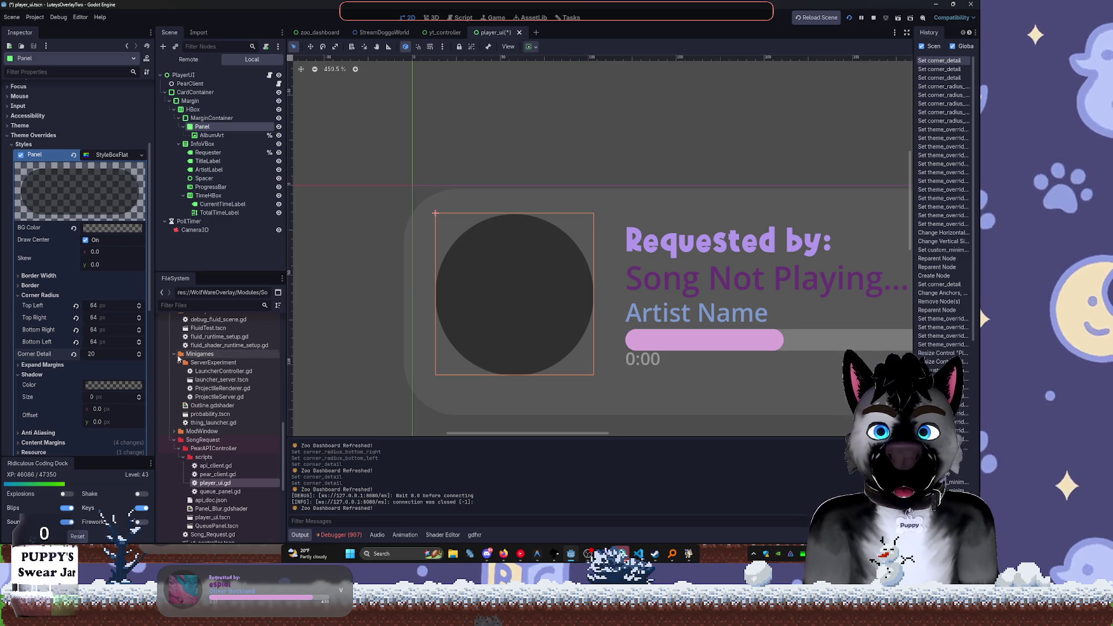
left_click(139, 397)
left_click(139, 397)
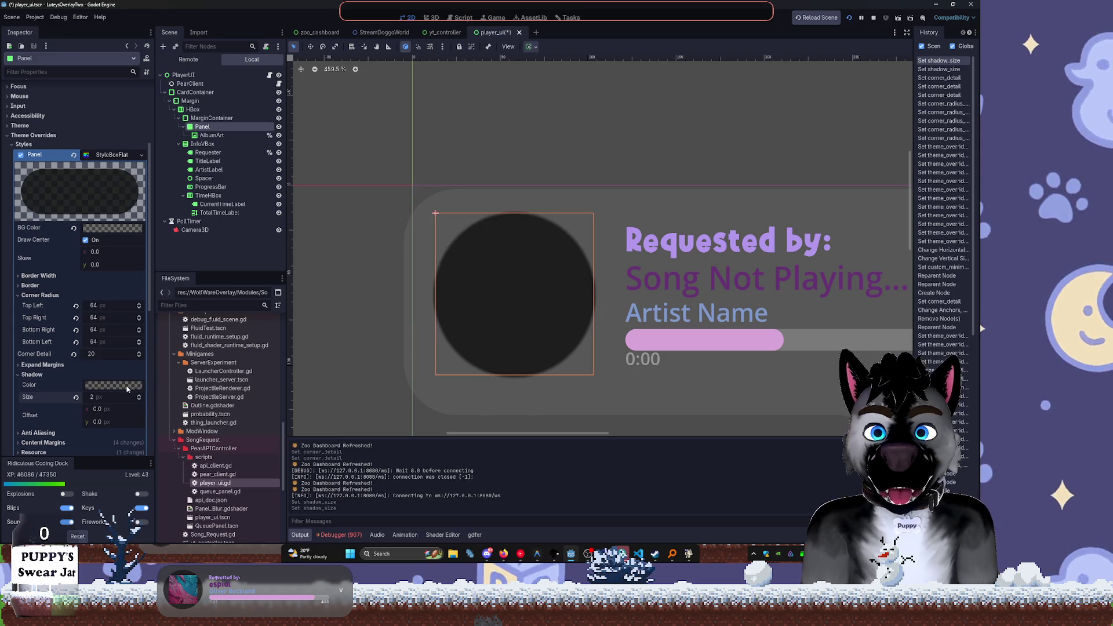
Make the shadow colour a translucent dark grey (5353533a)
left_click(127, 387)
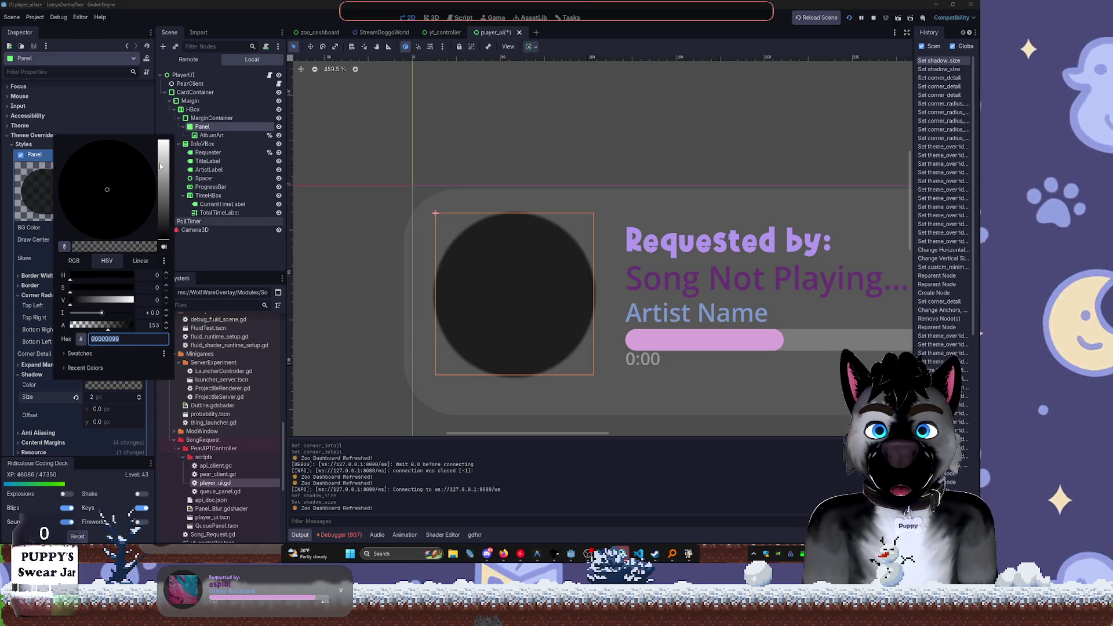
left_click_drag(108, 327, 72, 327)
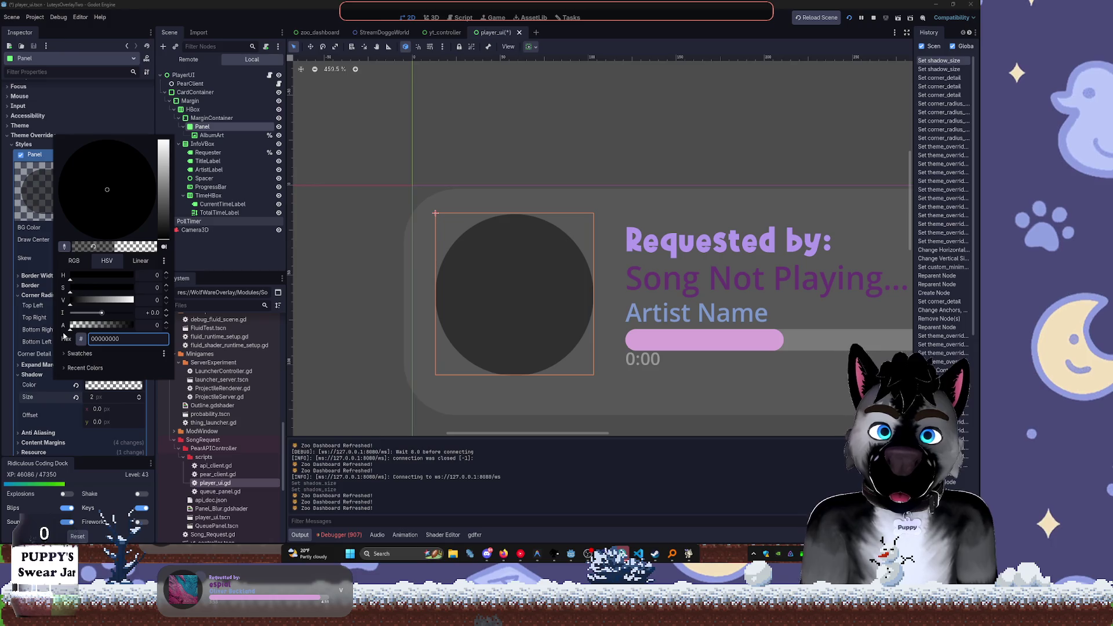
left_click_drag(69, 336, 85, 337)
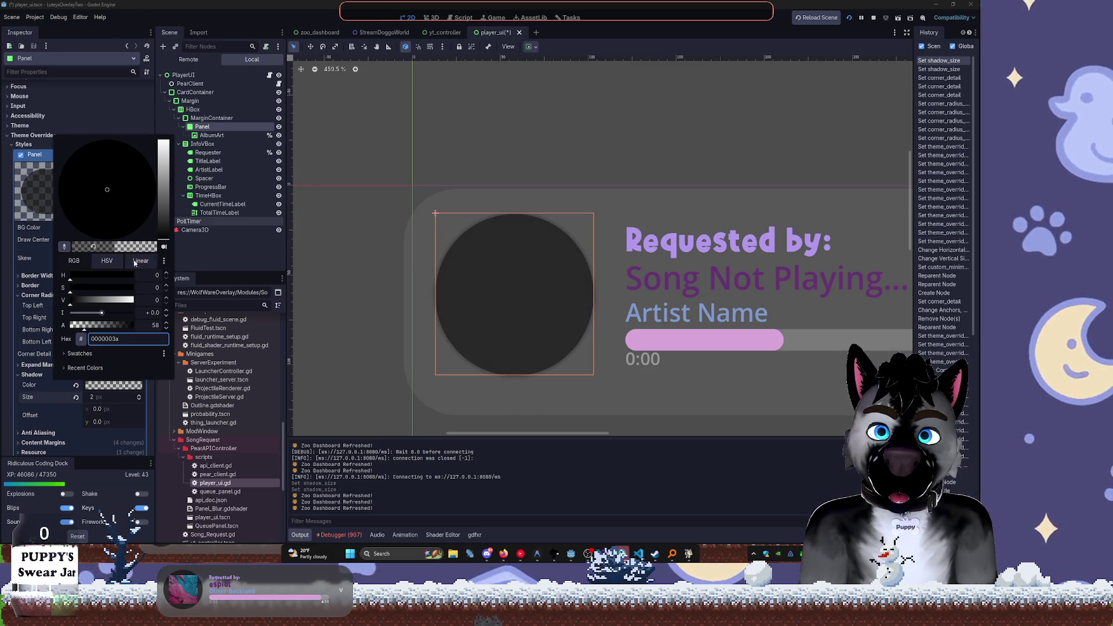
left_click_drag(160, 222, 163, 206)
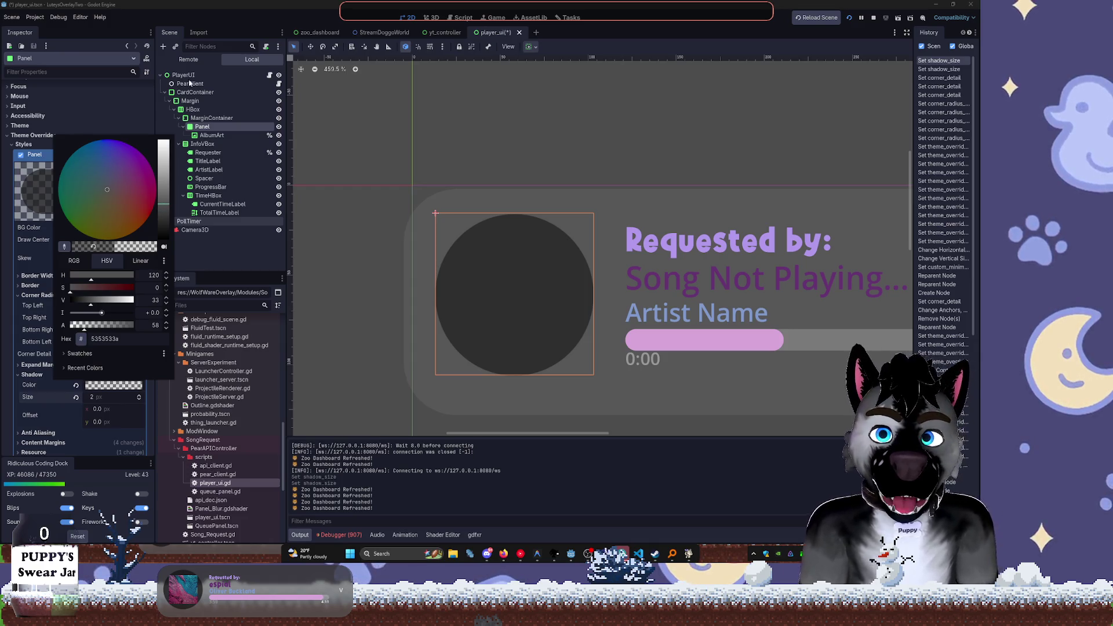
left_click(185, 19)
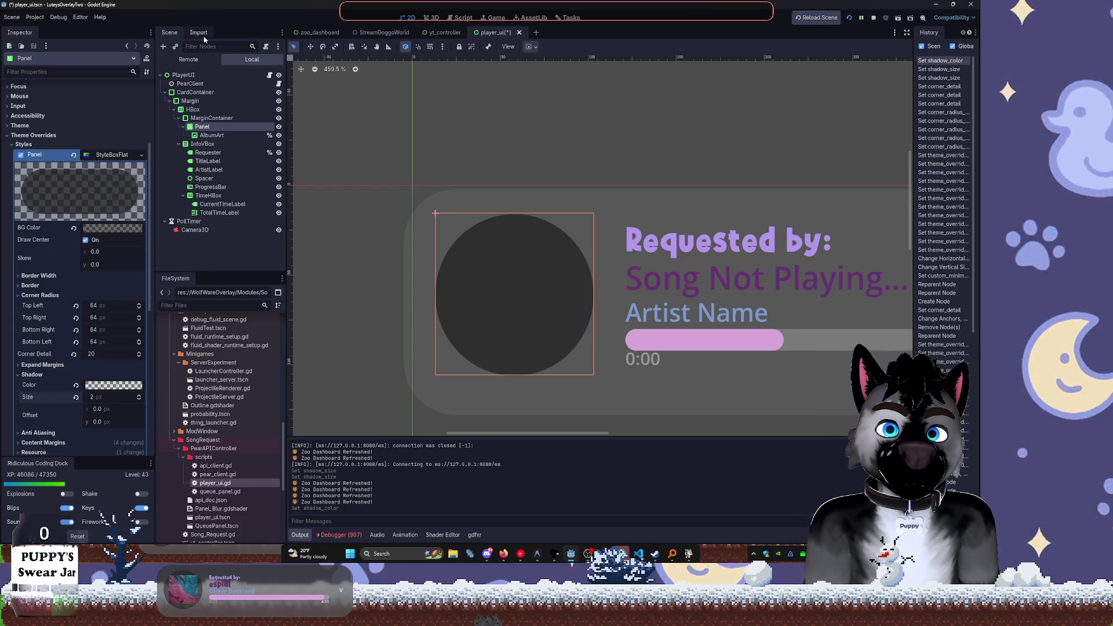
key("XF86AudioLowerVolume")
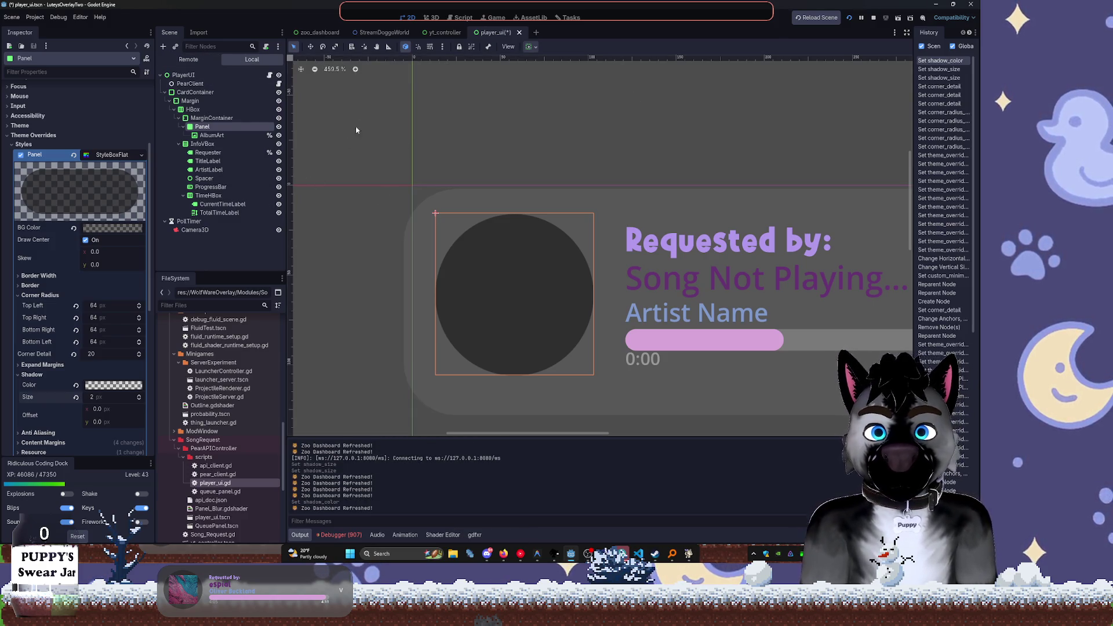
left_click(223, 135)
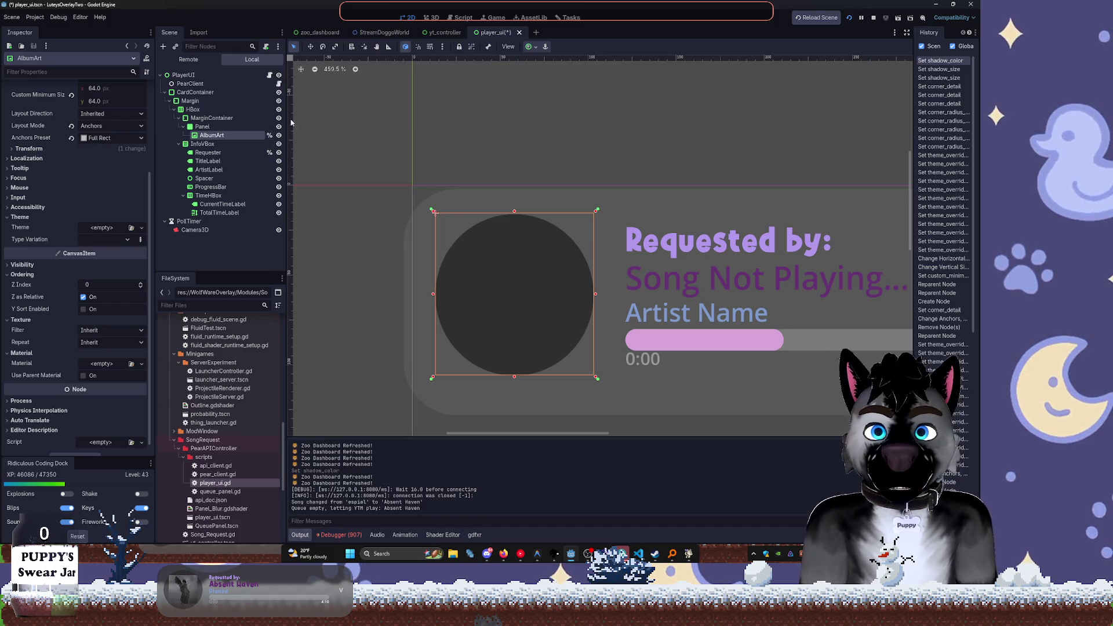
Review the AlbumArt, MarginContainer and Panel nodes, save player_ui.tscn, and undo a trial AlbumArt resize
left_click(197, 121)
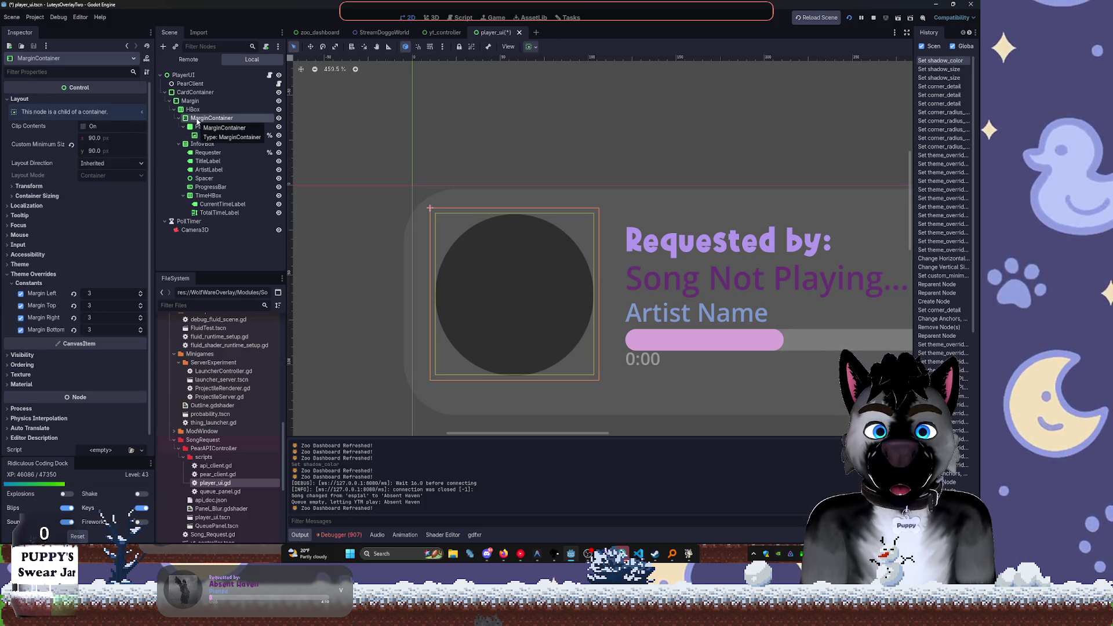
left_click(212, 135)
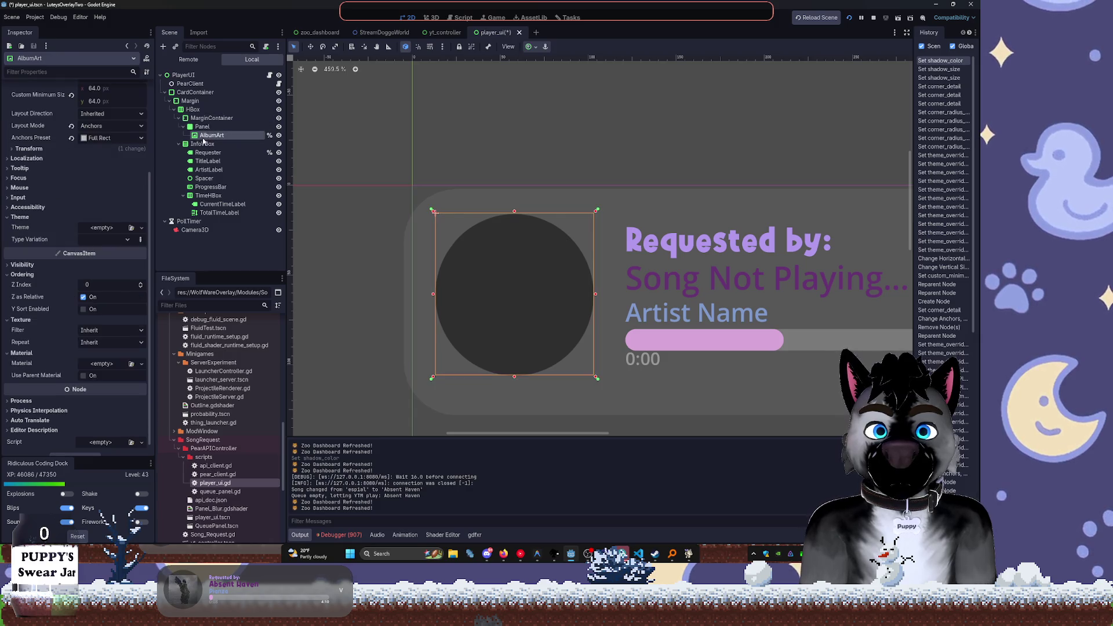
left_click(202, 125)
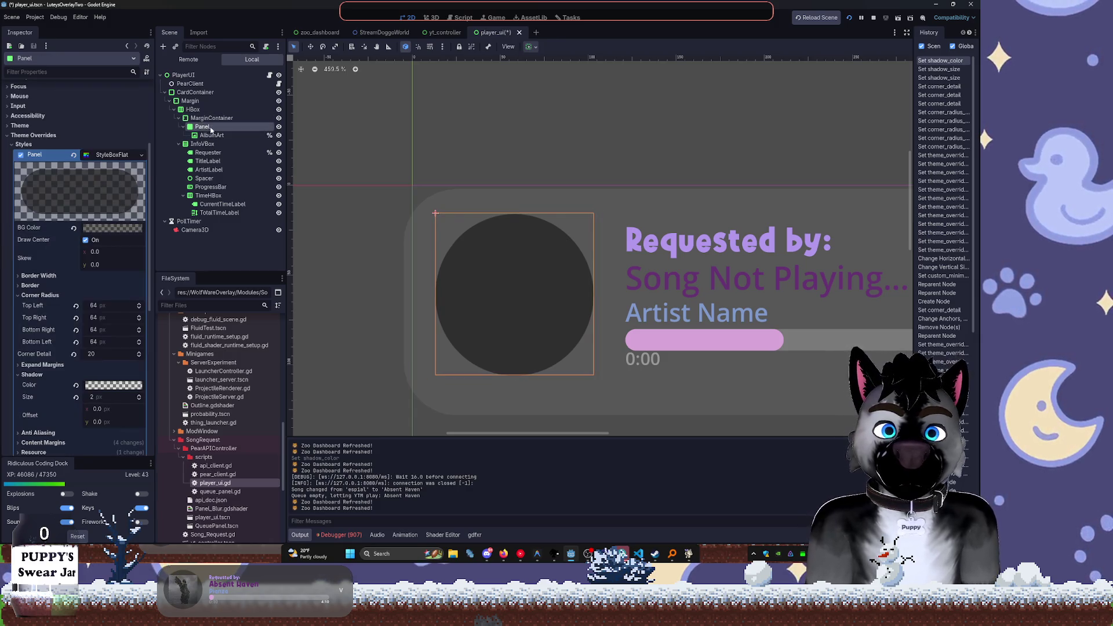
left_click(212, 136)
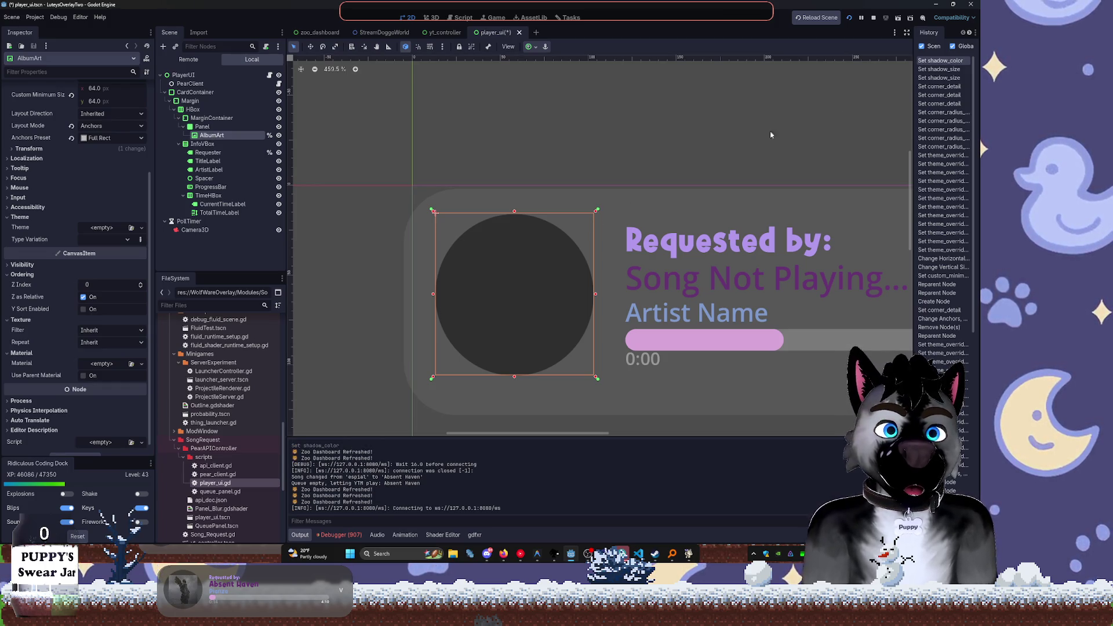
key("ctrl+s")
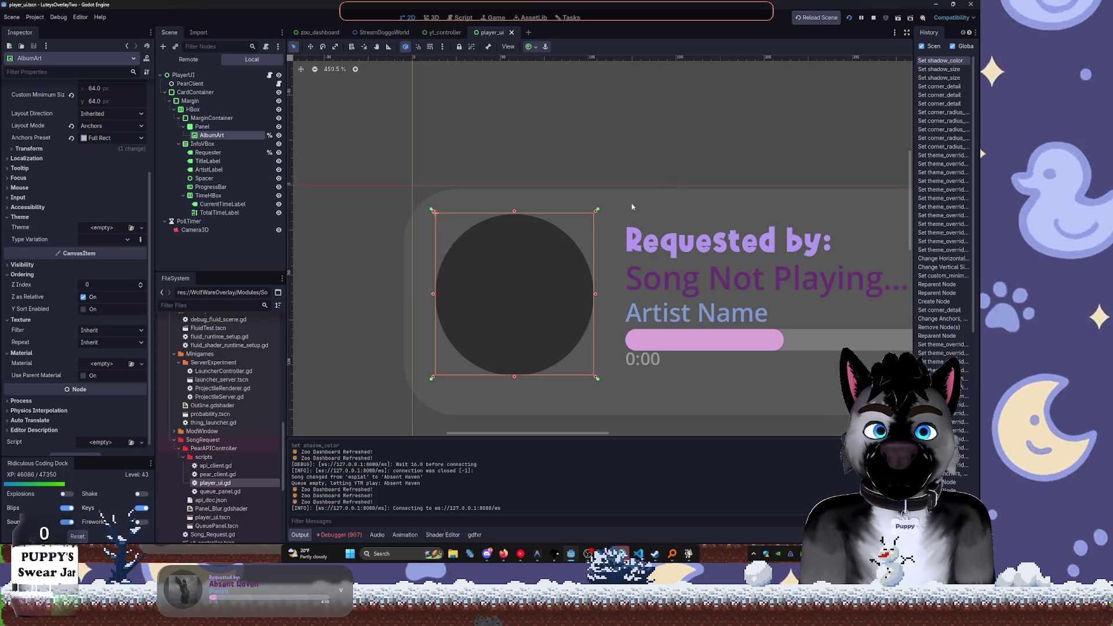
left_click_drag(600, 207, 600, 206)
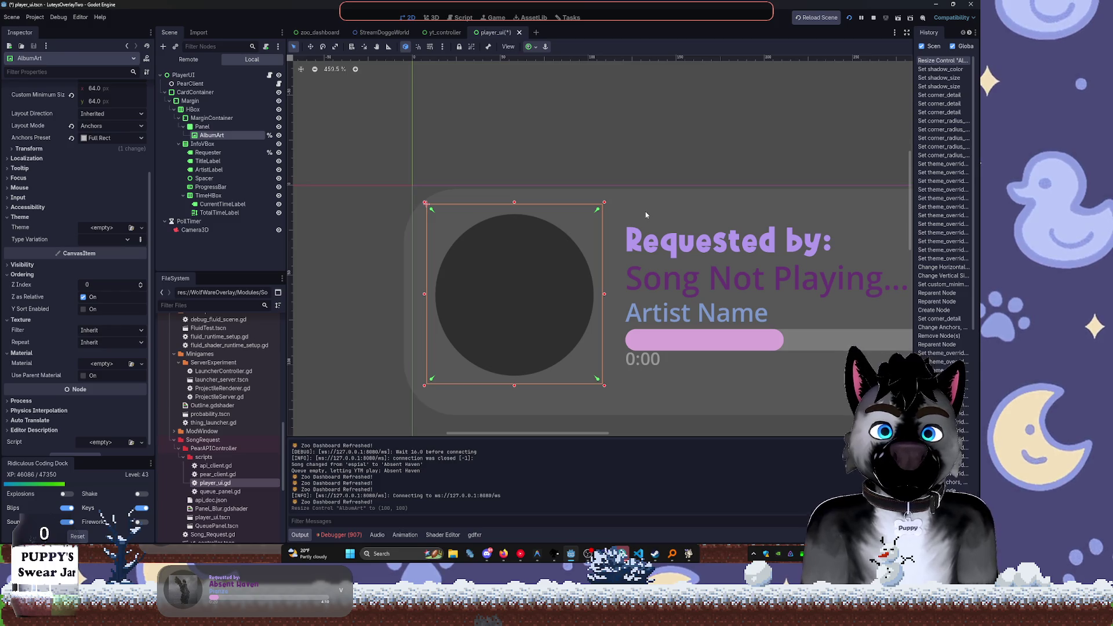
key("ctrl+z")
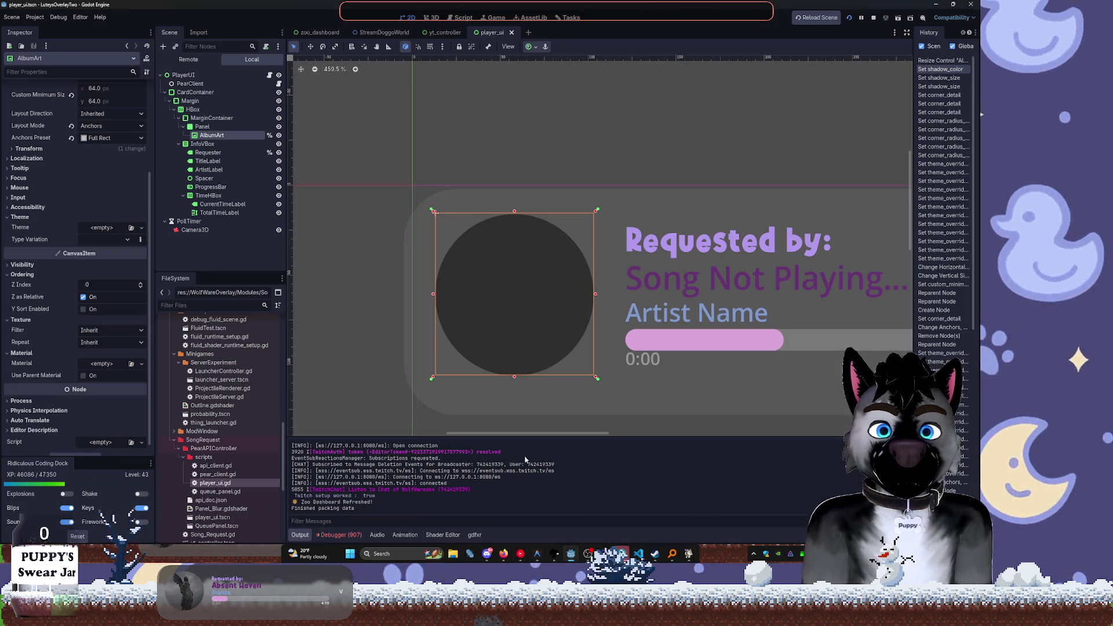
Enter 32 in all four of the Panel's StyleBoxFlat corner radius fields
left_click(208, 127)
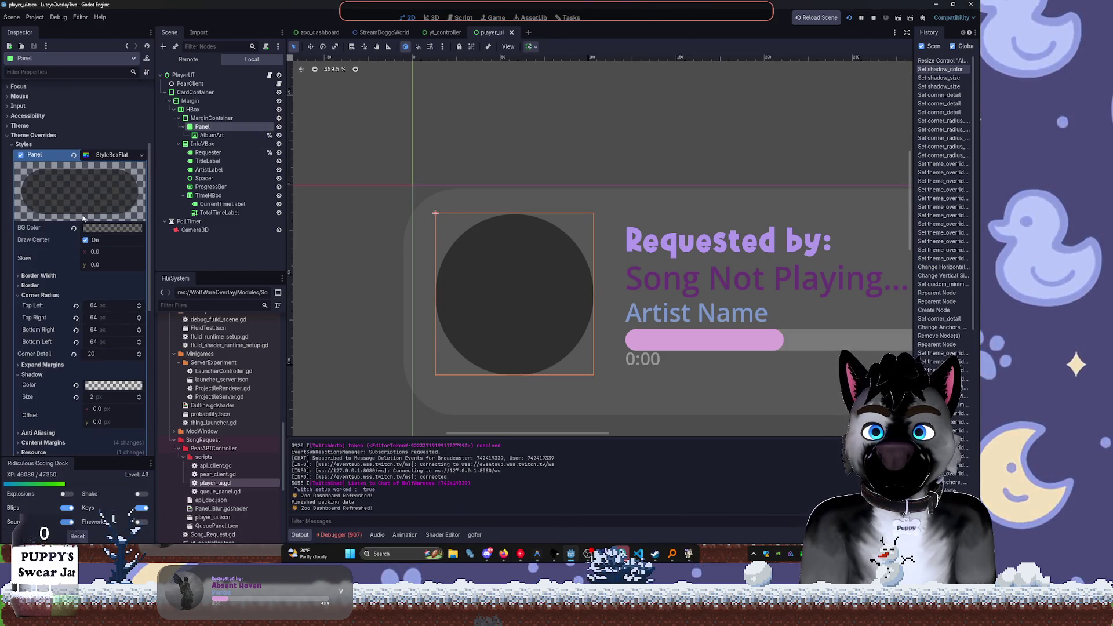
left_click(110, 306)
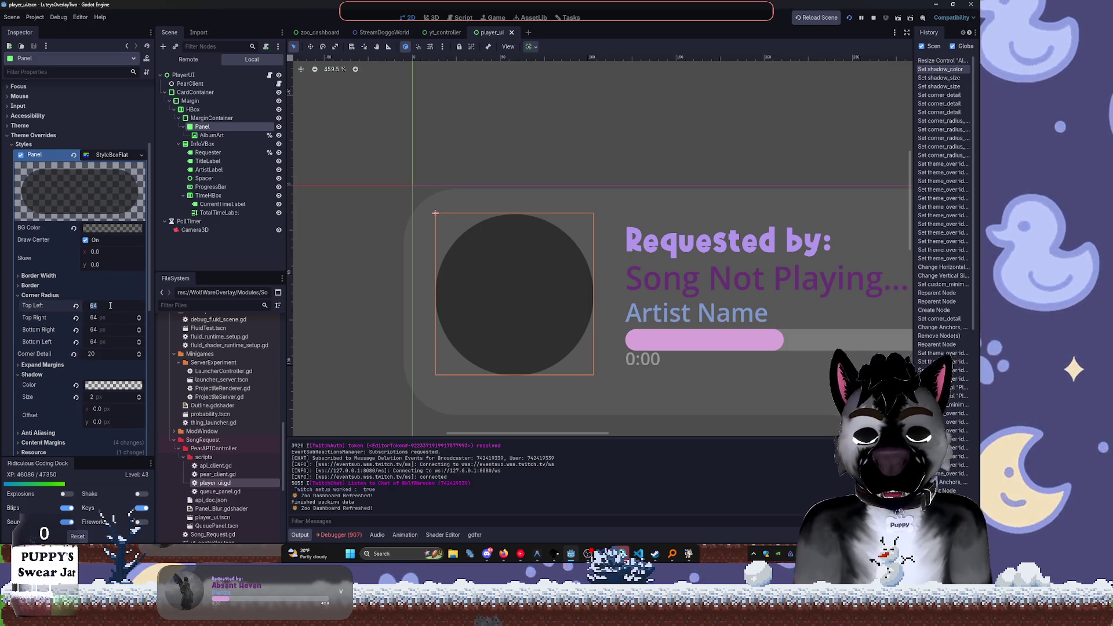
key("Tab")
type("32")
key("Tab")
type("32")
key("Tab")
type("32")
key("Tab")
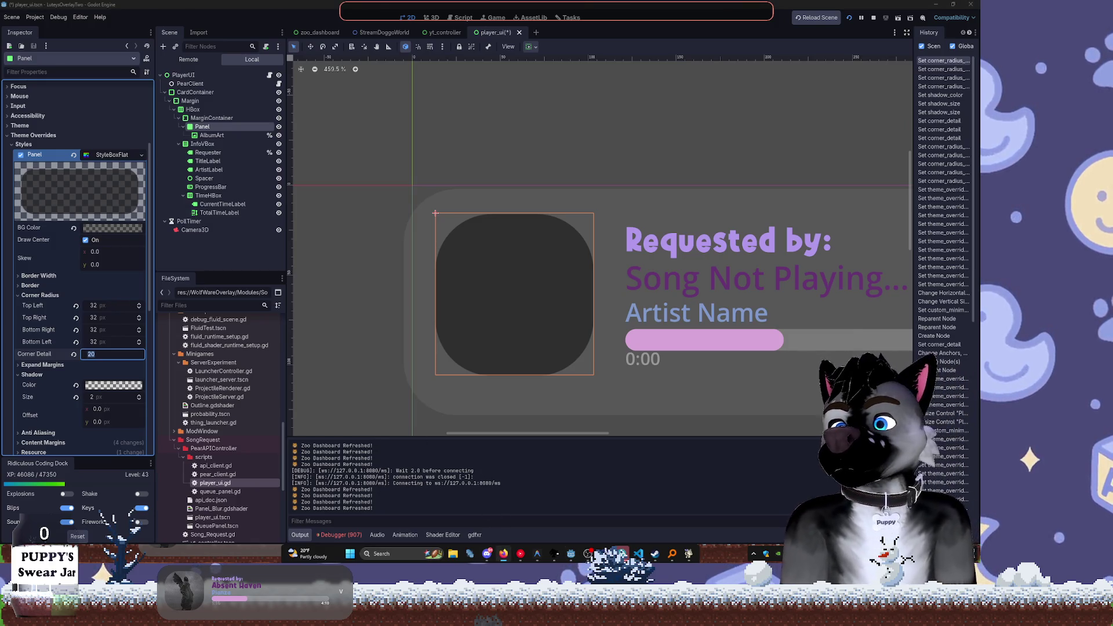
left_click(521, 552)
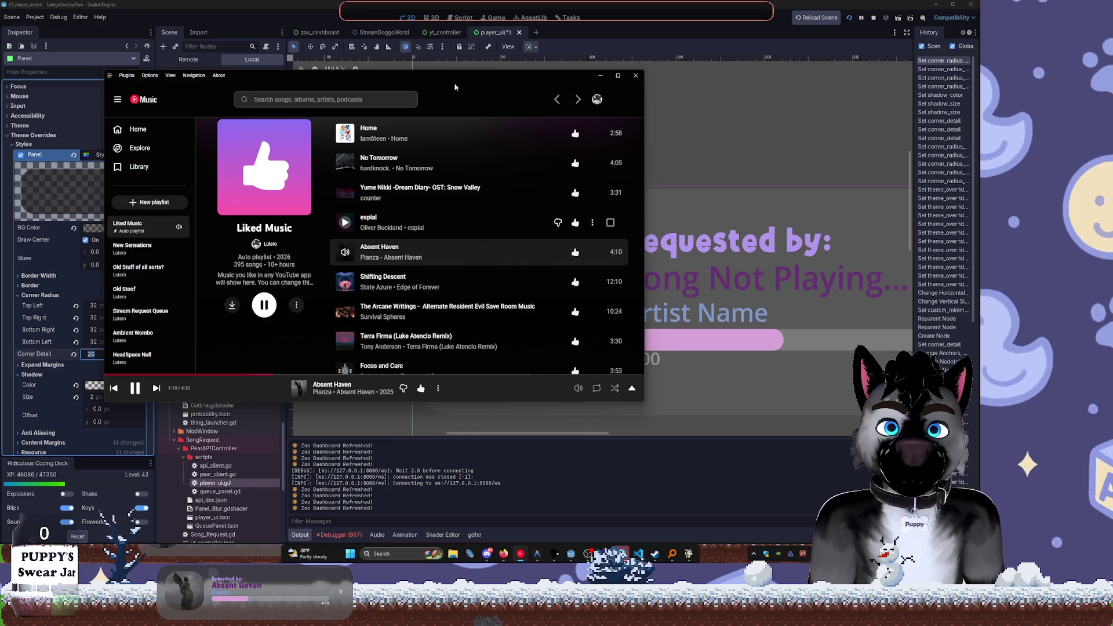
Switch away from YouTube Music with Alt+Tab so the Godot editor is visible
key("alt+Tab")
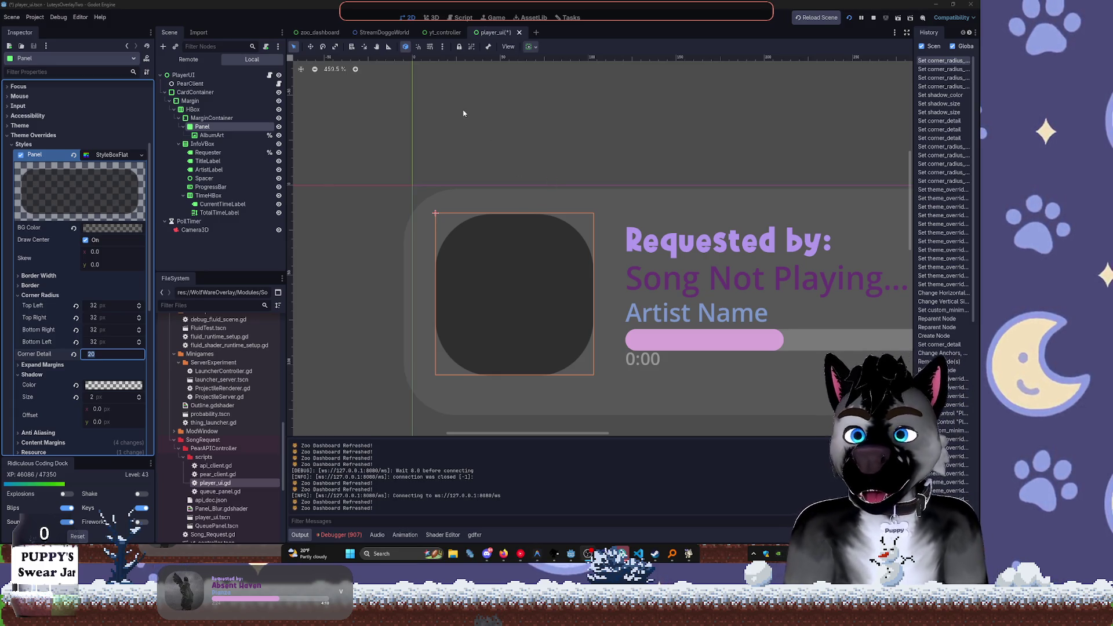
Select the card's Margin node in the scene tree, with the card's top-left edge in view
left_click(354, 218)
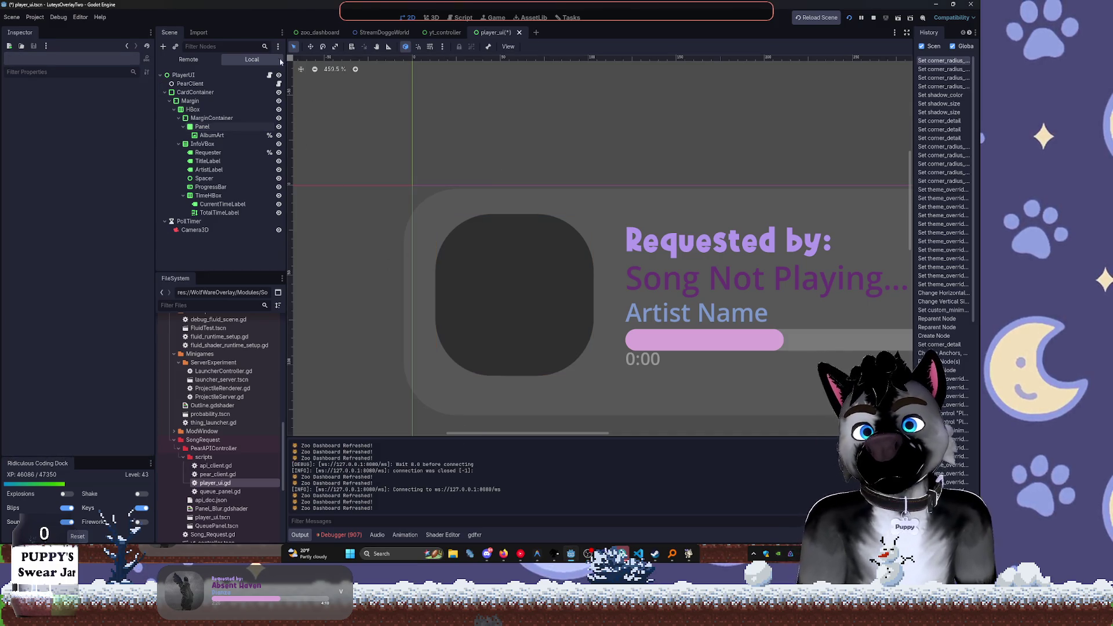
left_click(202, 126)
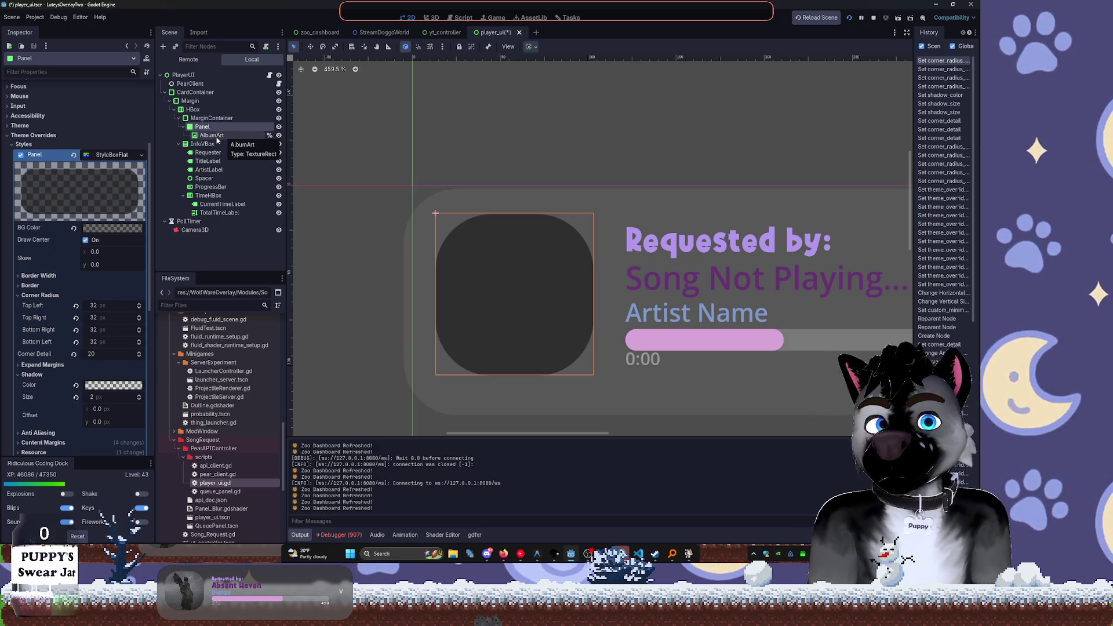
left_click(212, 118)
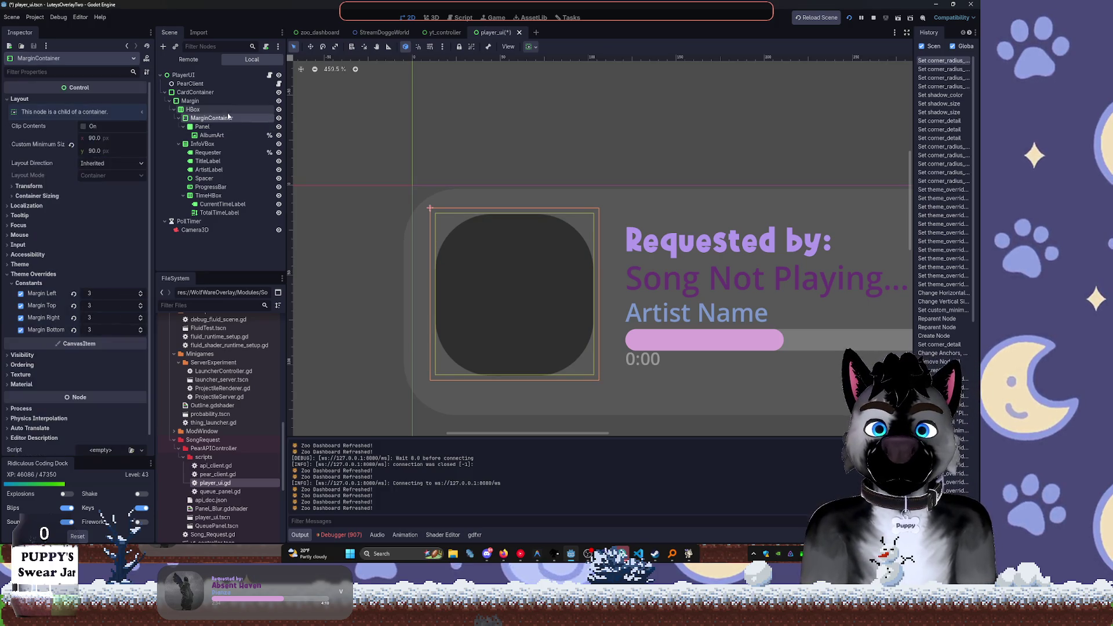
left_click(195, 92)
left_click(192, 100)
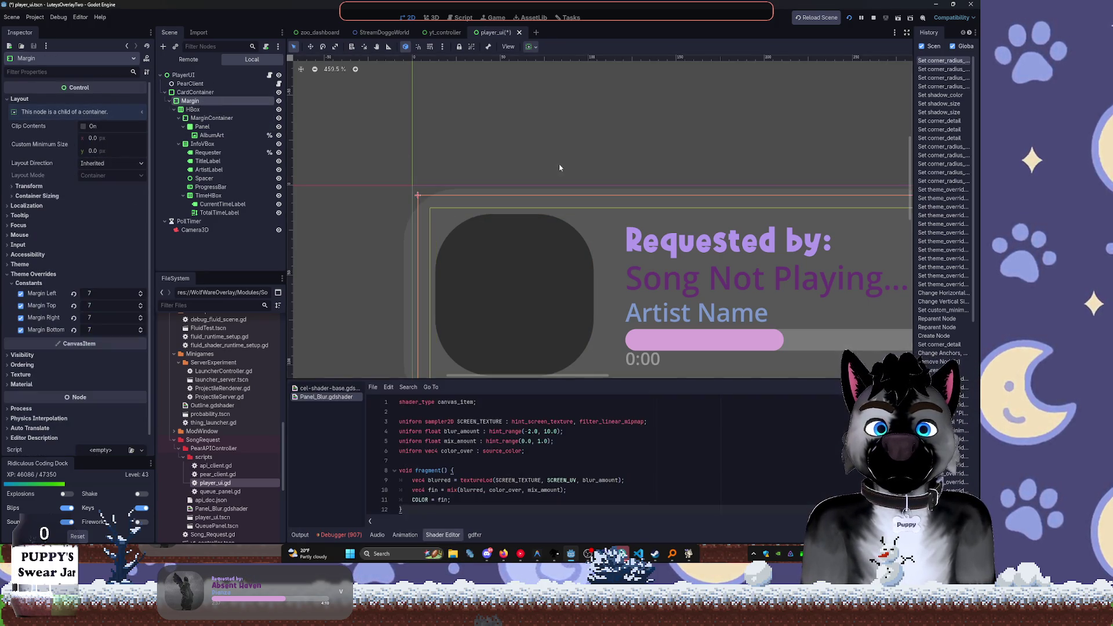
left_click_drag(559, 168, 464, 100)
Set the Margin node's Left, Top, Right and Bottom constant overrides to 2, and select HBox
left_click(103, 295)
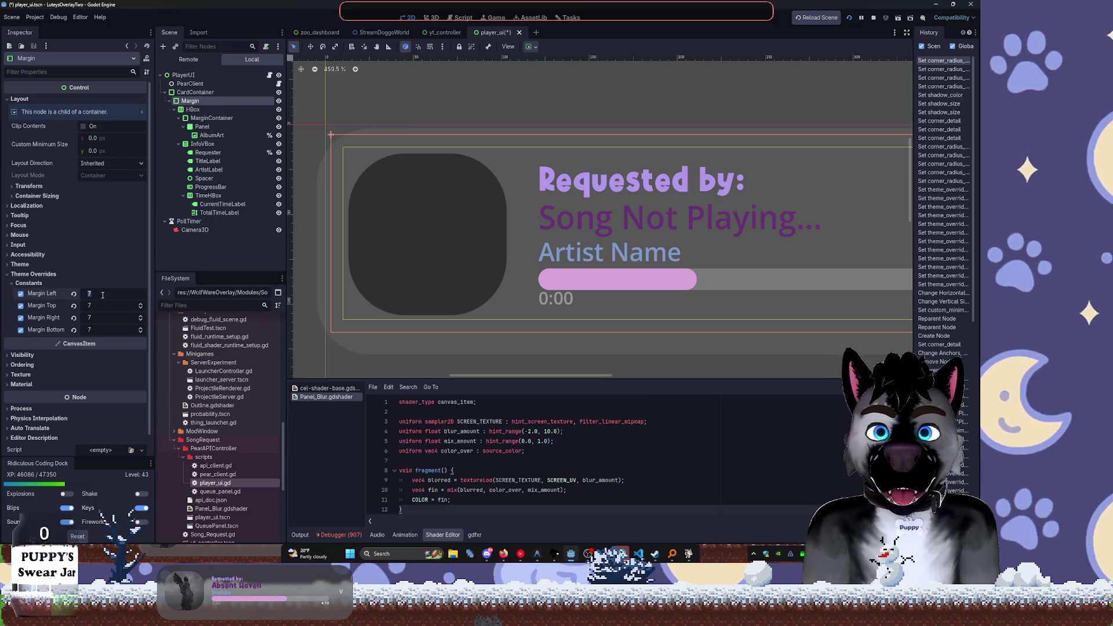
key("Tab")
type("2")
key("Tab")
type("2")
key("Tab")
type("2")
key("Tab")
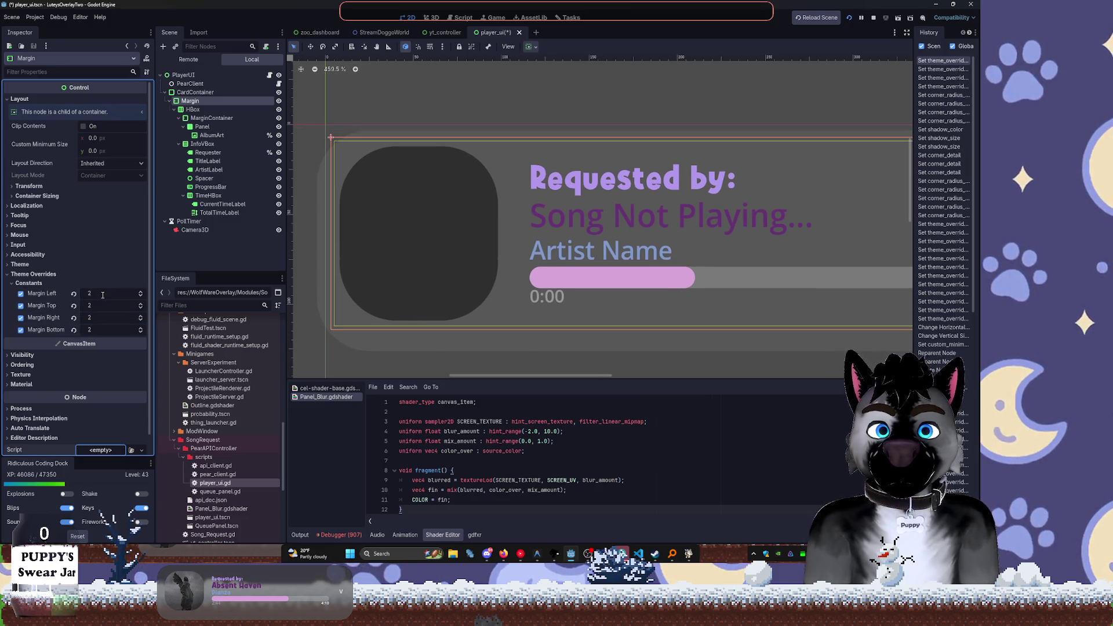
scroll(625, 103, "down", 4)
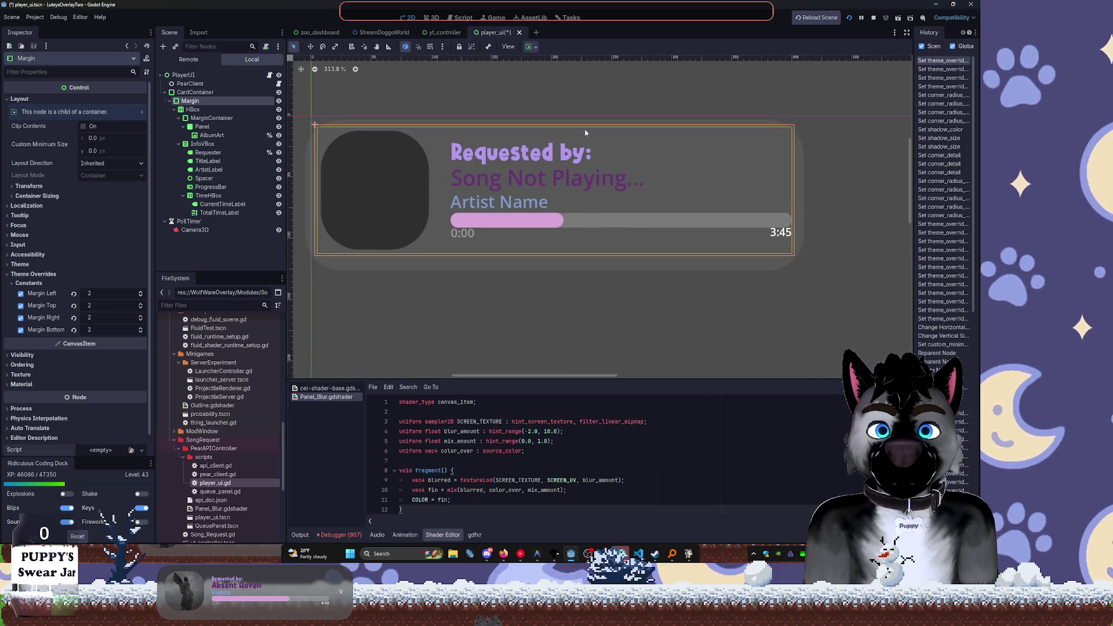
left_click(214, 110)
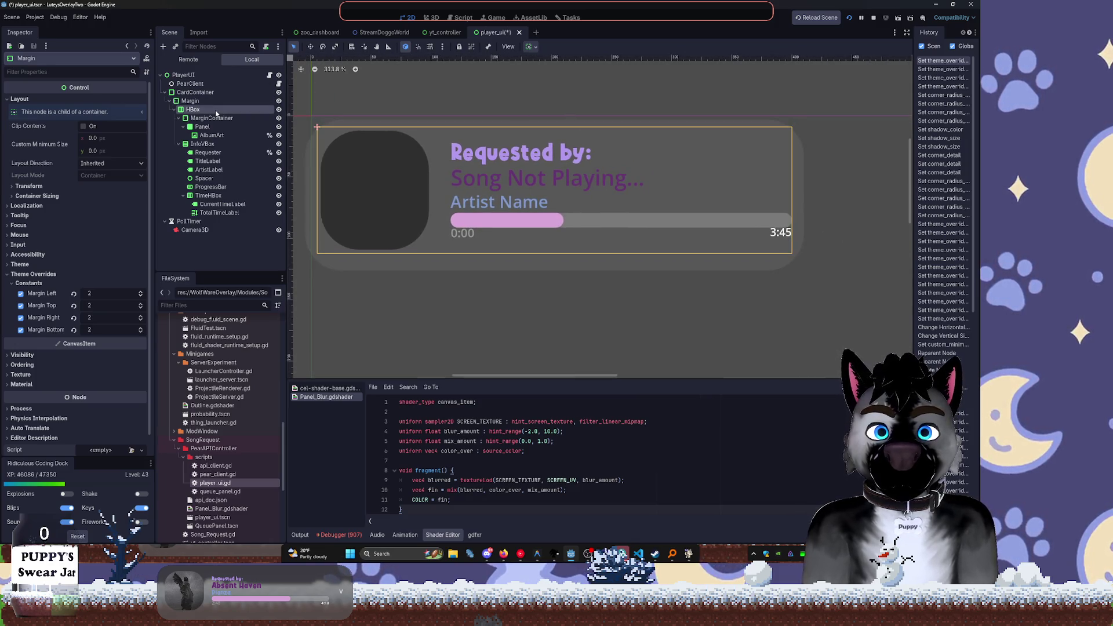
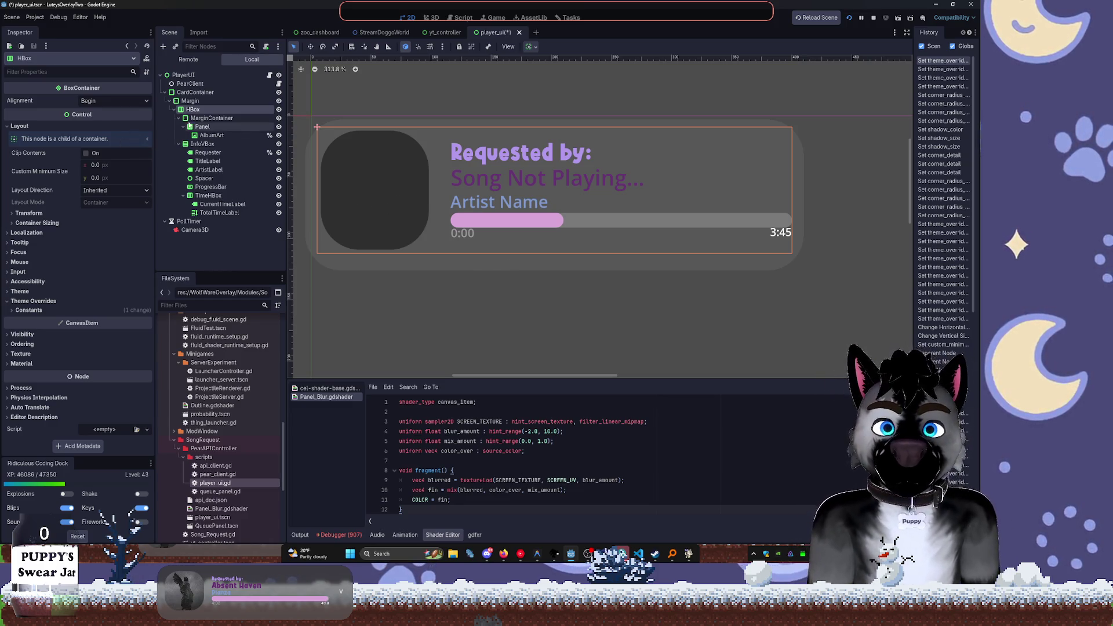
Set the album-art MarginContainer's Custom Minimum Size to 64×64
left_click(217, 118)
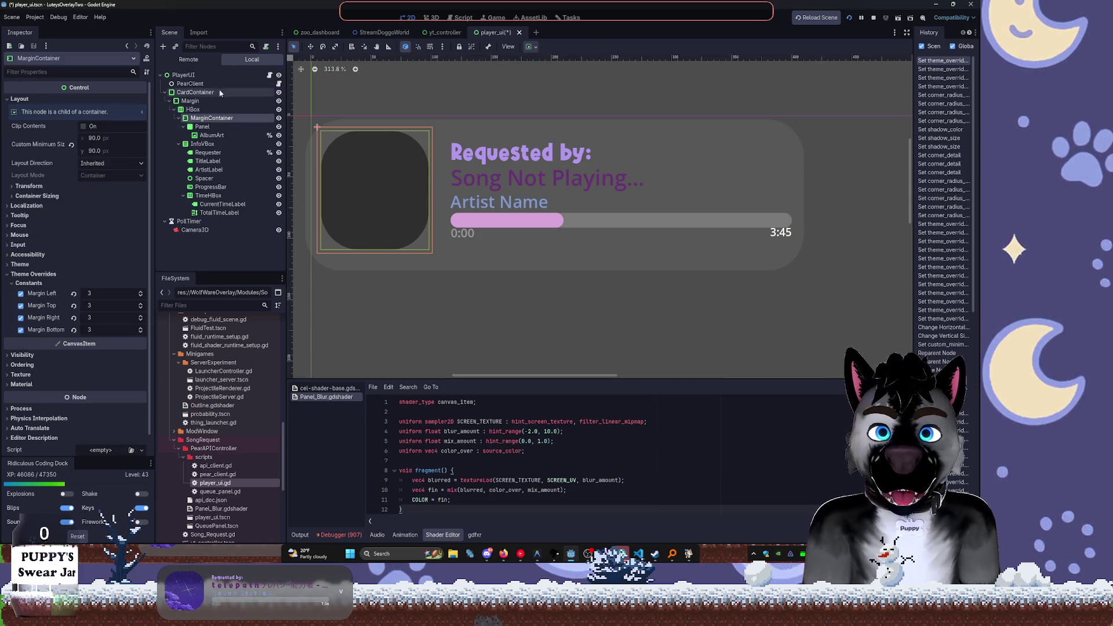
left_click(115, 138)
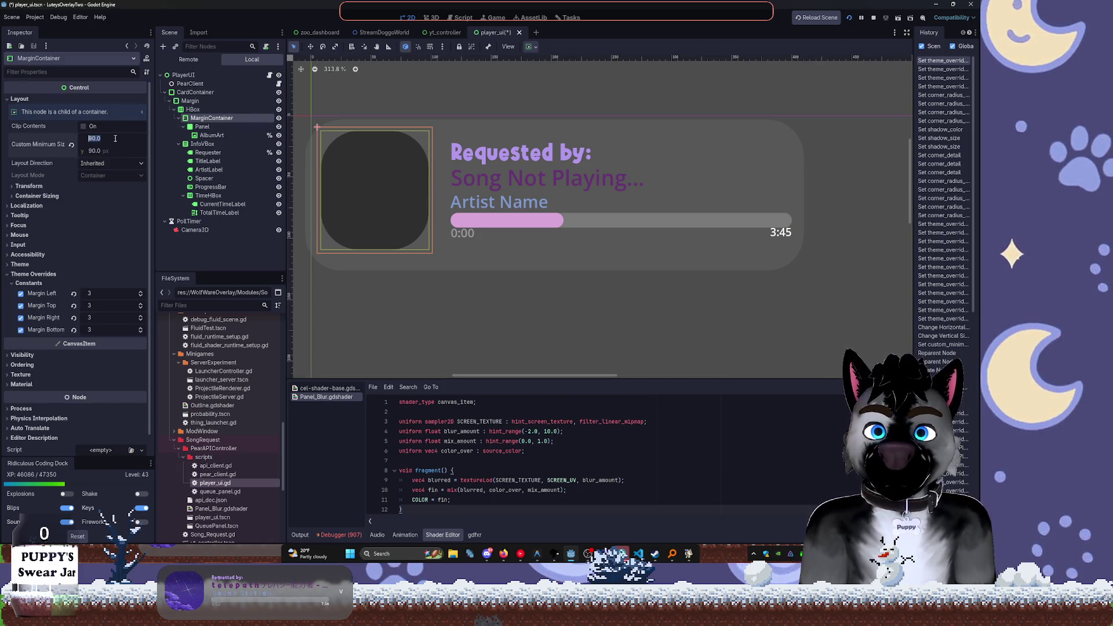
type("64")
key("Tab")
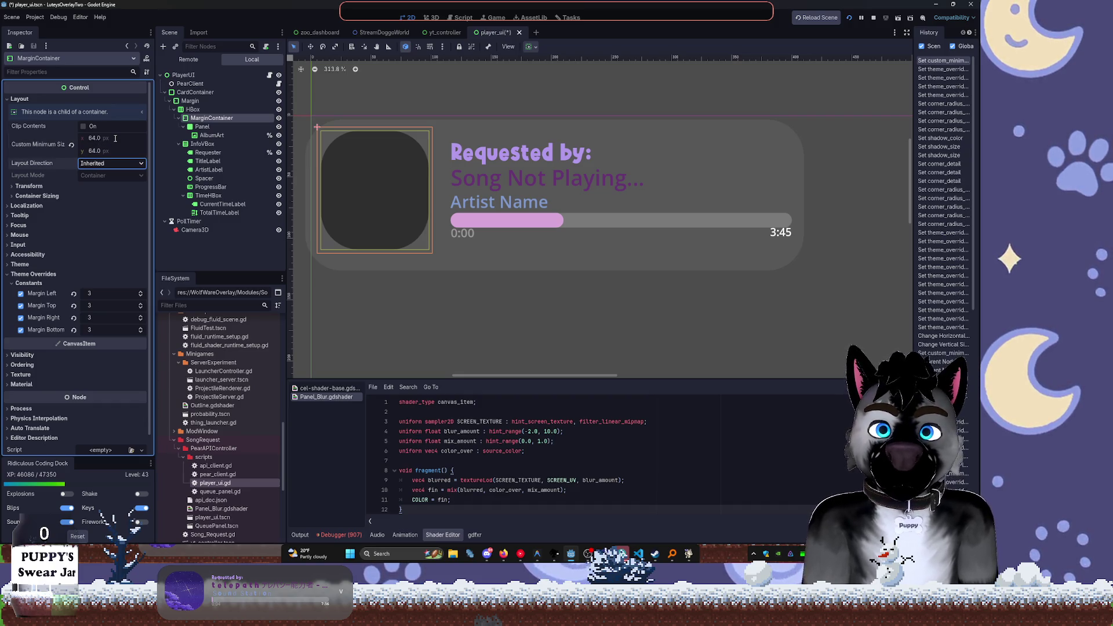
Set the album-art Panel's Custom Minimum Size to 64×64, then select AlbumArt
left_click(202, 127)
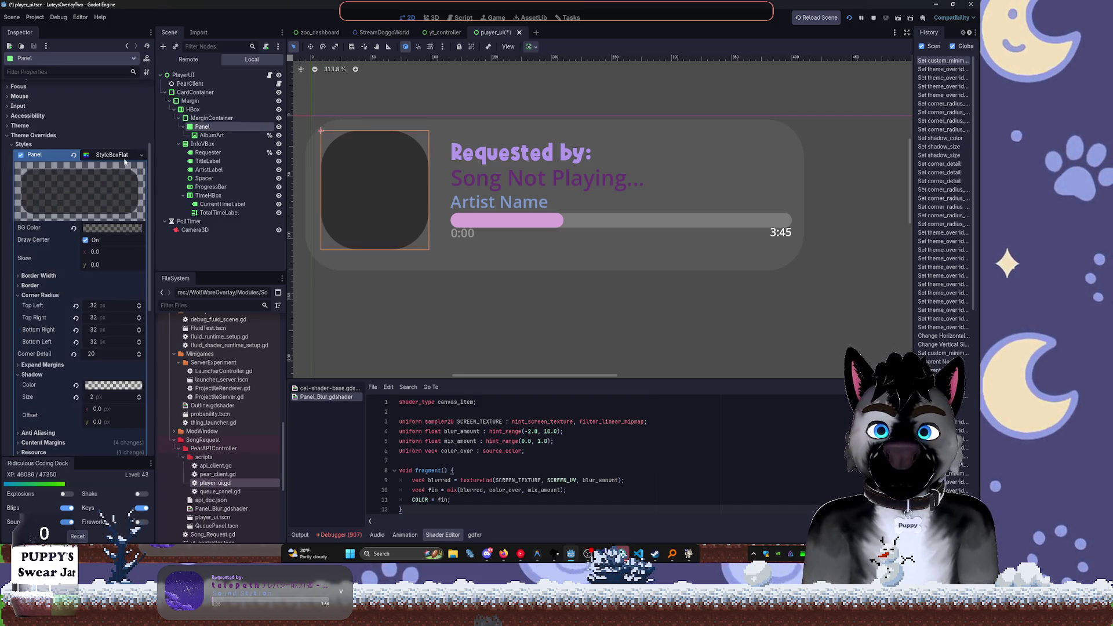
left_click(99, 136)
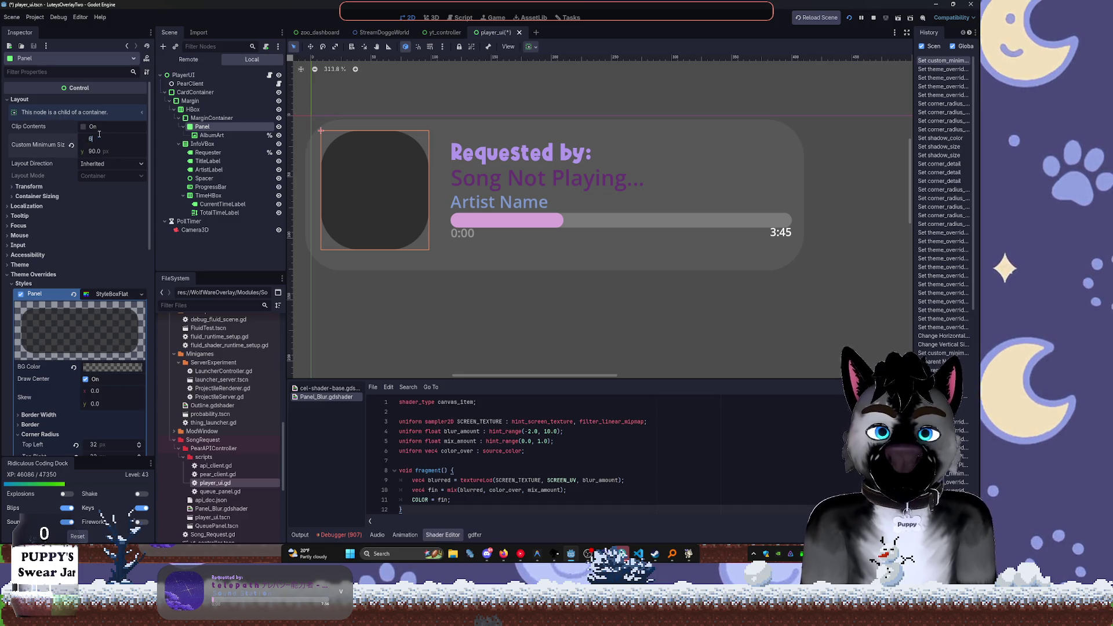
type("4")
key("Tab")
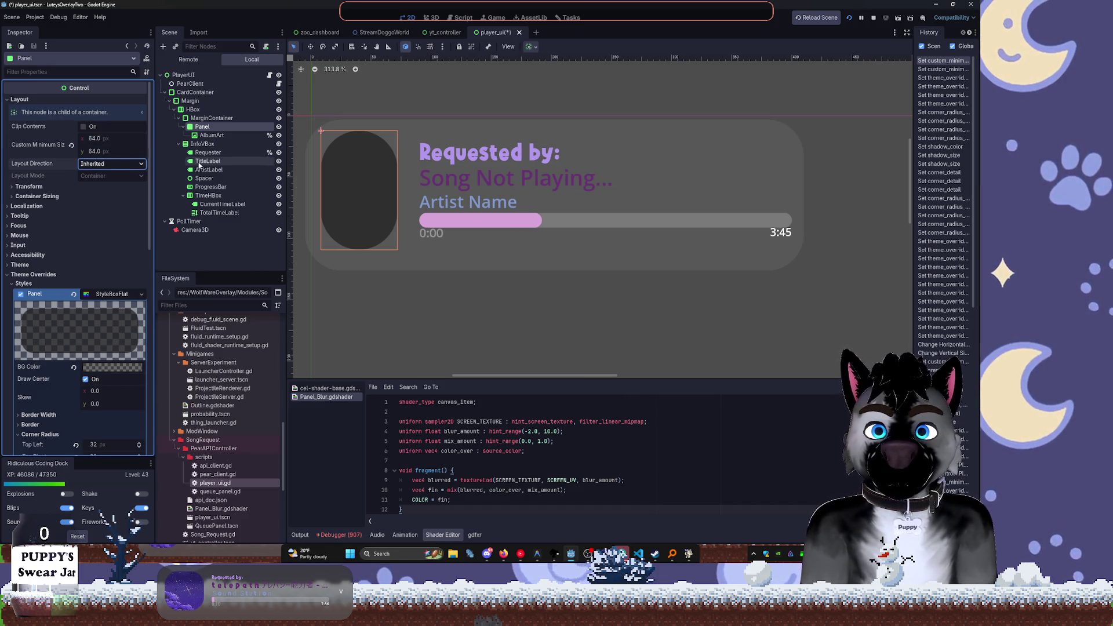
left_click(215, 136)
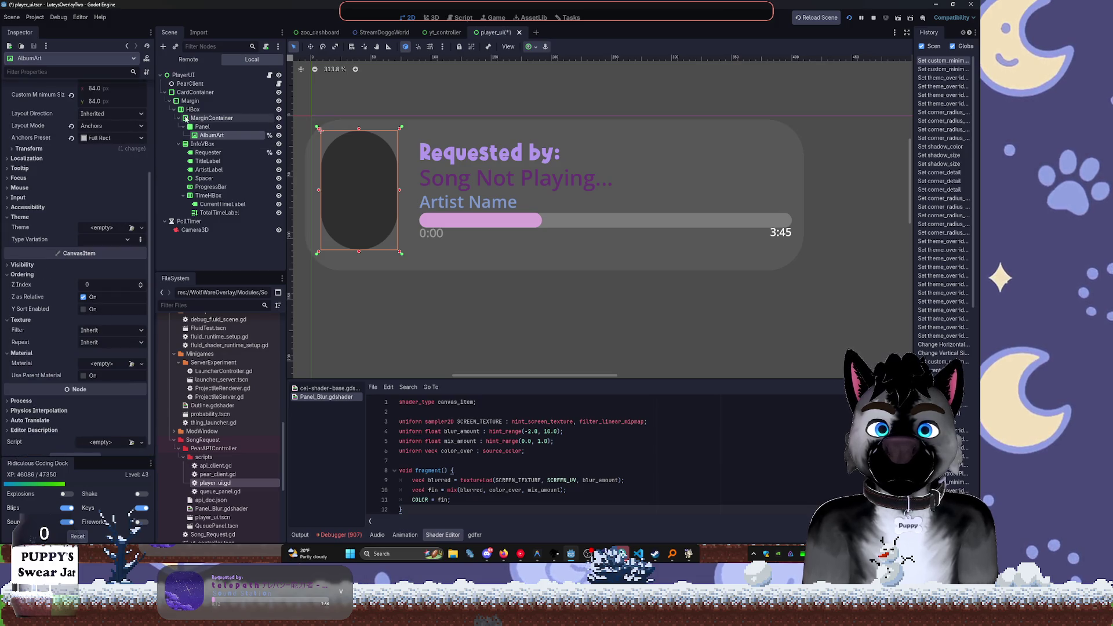
scroll(409, 118, "up", 8)
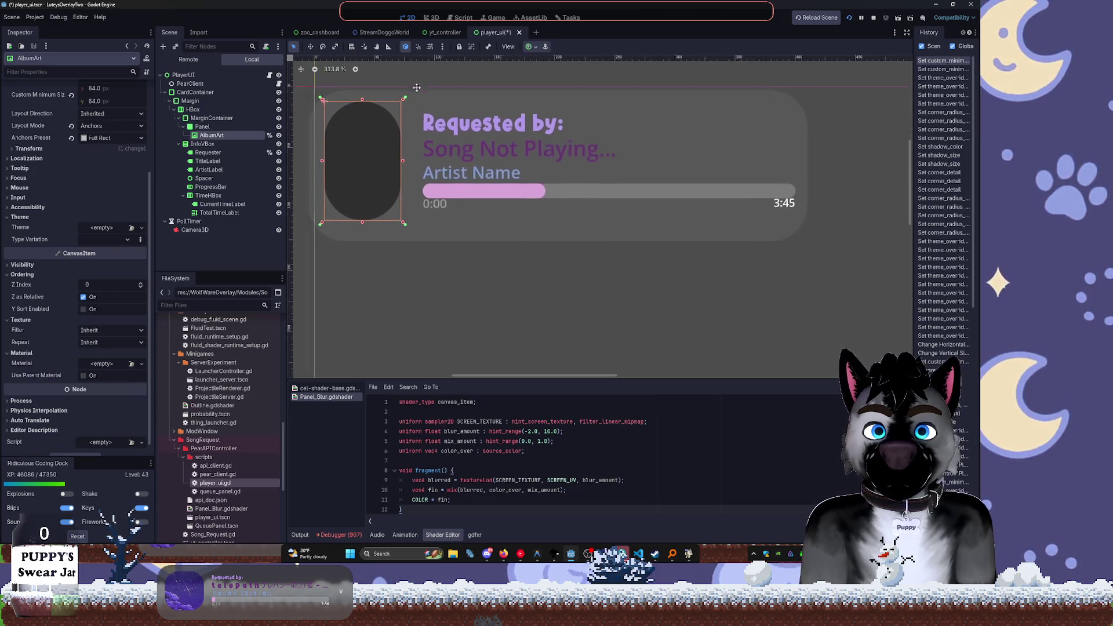
left_click_drag(414, 129, 515, 266)
scroll(542, 199, "up", 3)
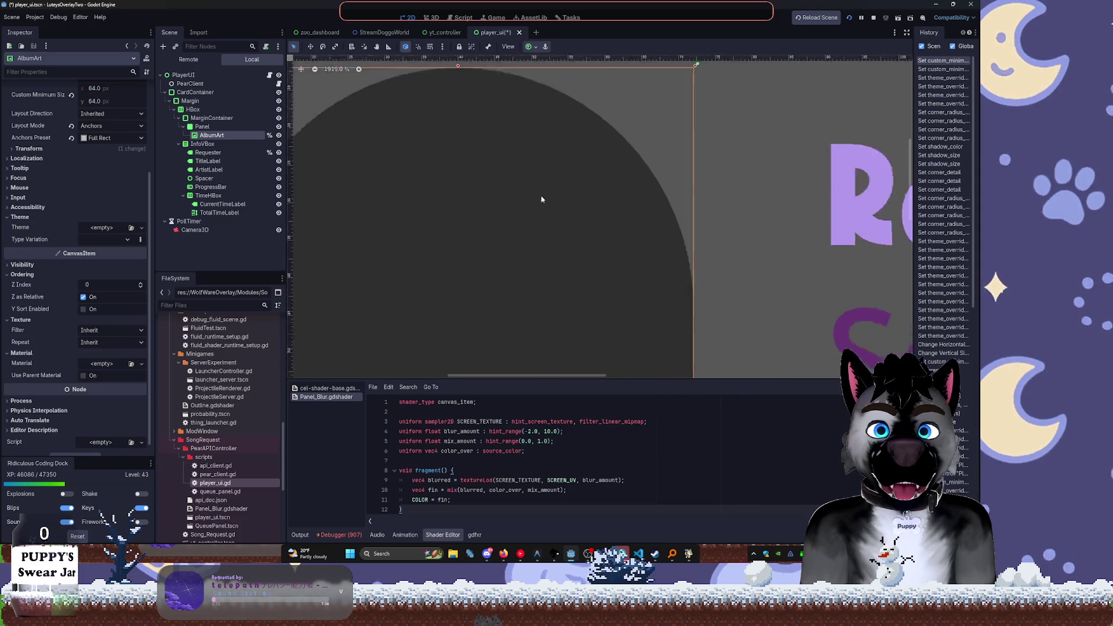
mouse_move(542, 174)
left_mouse_down()
mouse_move(647, 247)
mouse_move(660, 211)
mouse_move(597, 206)
mouse_move(402, 260)
mouse_move(589, 137)
left_mouse_up()
scroll(596, 205, "up", 4)
scroll(402, 261, "up", 4)
mouse_move(660, 117)
left_mouse_down()
mouse_move(619, 166)
mouse_move(619, 123)
left_mouse_up()
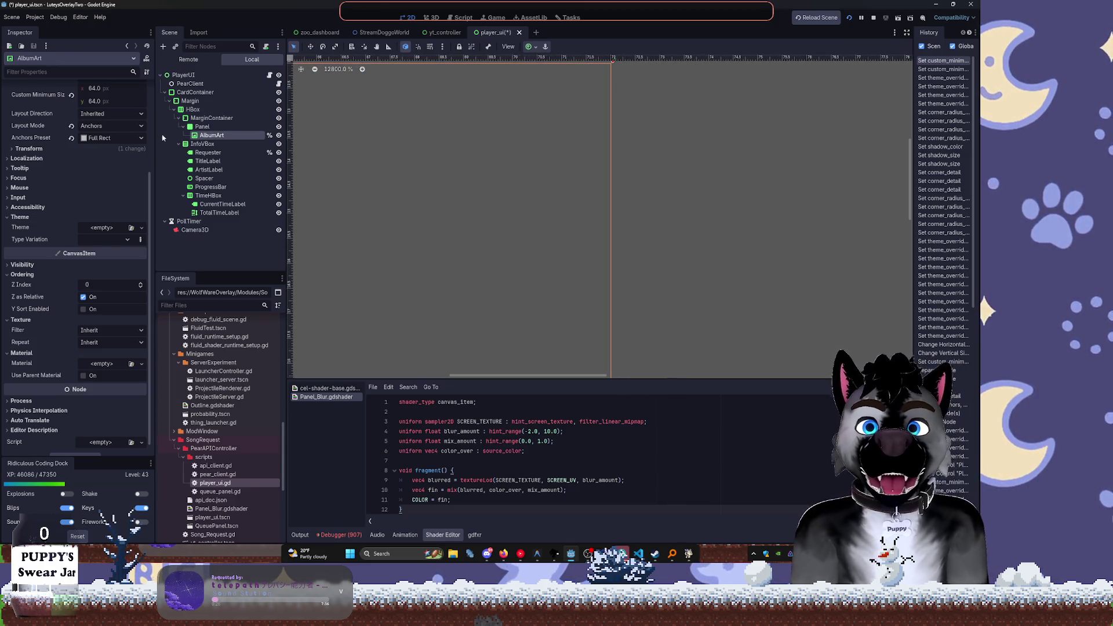
scroll(110, 197, "up", 3)
scroll(532, 92, "down", 15)
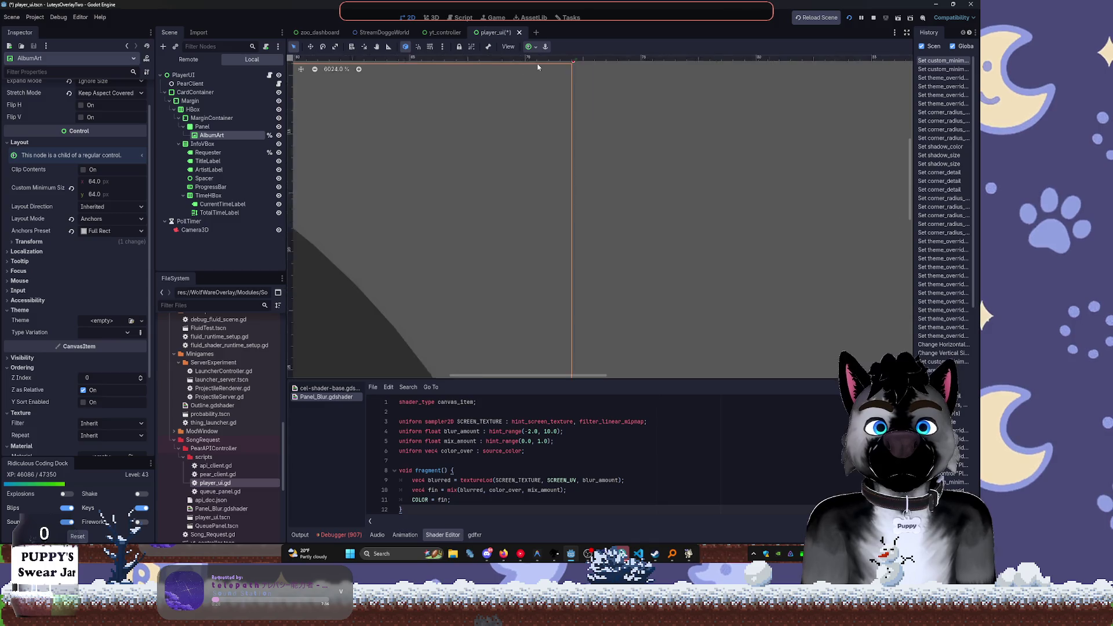
scroll(532, 93, "up", 3)
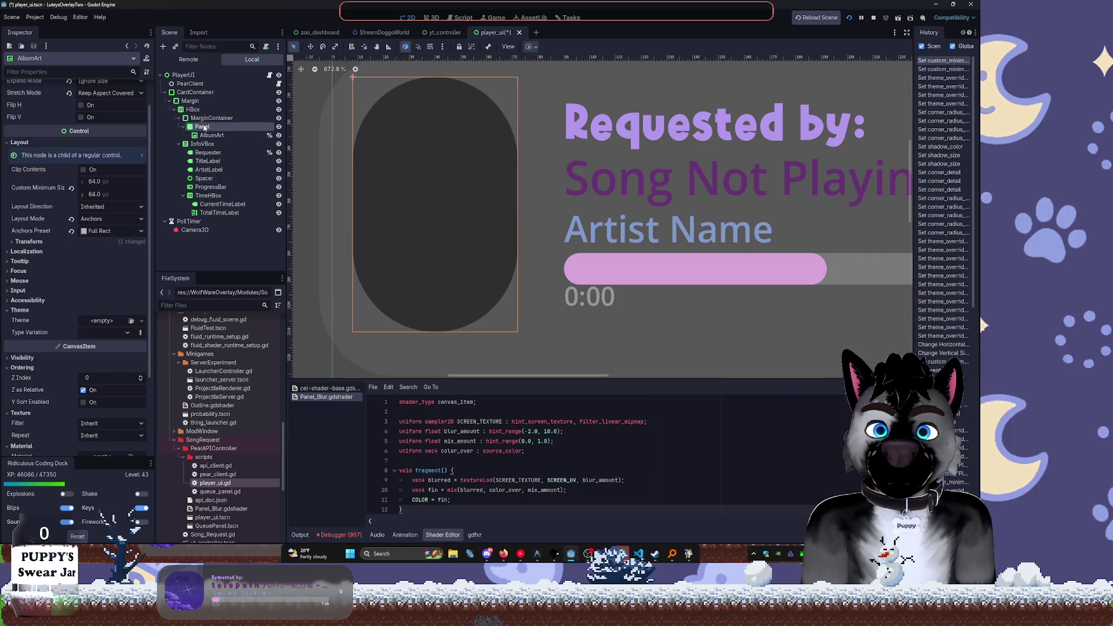
Nudge the minimum sizes of the album-art MarginContainer and Panel
left_click(529, 46)
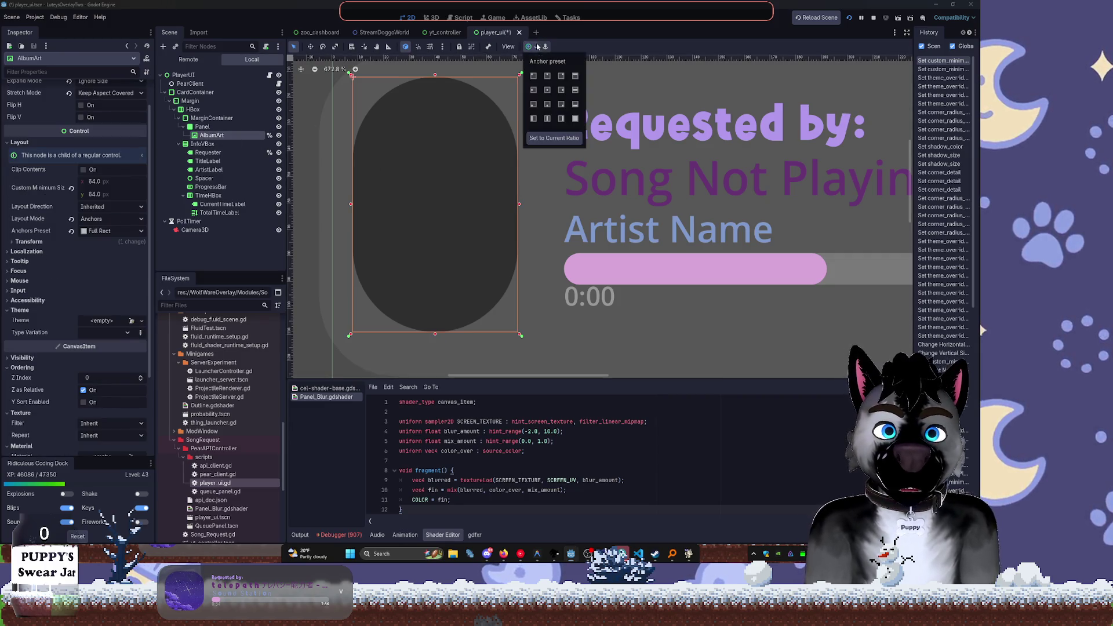
left_click(244, 136)
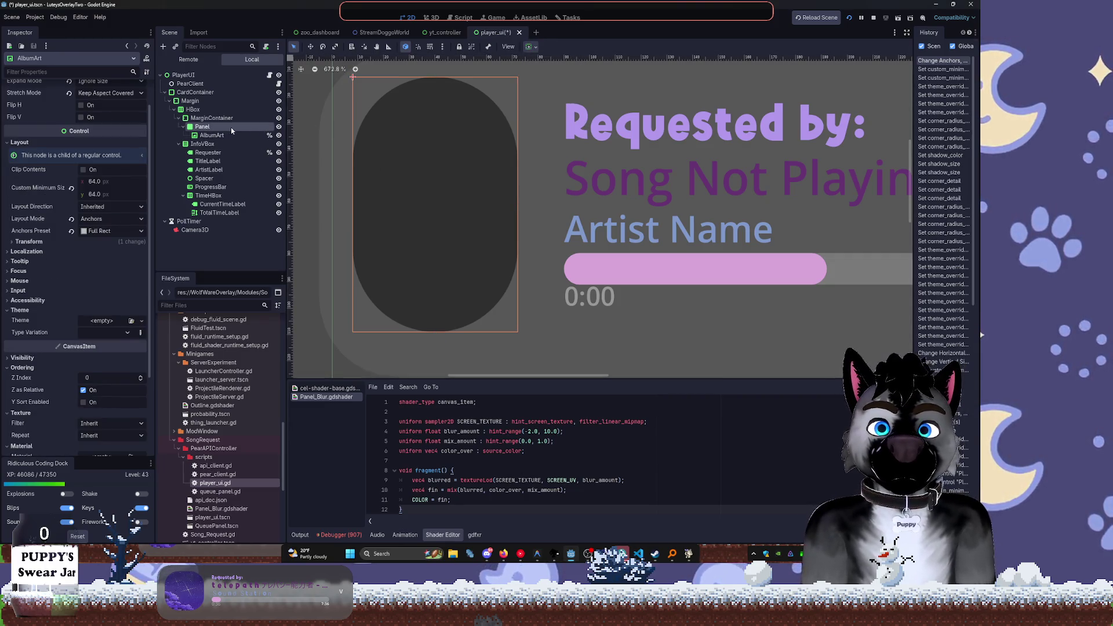
left_click(202, 126)
left_click(211, 118)
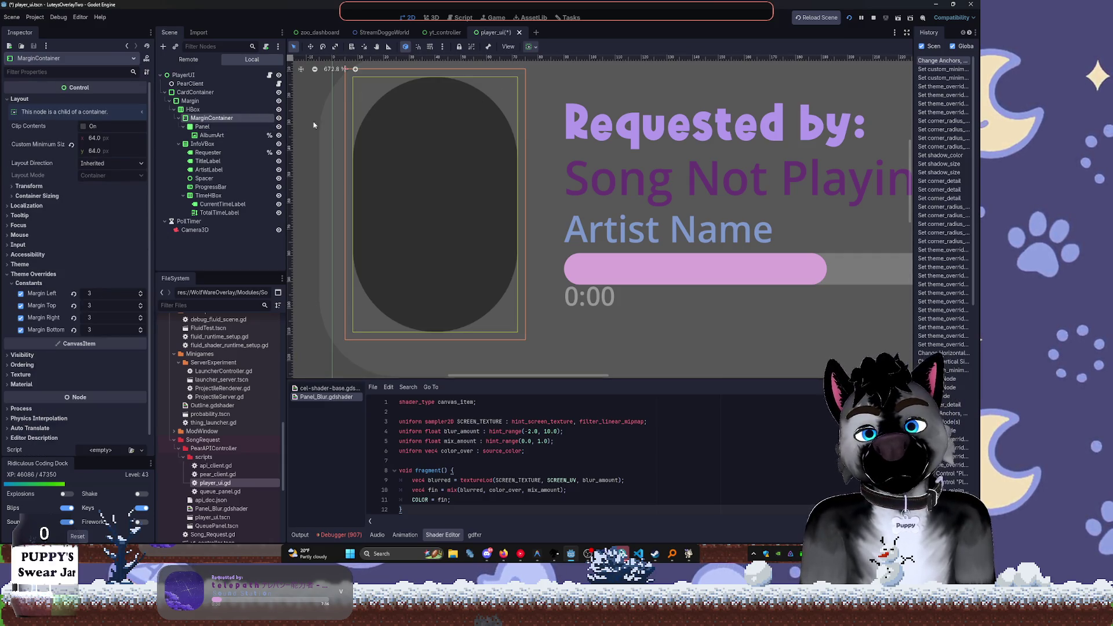
mouse_move(85, 153)
left_mouse_down()
mouse_move(113, 138)
mouse_move(87, 138)
left_mouse_up()
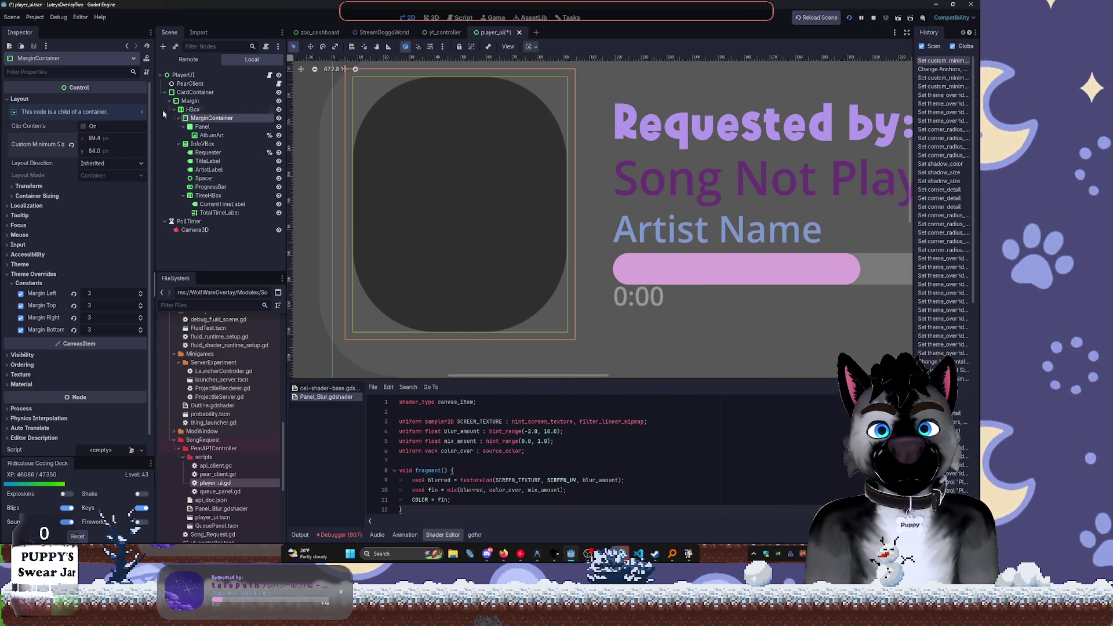
left_click(225, 109)
left_click(202, 126)
left_click_drag(98, 142, 98, 142)
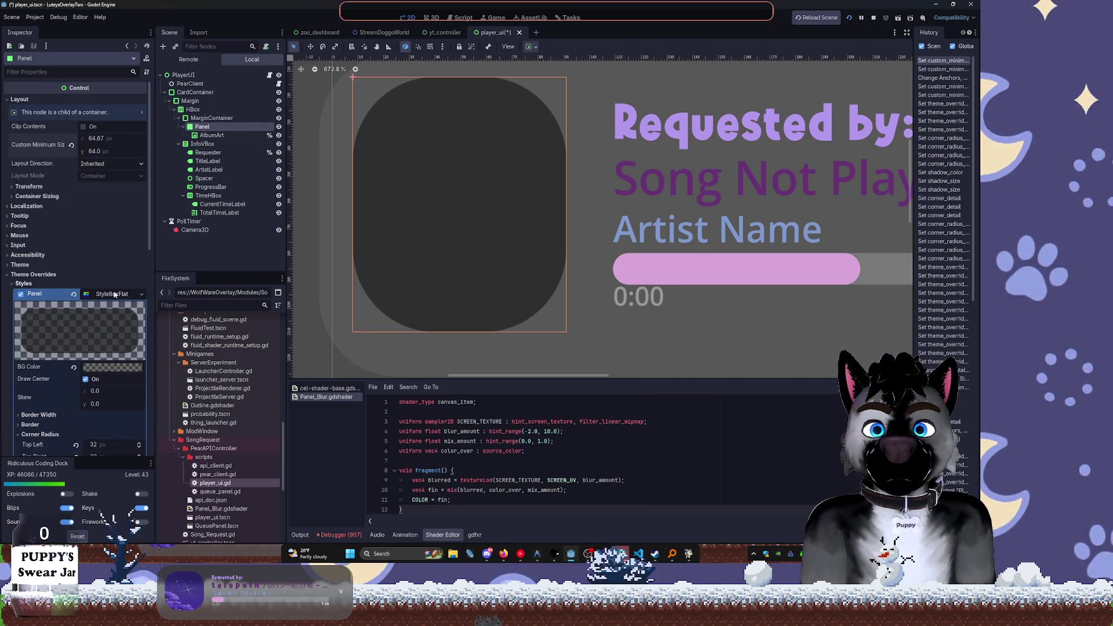
Set the Panel's StyleBoxFlat corner radii to 64
scroll(87, 231, "down", 4)
left_click_drag(95, 352, 95, 355)
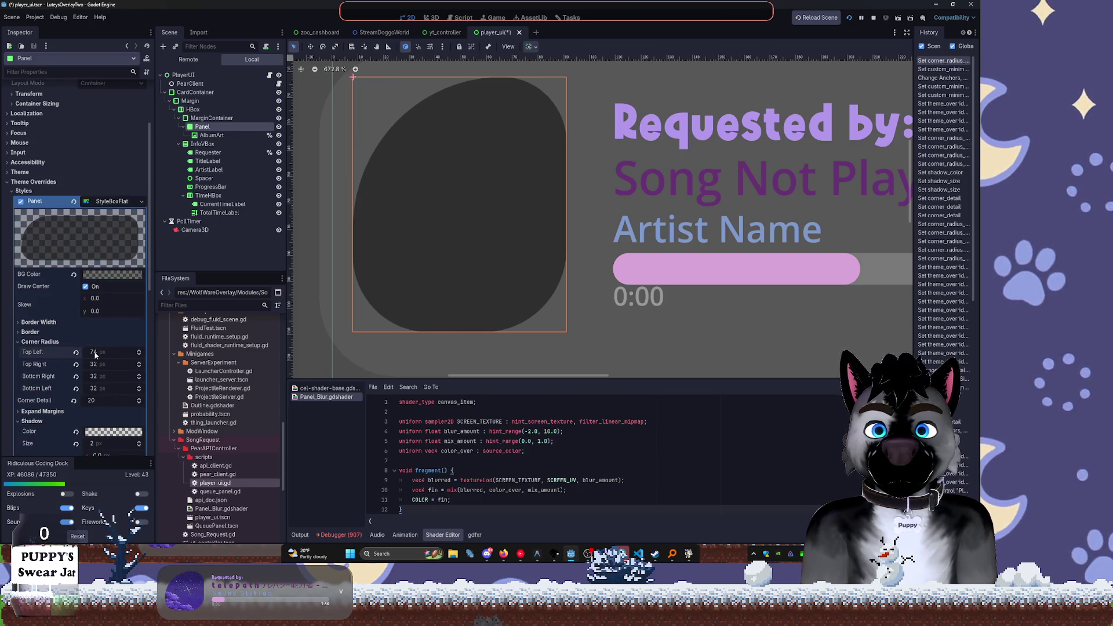
key("Tab")
type("64")
key("Tab")
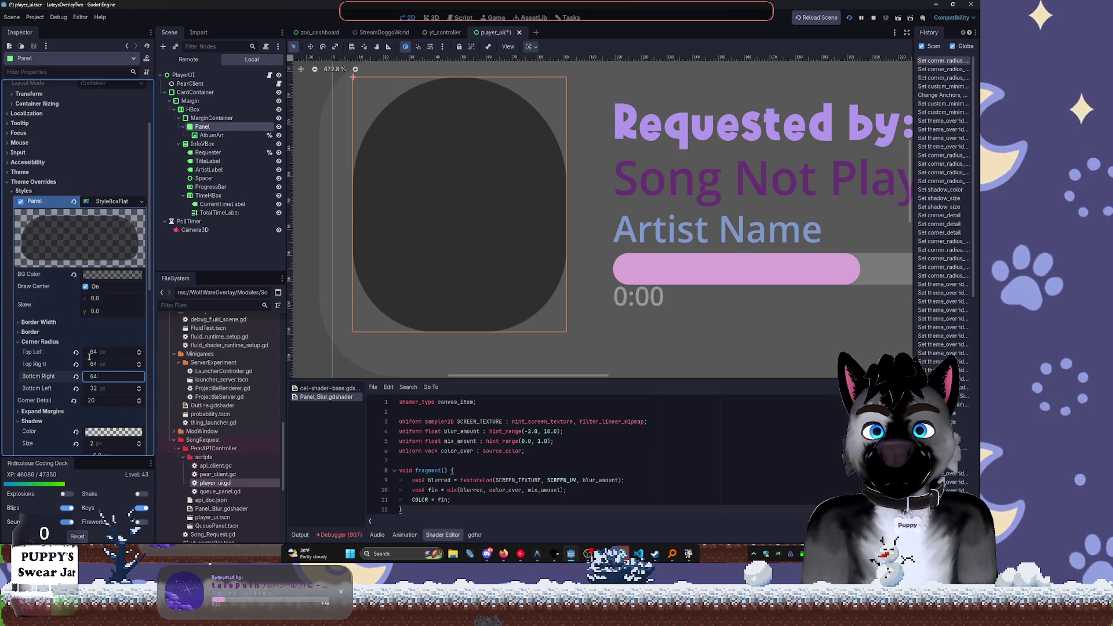
type("64")
key("Tab")
type("64")
key("Tab")
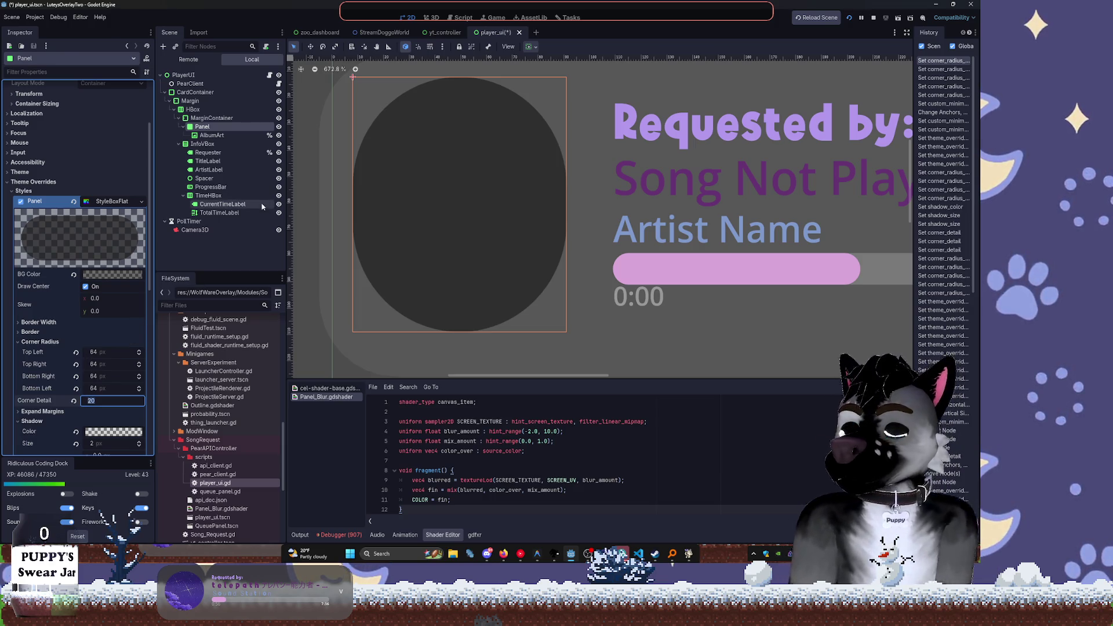
Move the Panel node out of its MarginContainer to sit directly under HBox
left_click(212, 118)
left_click(200, 127)
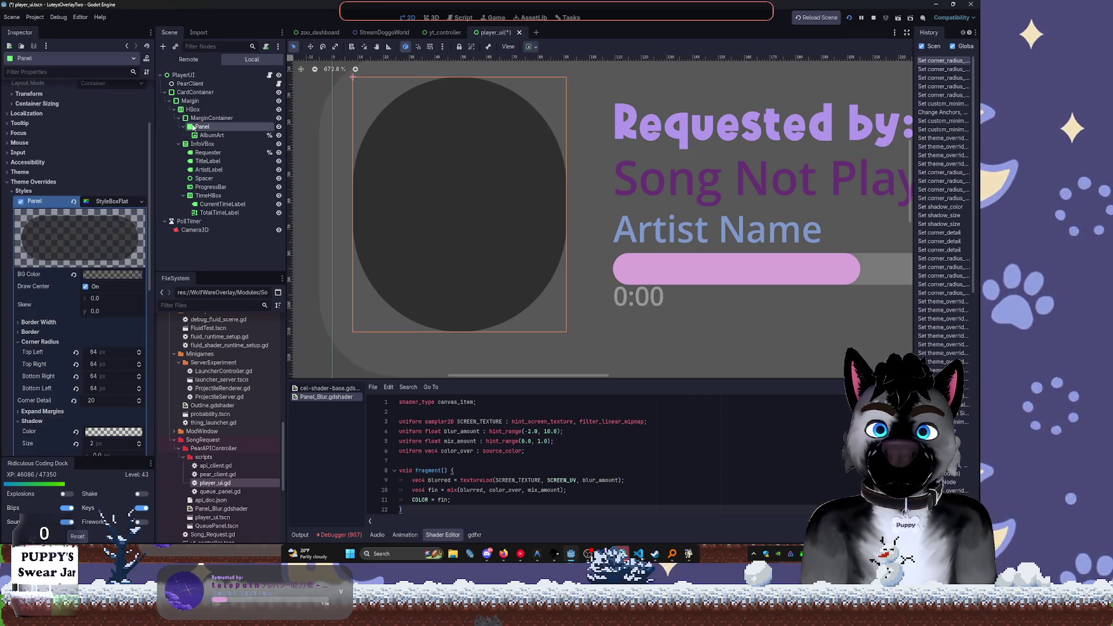
left_click_drag(202, 117, 202, 118)
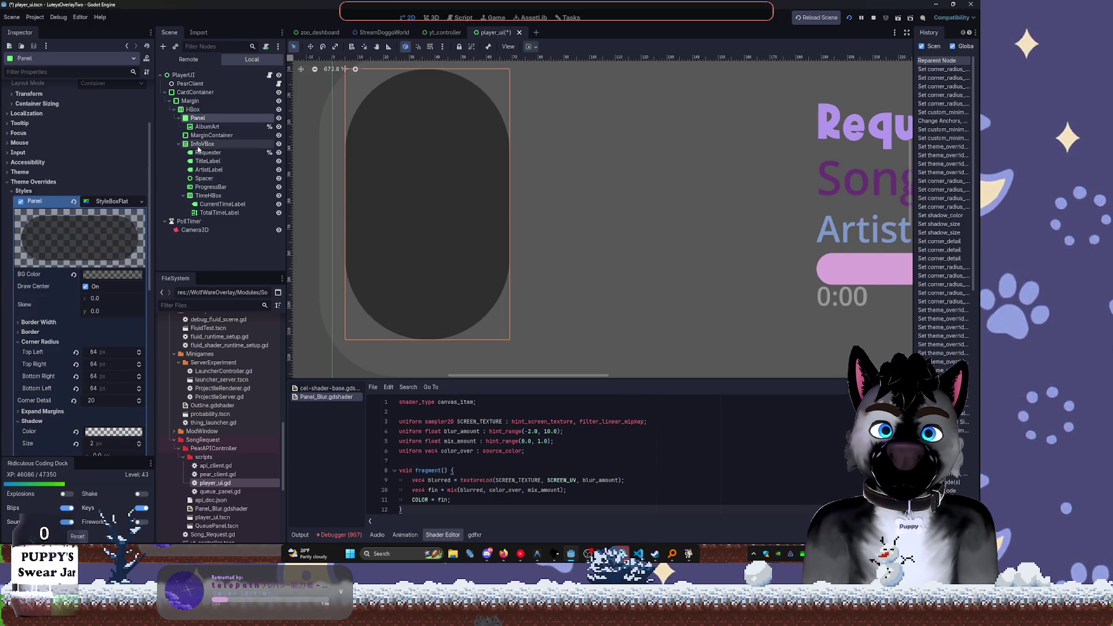
Undo and redo through history until Panel is back in MarginContainer with 64 corner radii
key("ctrl+z")
key("ctrl+z")
key("ctrl+z")
key("ctrl+z")
key("ctrl+z")
key("ctrl+z")
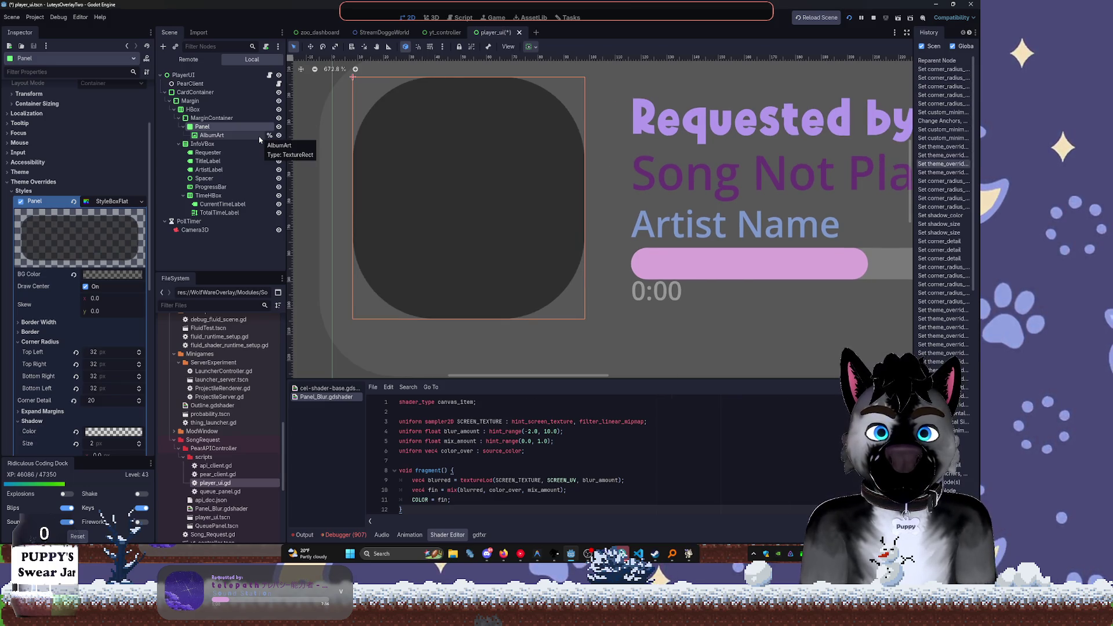
key("ctrl+shift+z")
key("ctrl+shift+z")
key("ctrl+shift+z")
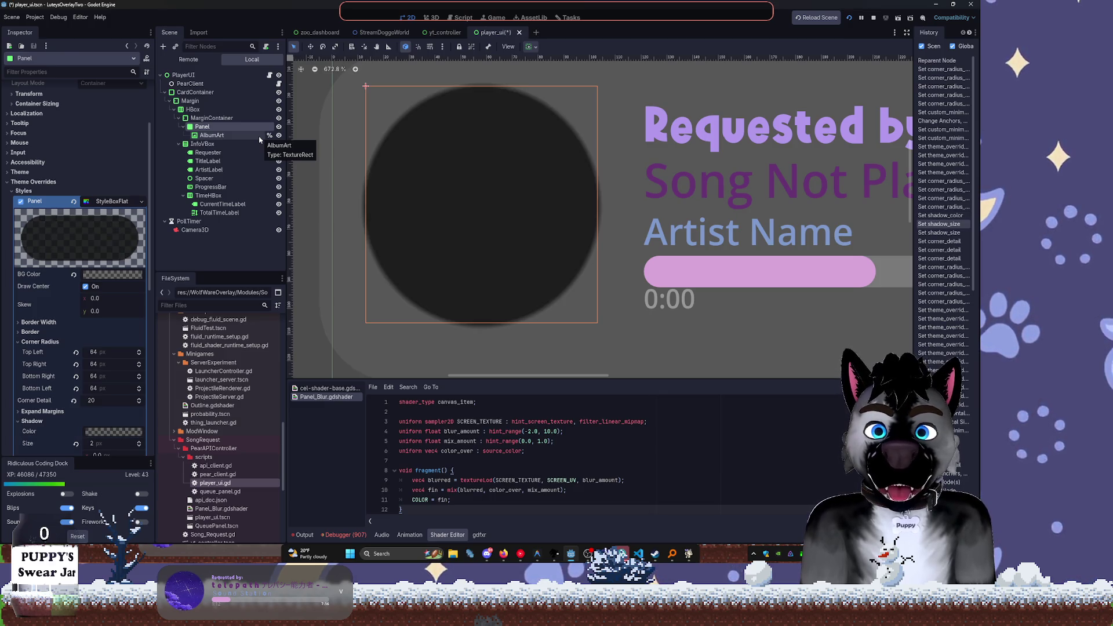
key("ctrl+z")
key("ctrl+z")
key("ctrl+z")
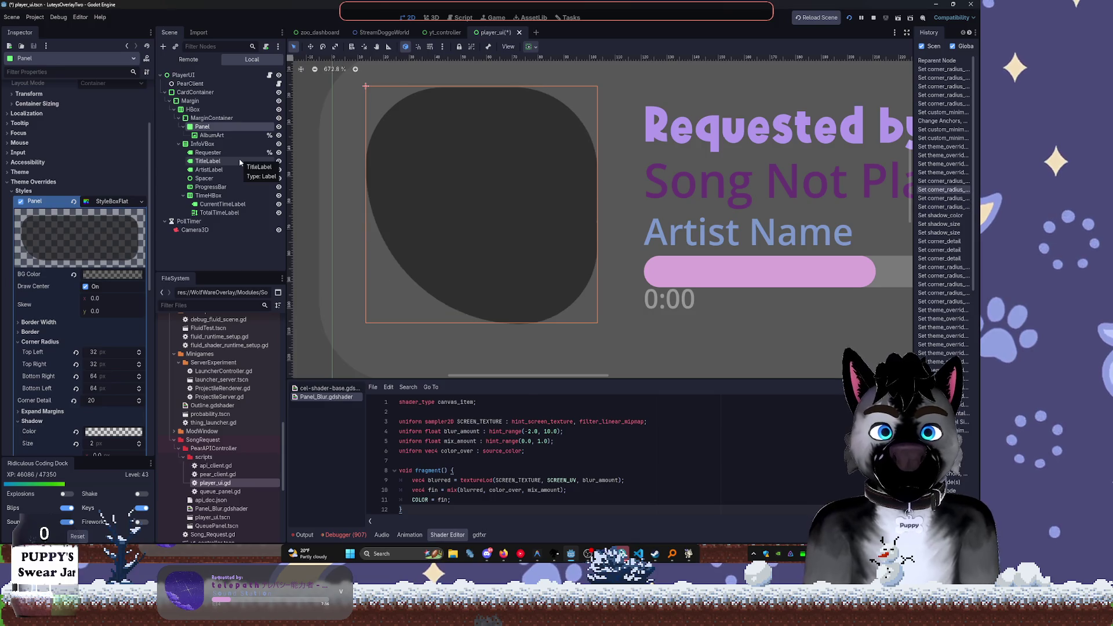
key("ctrl+z")
key("ctrl+z")
key("ctrl+z")
key("ctrl+z")
key("ctrl+z")
key("ctrl+z")
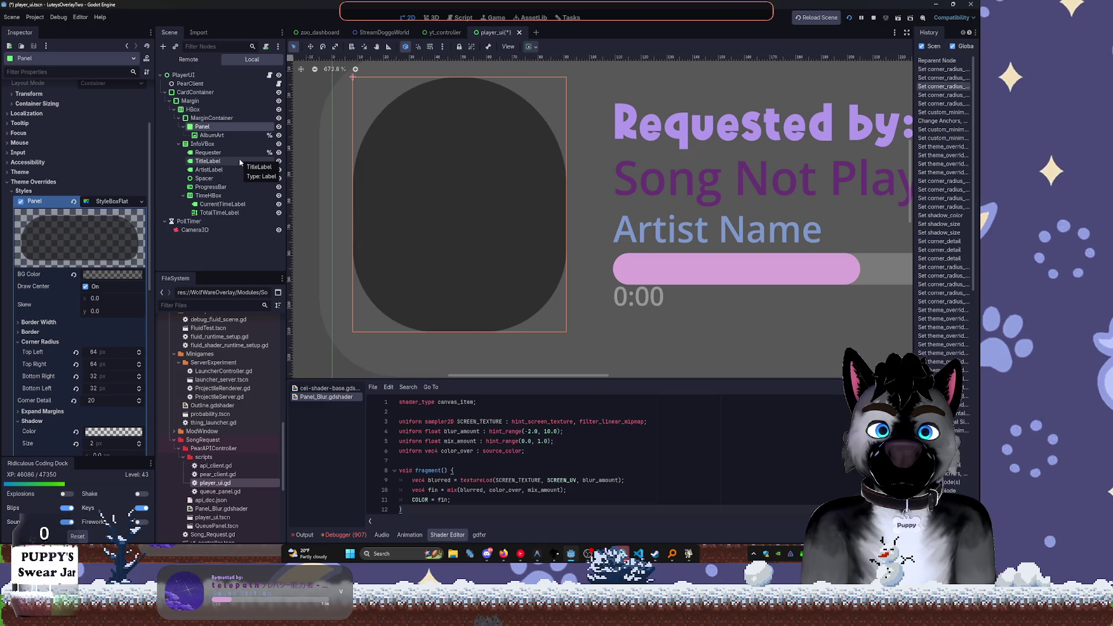
key("ctrl+z")
key("ctrl+z")
key("ctrl+z")
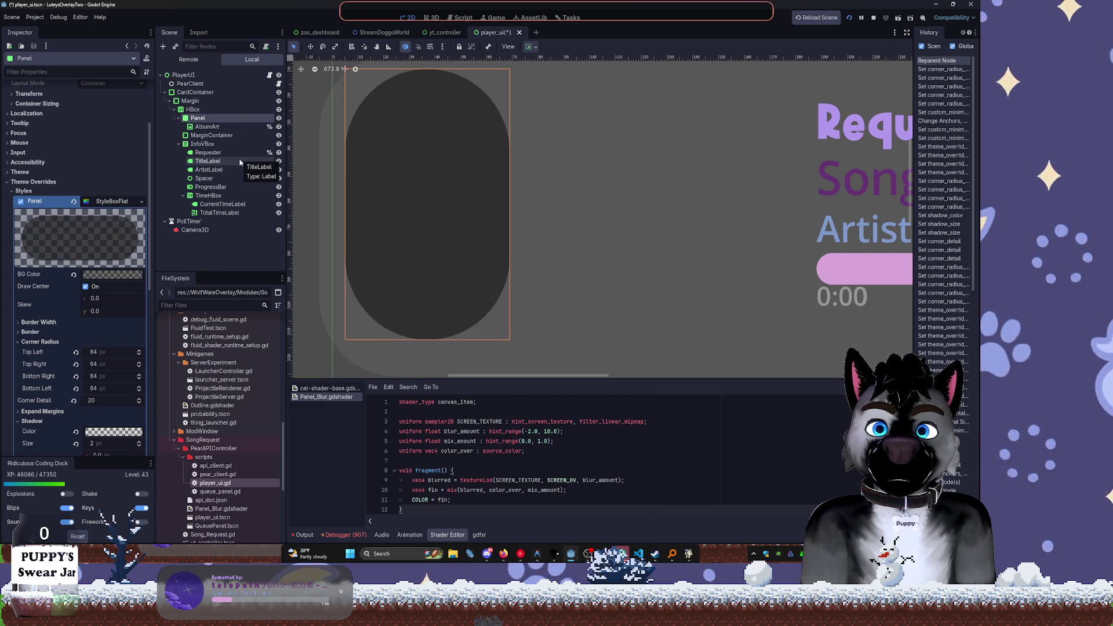
key("ctrl+shift+z")
scroll(80, 256, "up", 4)
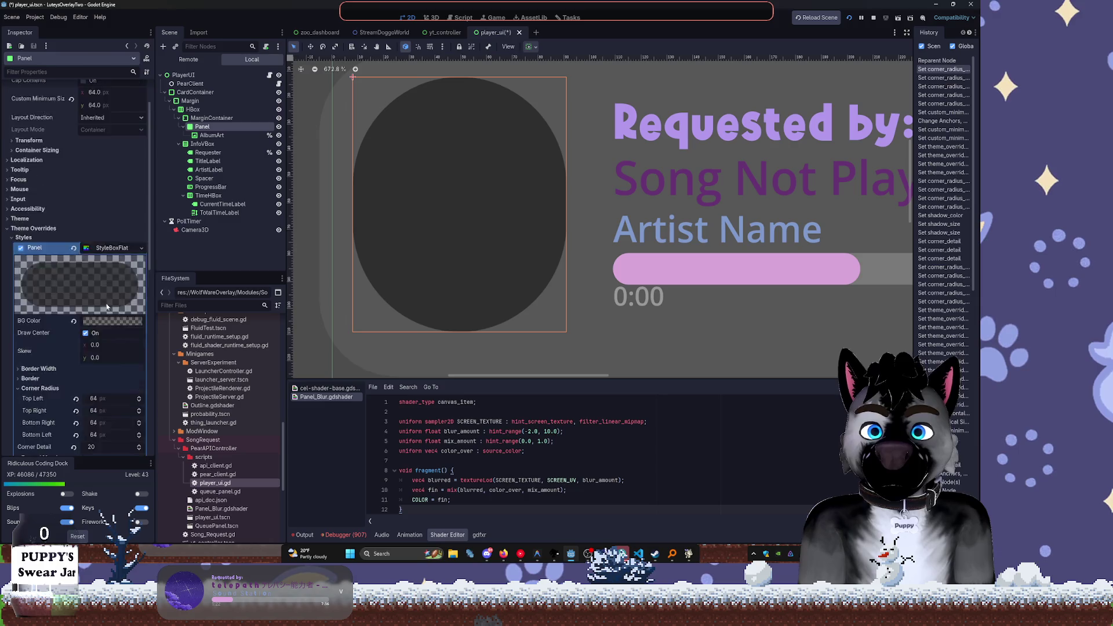
Reset the custom minimum sizes of the MarginContainer, AlbumArt and Panel
left_click(212, 118)
left_click(70, 145)
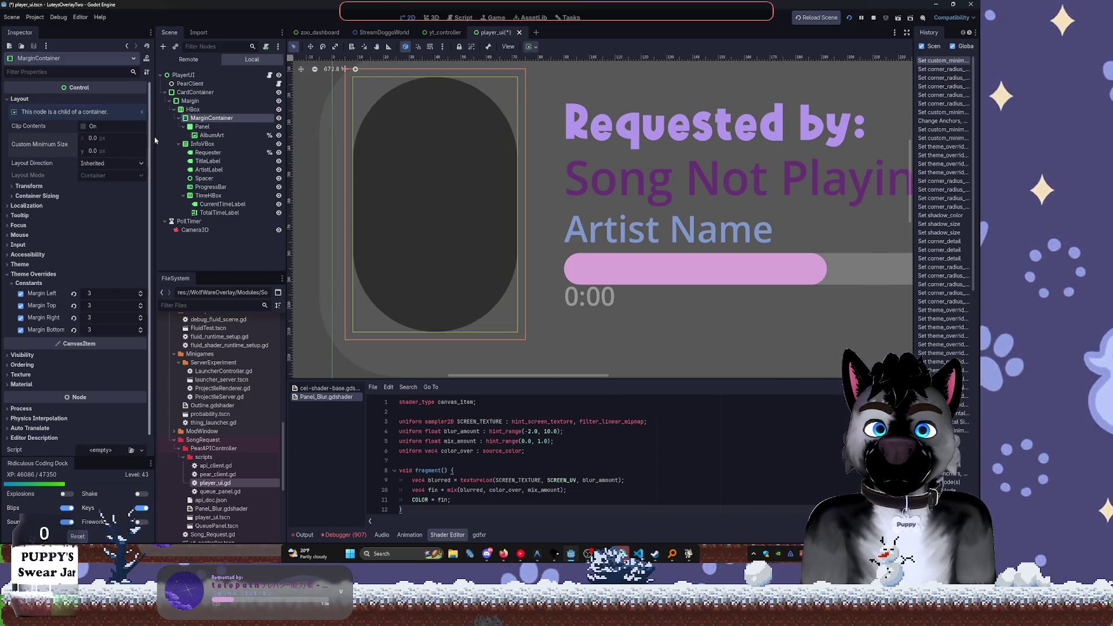
left_click(182, 109)
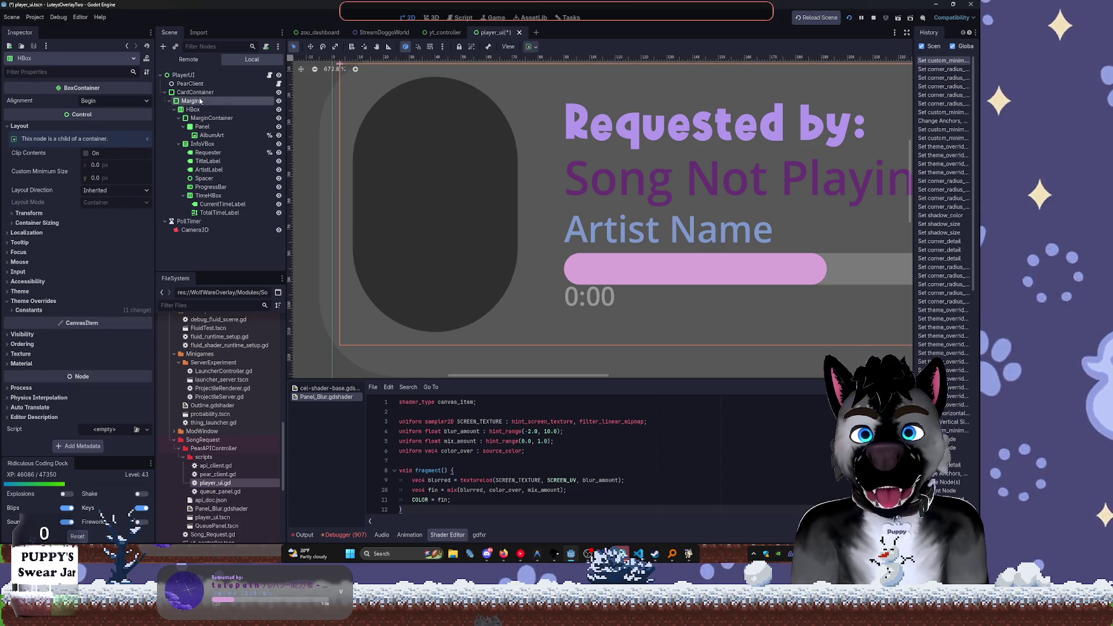
left_click(190, 100)
left_click(195, 92)
left_click(211, 135)
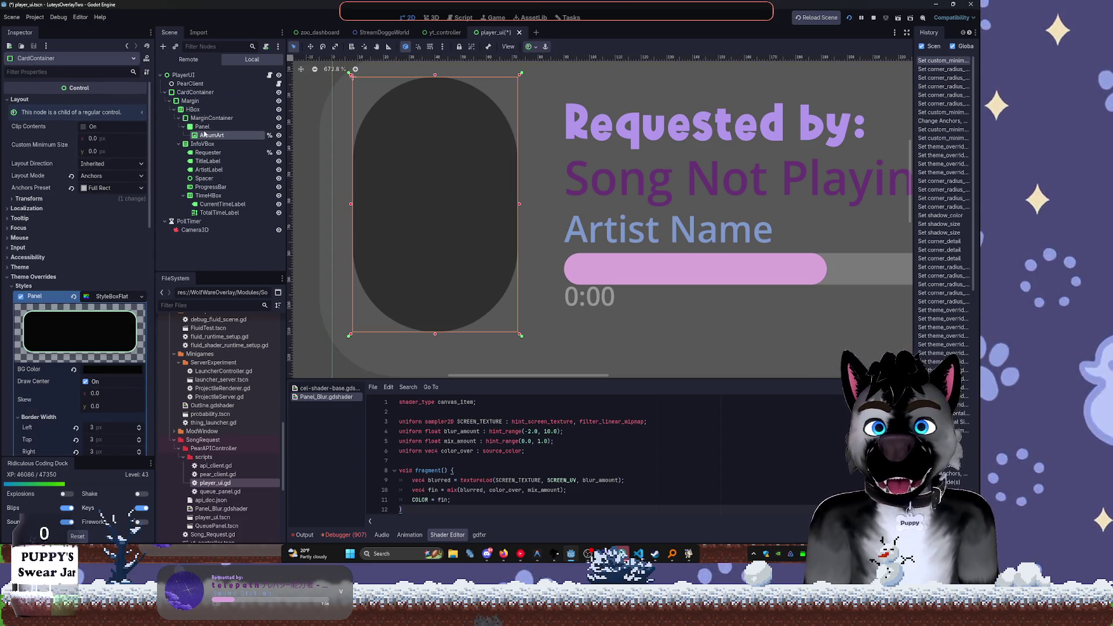
left_click(72, 220)
left_click(202, 126)
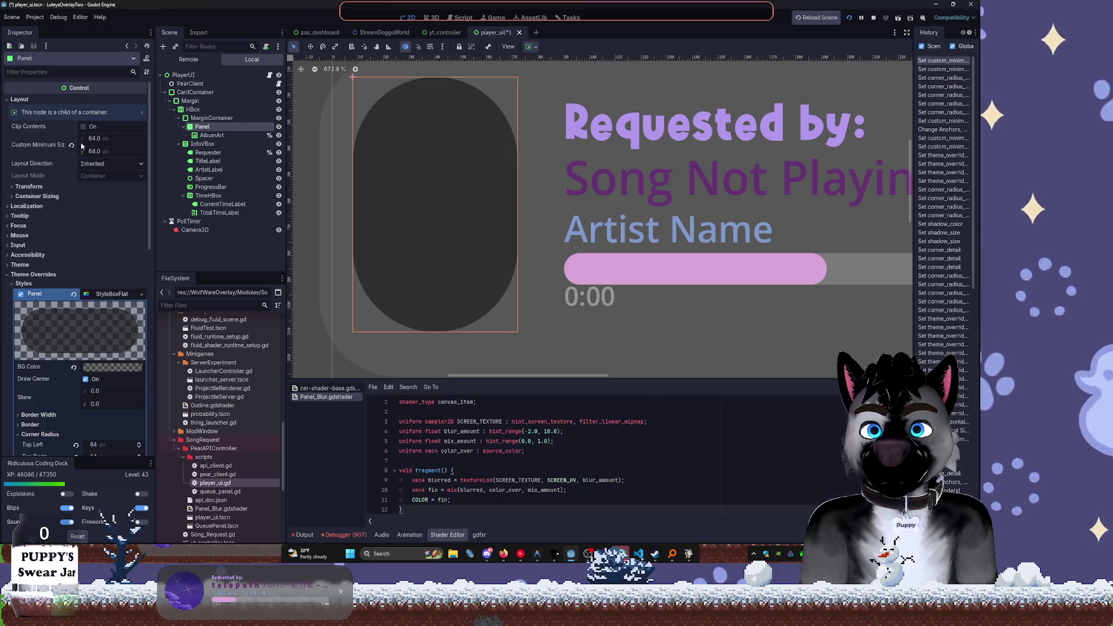
left_click(72, 145)
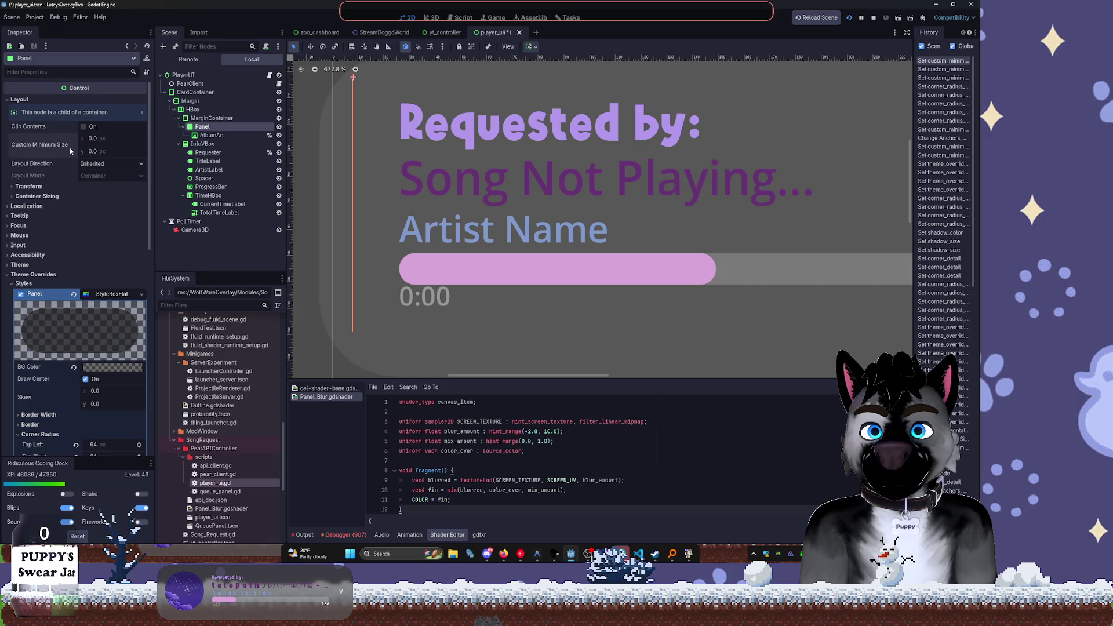
Give the MarginContainer a 90×90 minimum size and the Panel 64×64
left_click(204, 118)
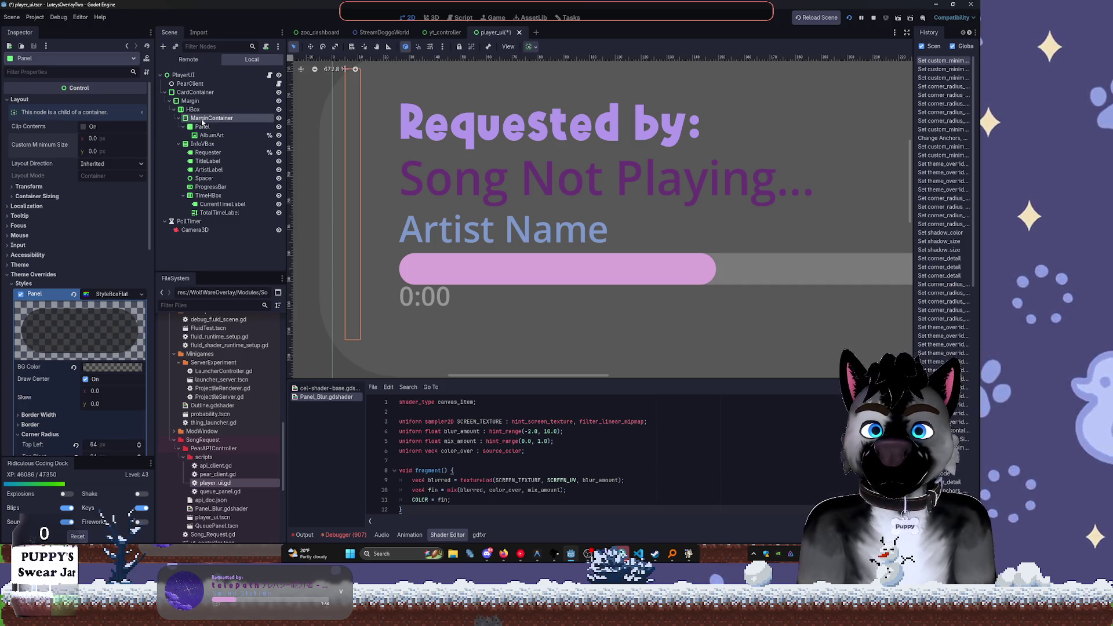
left_click(130, 137)
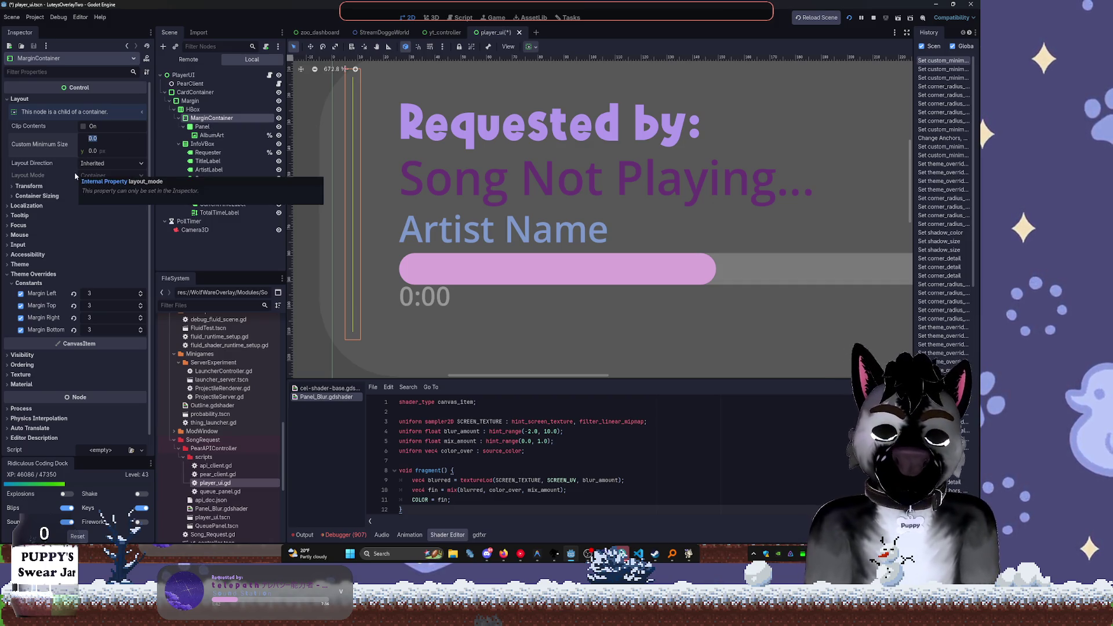
type("90")
key("Tab")
type("90")
key("Tab")
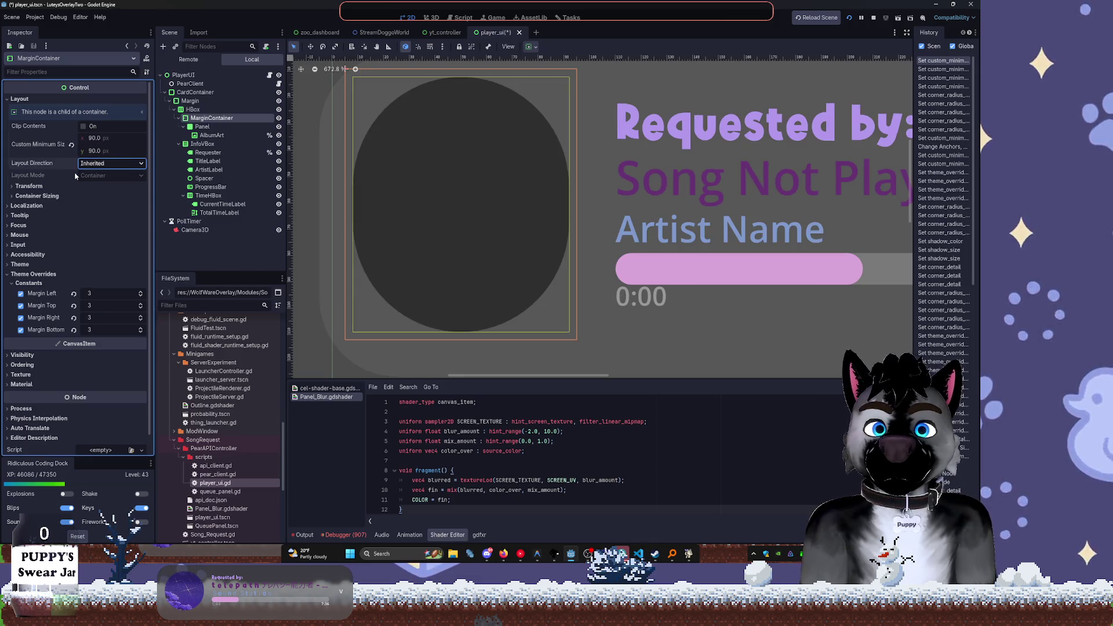
left_click(214, 126)
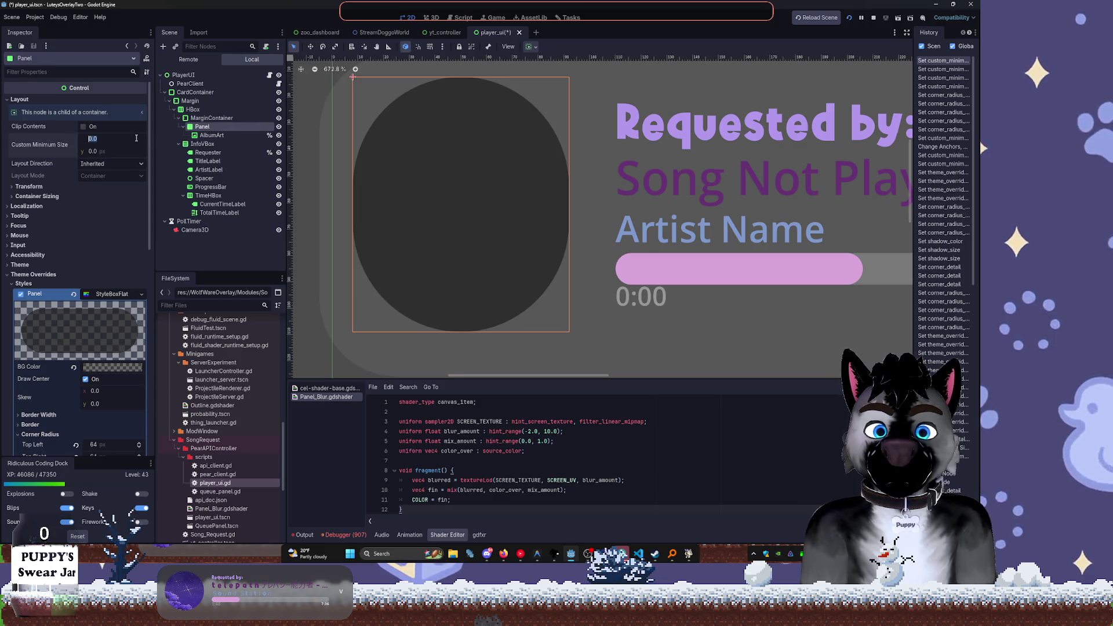
key("Tab")
type("64")
key("Tab")
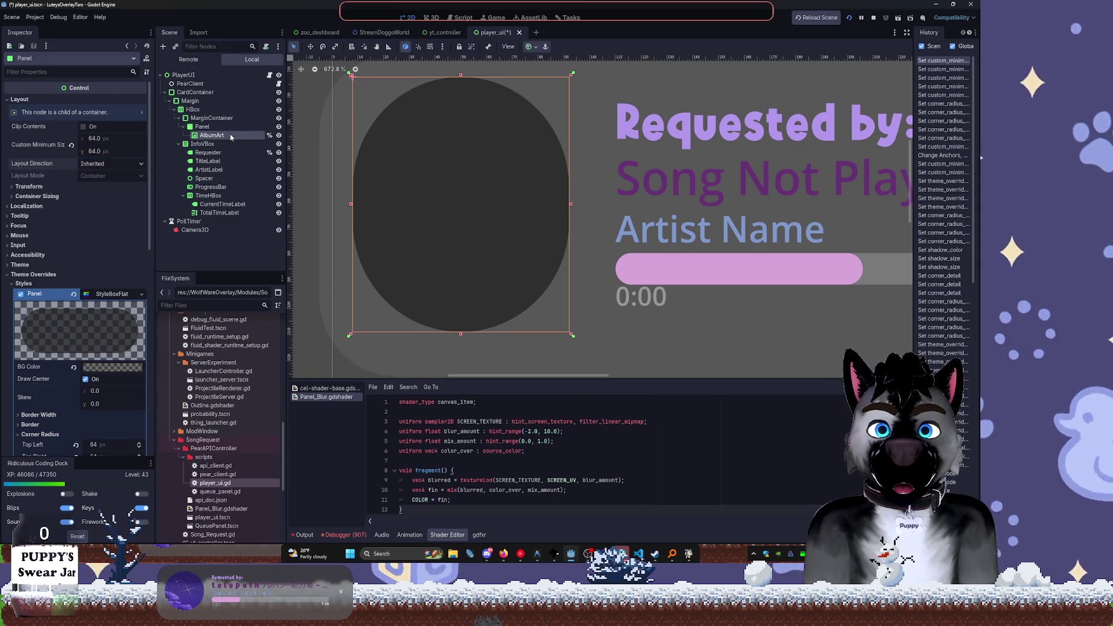
Set all of the MarginContainer's margin constants to 12
left_click(212, 117)
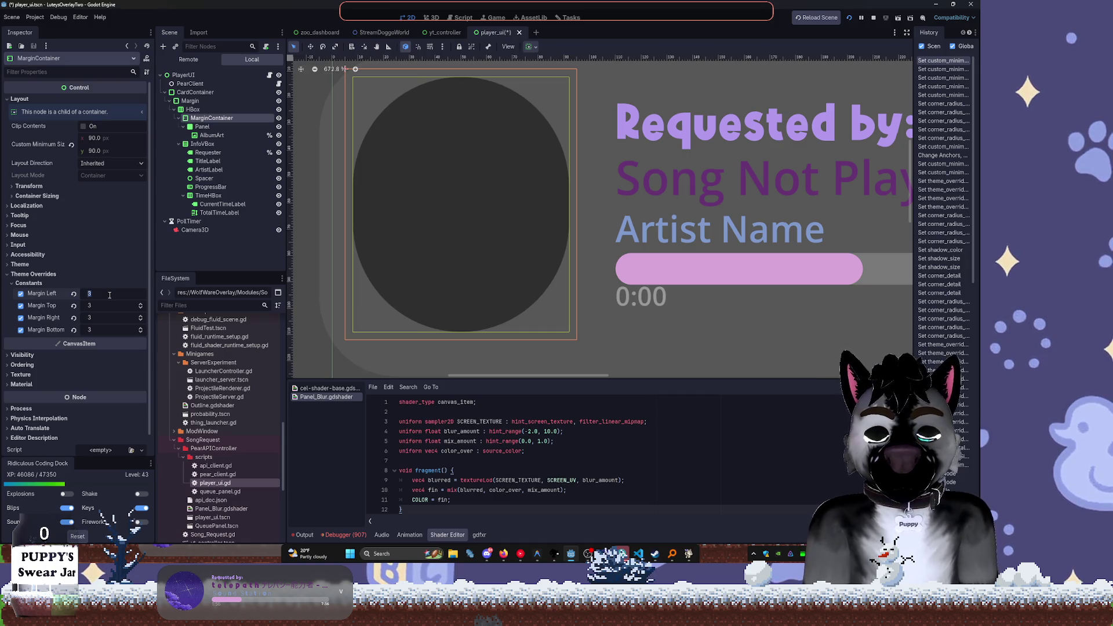
type("12")
key("Tab")
type("12")
key("Tab")
type("12")
key("Tab")
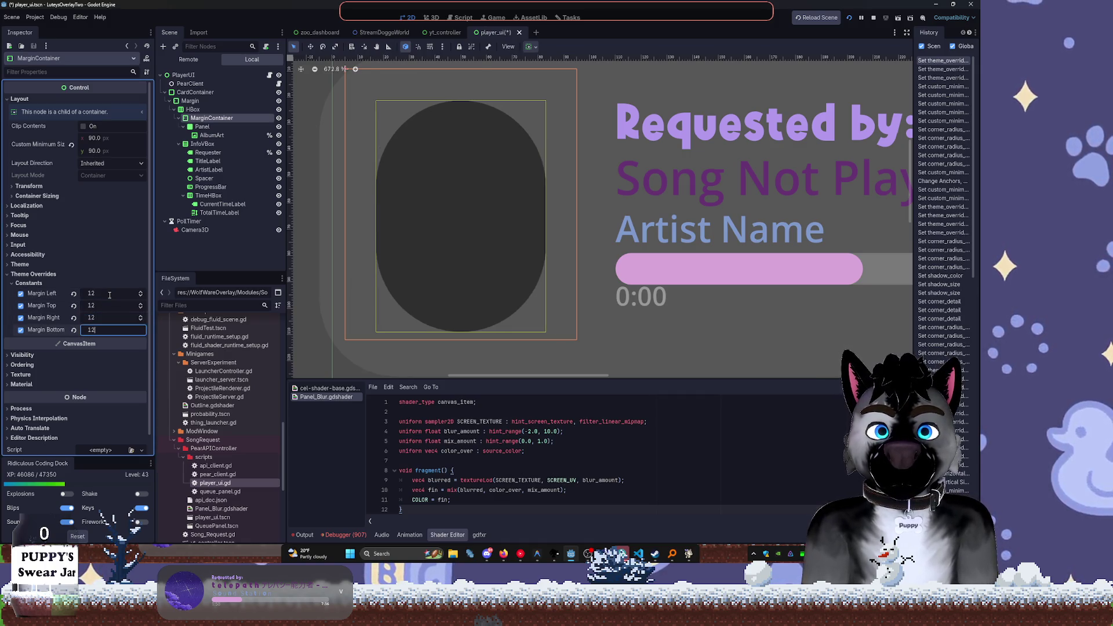
key("Tab")
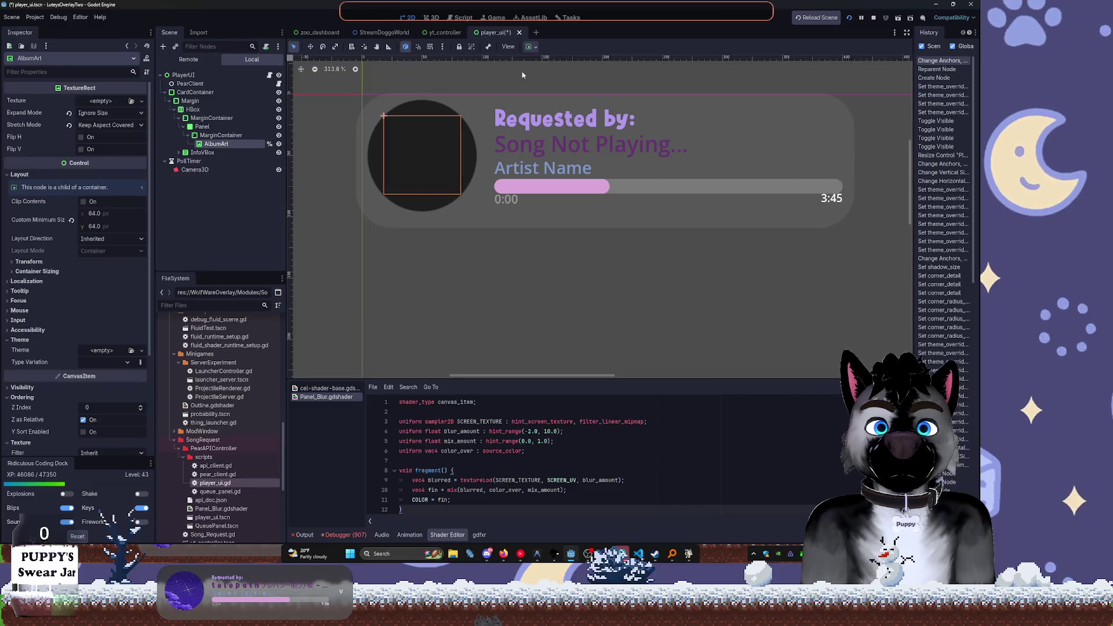
Restart the running overlay scene
left_click(534, 48)
left_click(629, 136)
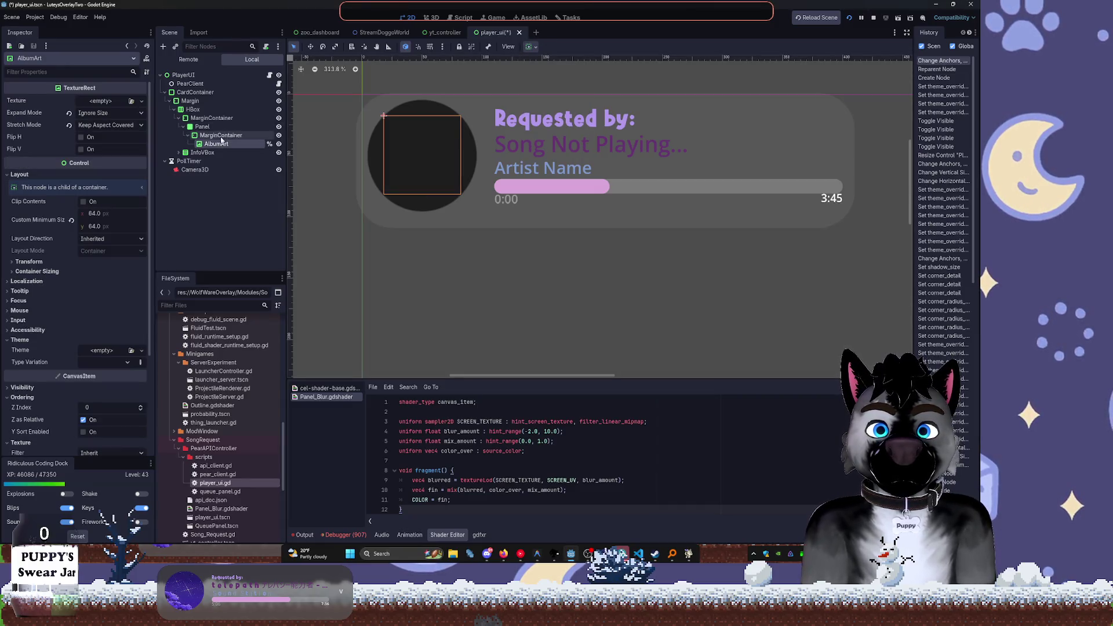
left_click(849, 18)
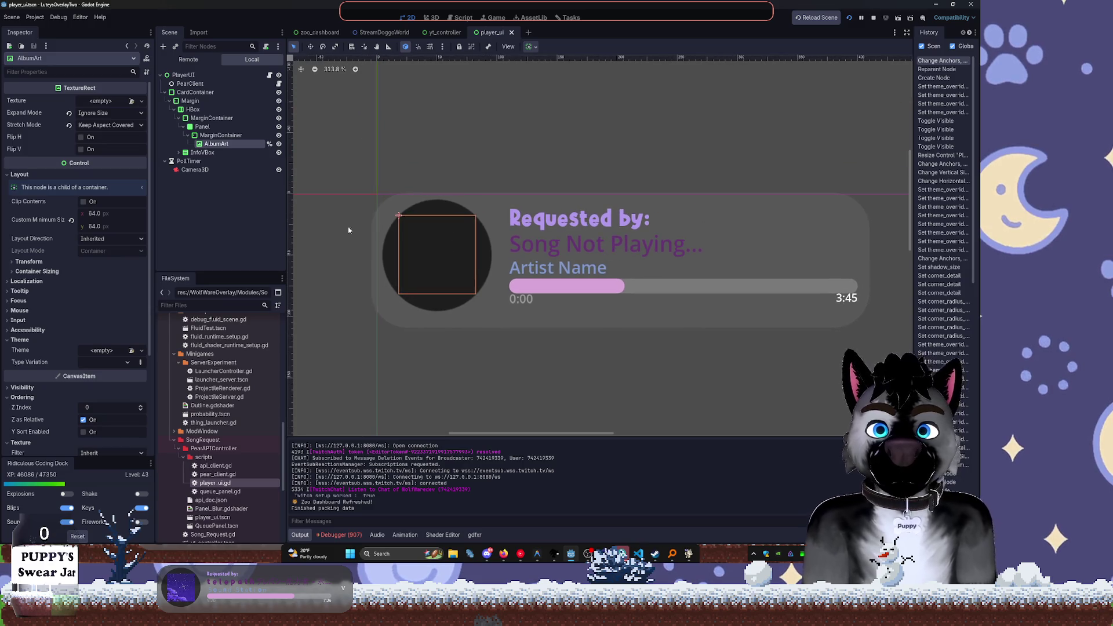
Move AlbumArt directly under Panel and delete the leftover inner MarginContainer
left_click(221, 135)
left_click_drag(216, 143, 210, 128)
left_click(212, 135)
key("Delete")
left_click(216, 144)
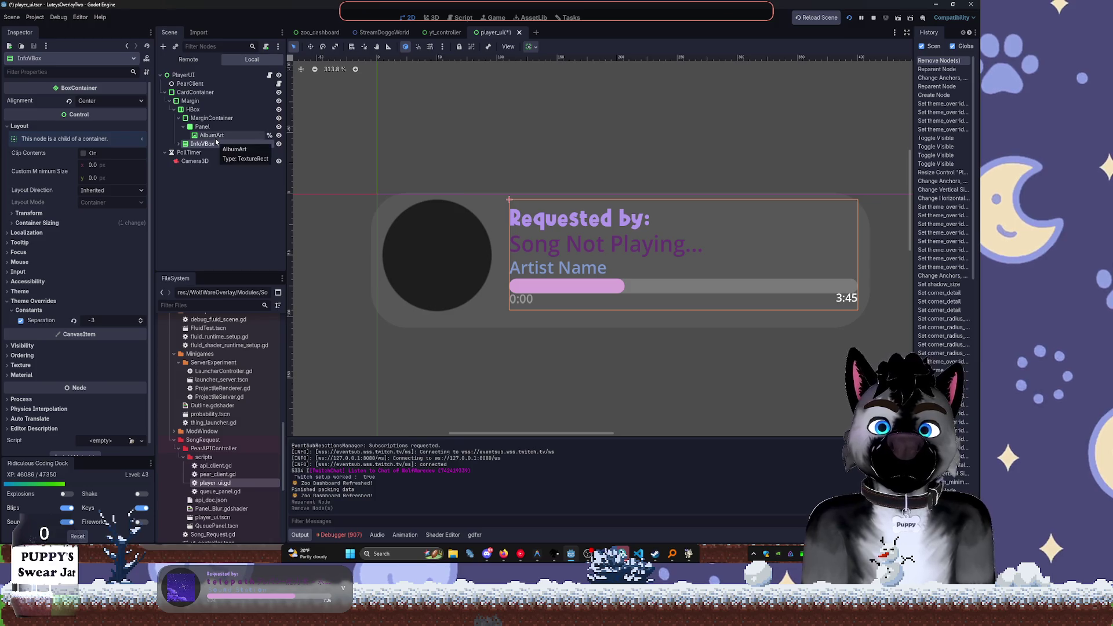
left_click(211, 135)
Anchor AlbumArt with the Full Rect preset so it fills the circle, then save the scene
left_click_drag(479, 299, 493, 317)
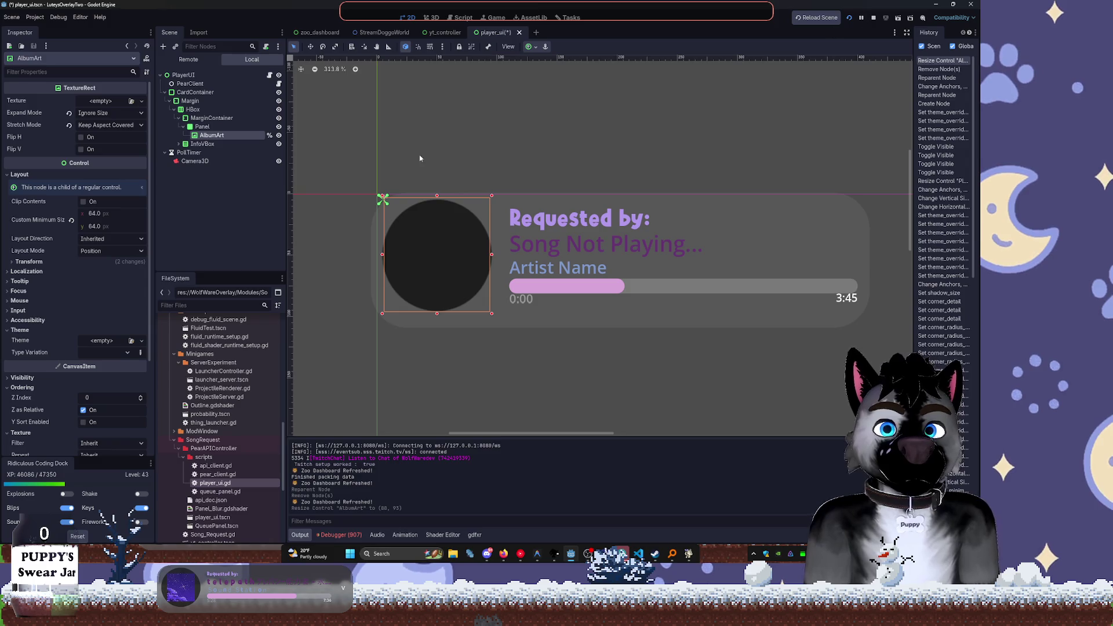
left_click(527, 47)
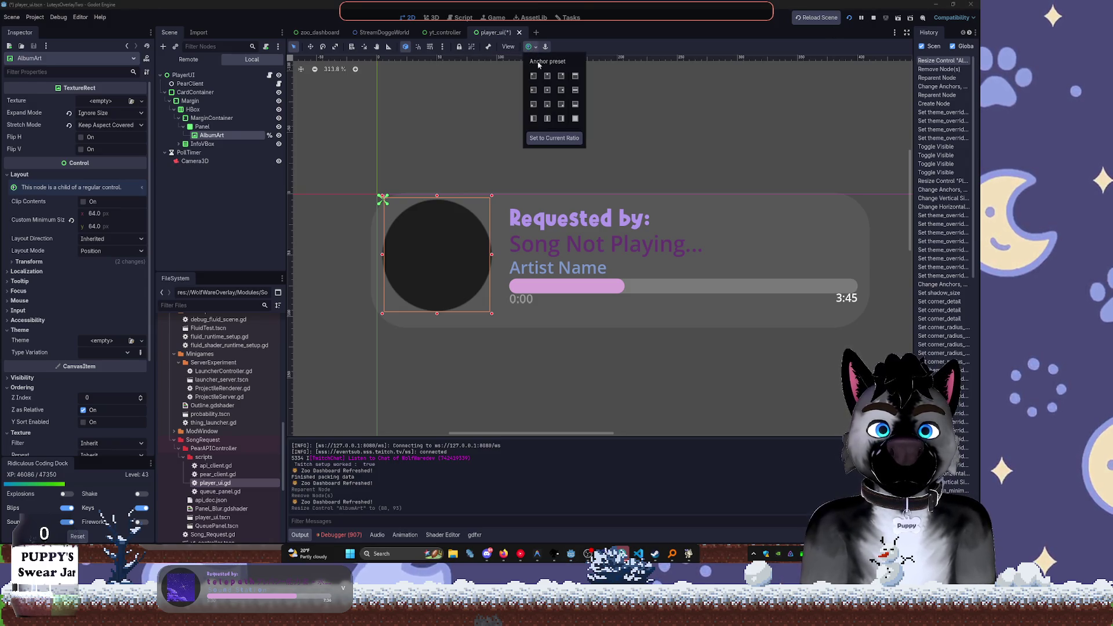
left_click(575, 118)
left_click(837, 30)
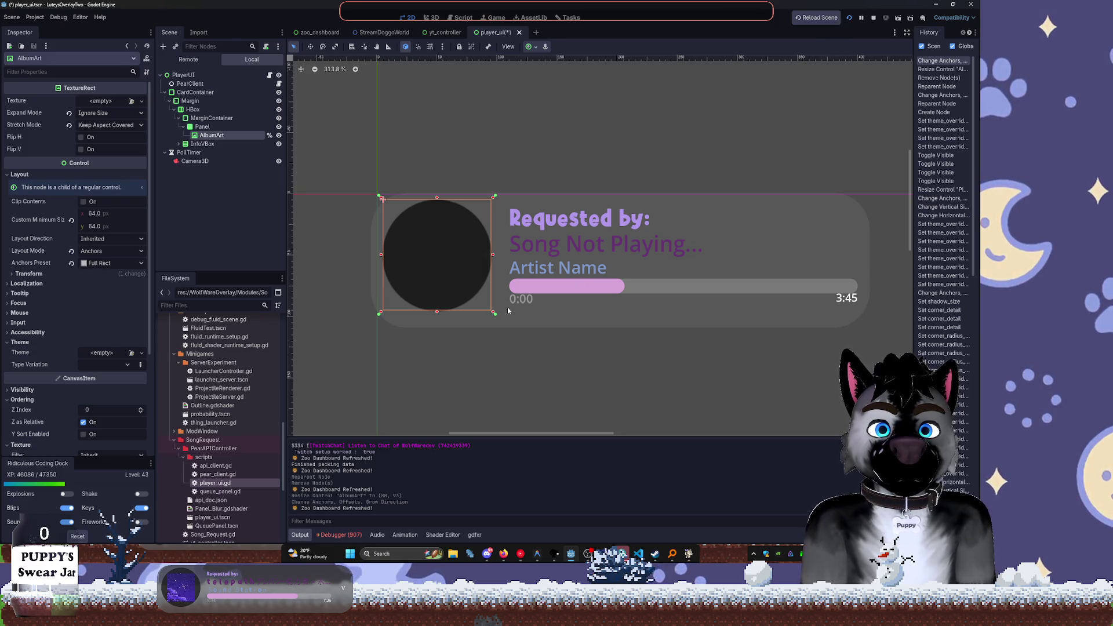
left_click_drag(494, 312, 501, 316)
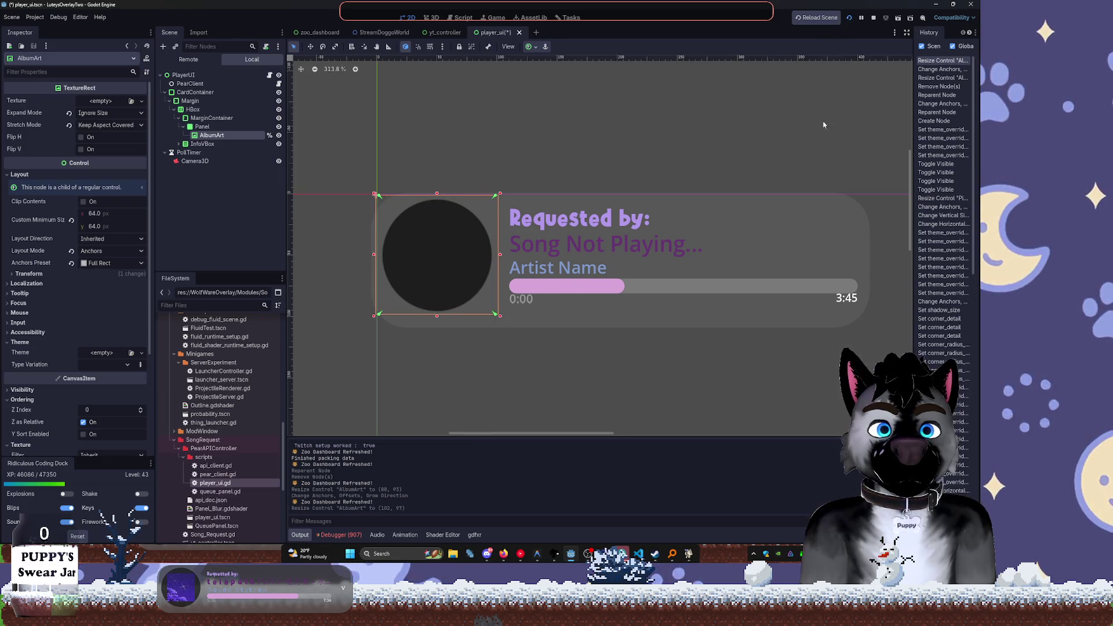
left_click(849, 18)
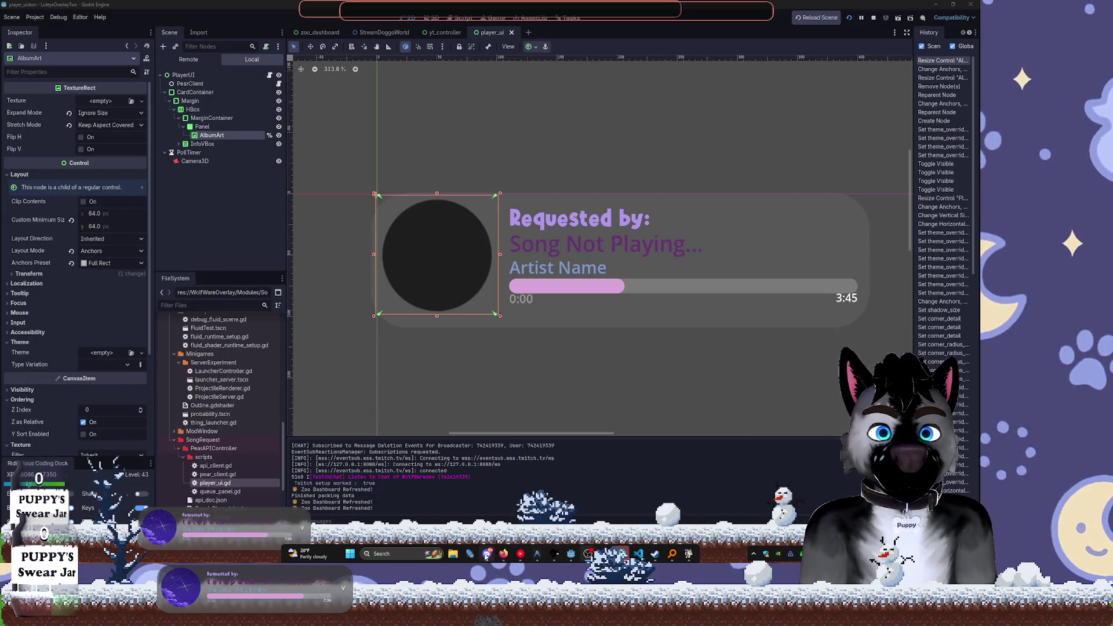
mouse_move(486, 555)
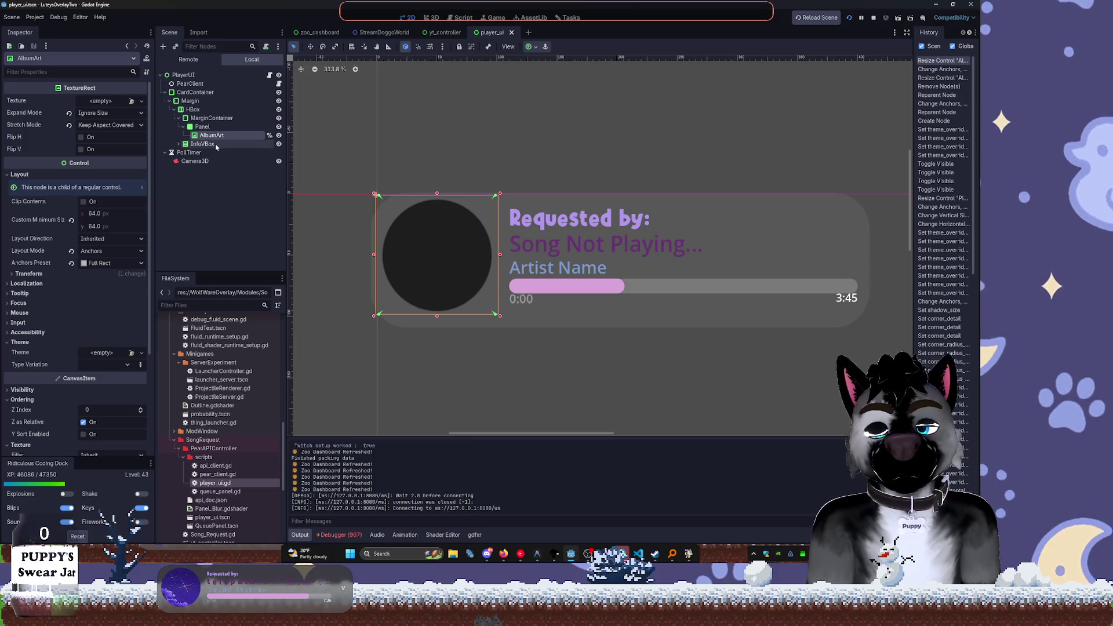
left_click(205, 127)
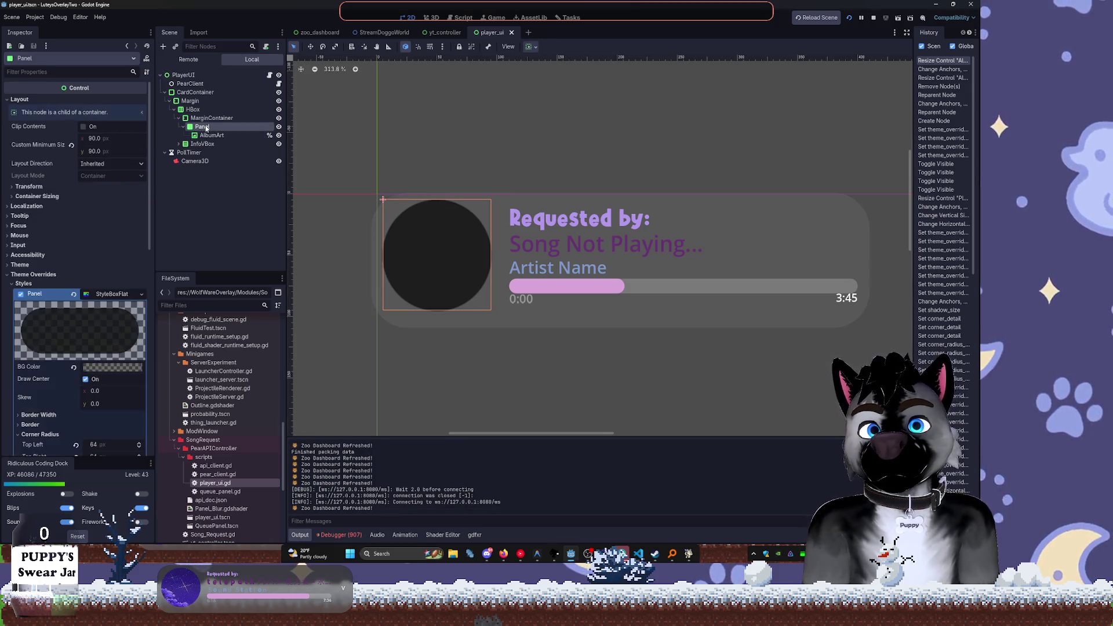
Filter the Scene dock for 'marg' and inspect the margin container nodes
left_click(211, 135)
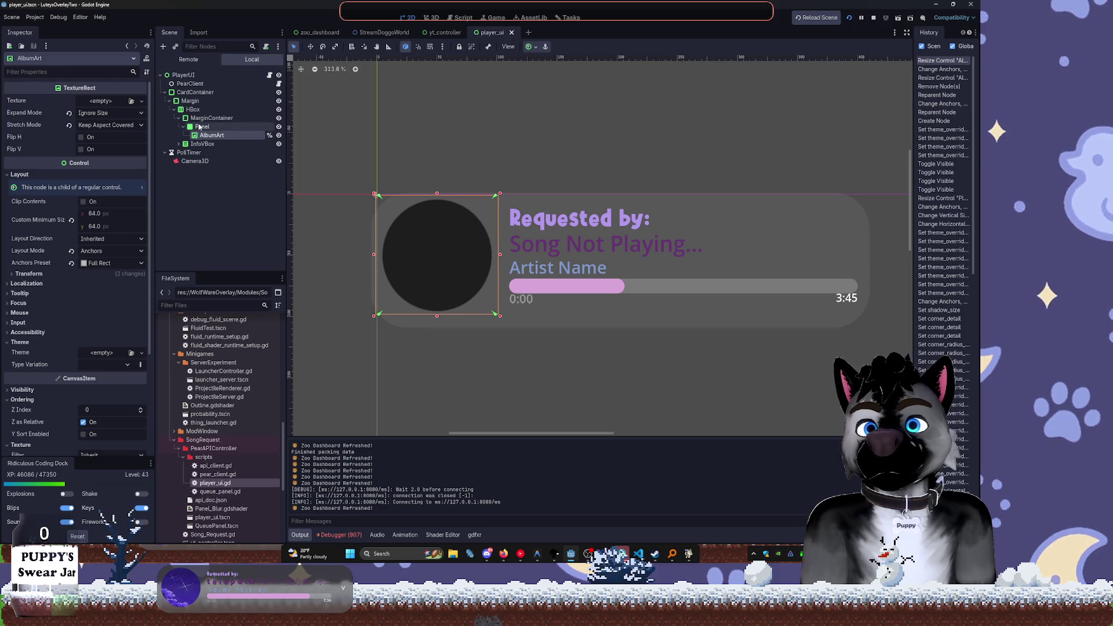
left_click(199, 126)
left_click(183, 127)
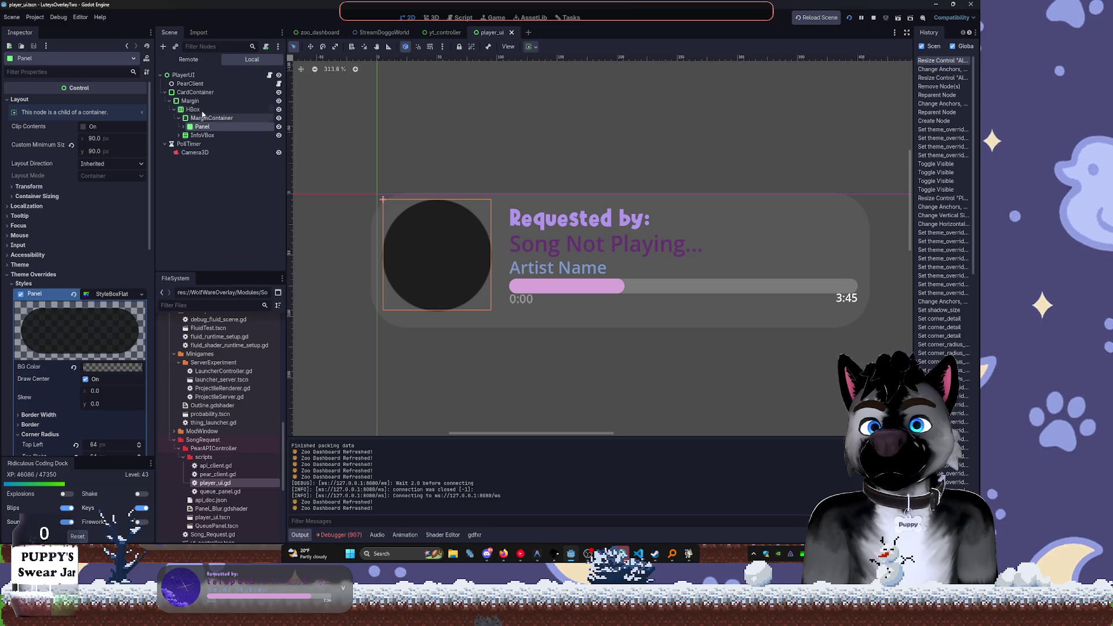
type("marg")
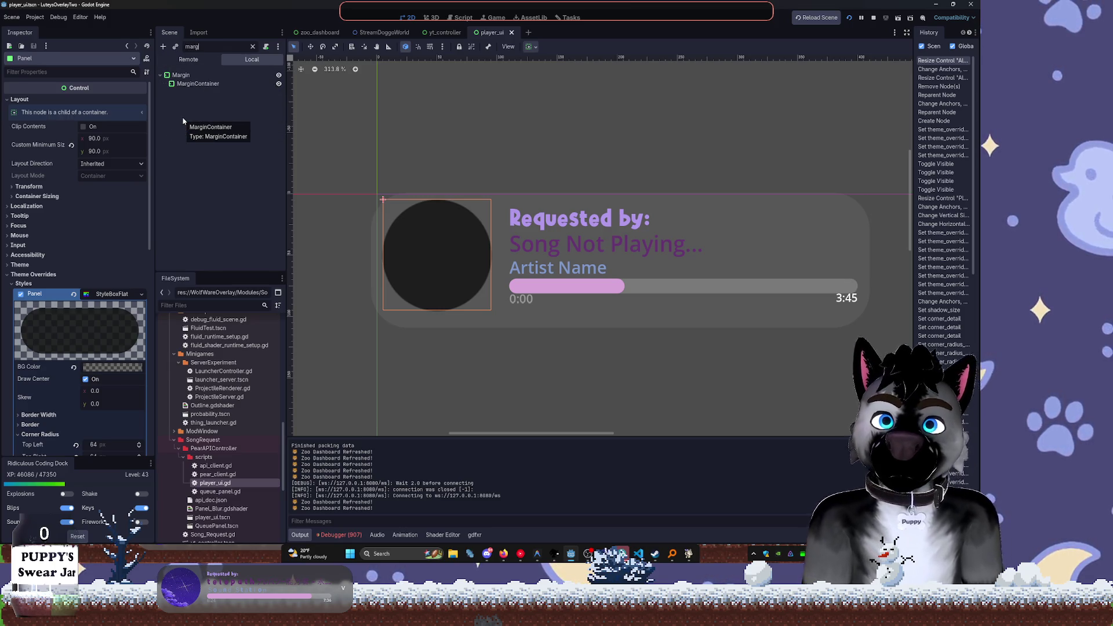
left_click(190, 85)
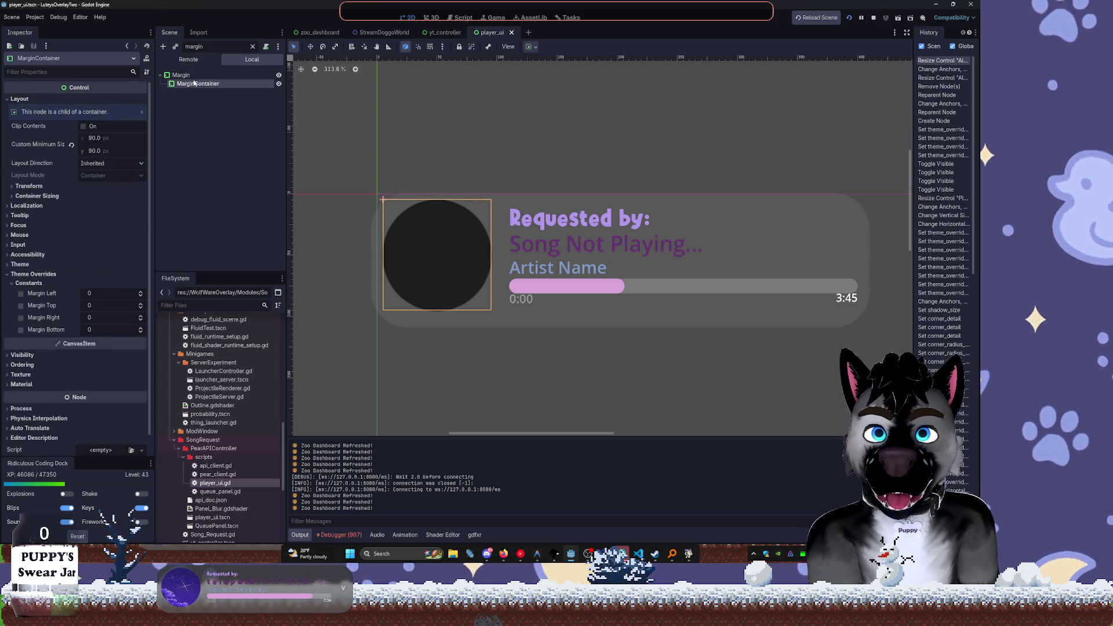
left_click(180, 75)
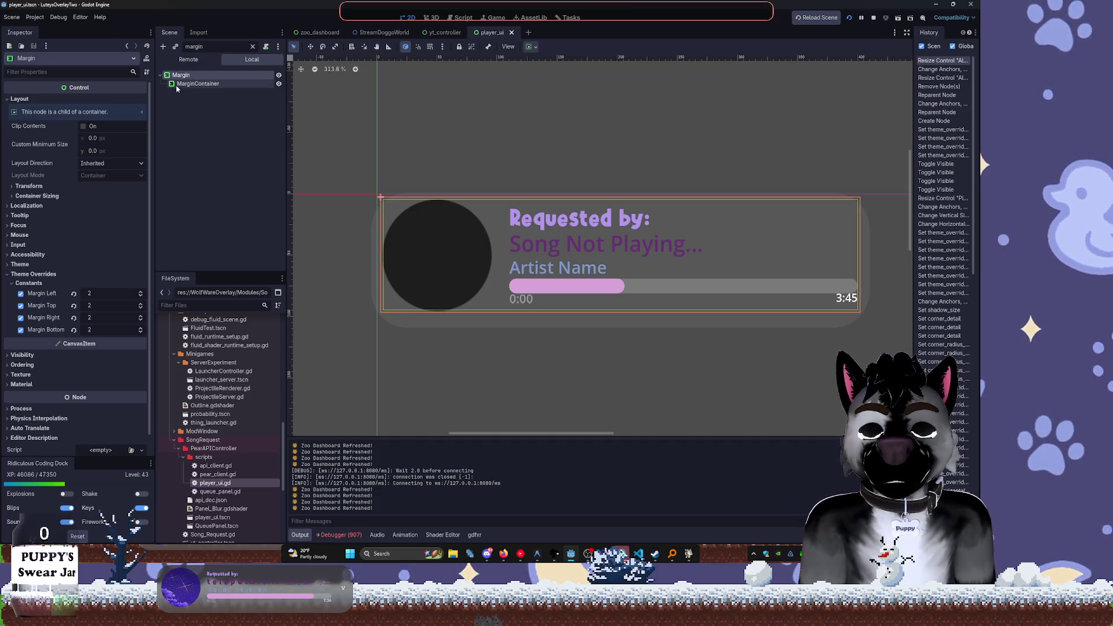
Filter for 'pan' to inspect the Panel, then clear the filter and select CardContainer
key("ctrl+a")
type("pan")
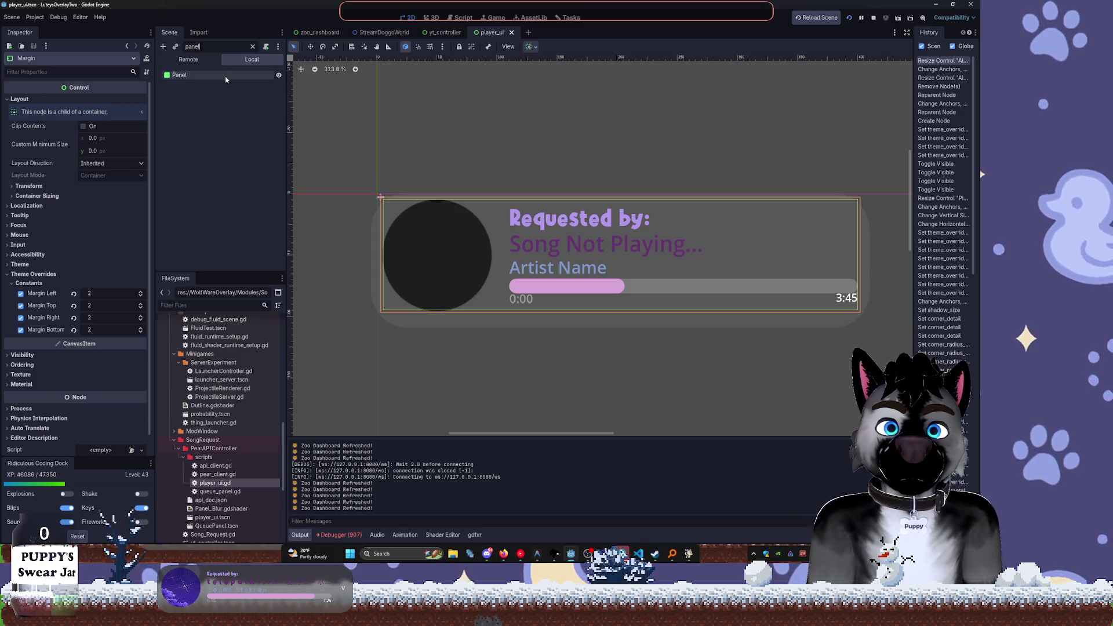
left_click(224, 76)
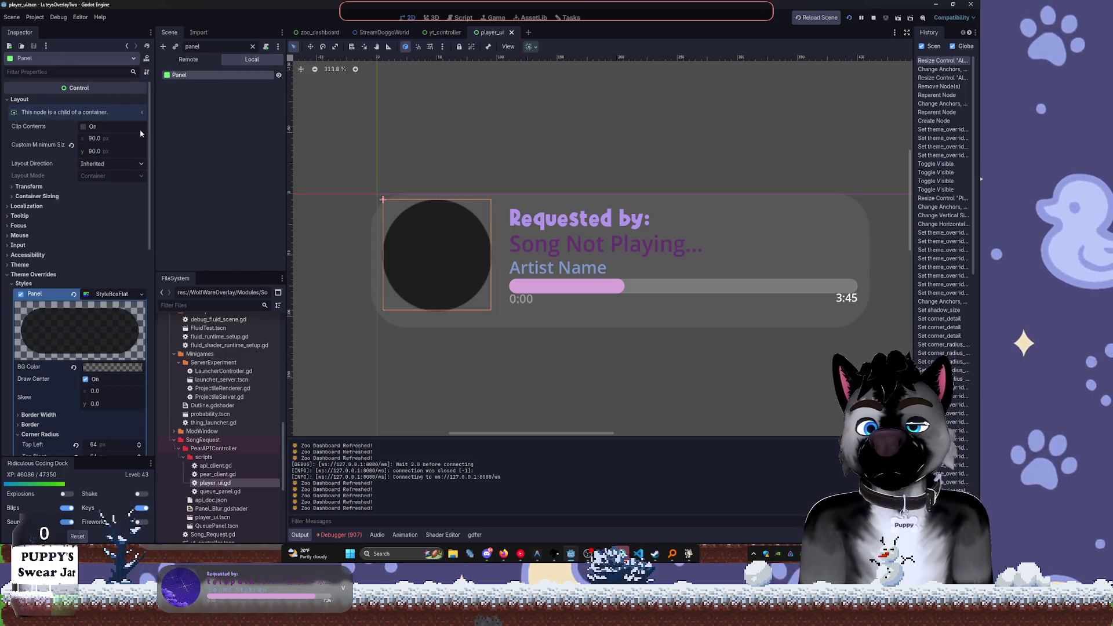
scroll(97, 277, "down", 5)
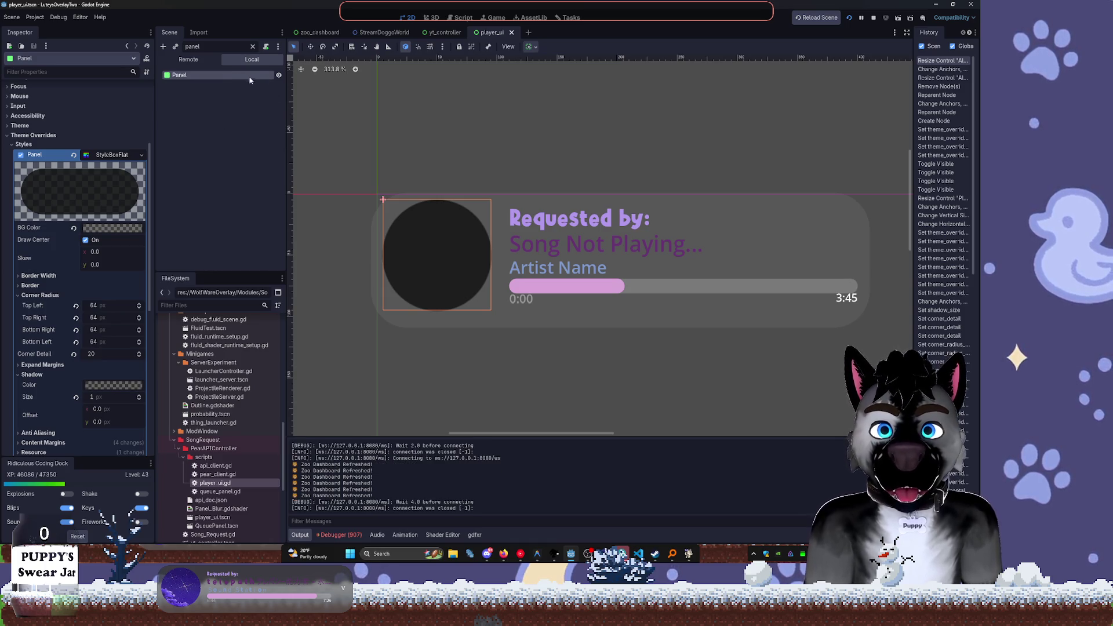
left_click(253, 48)
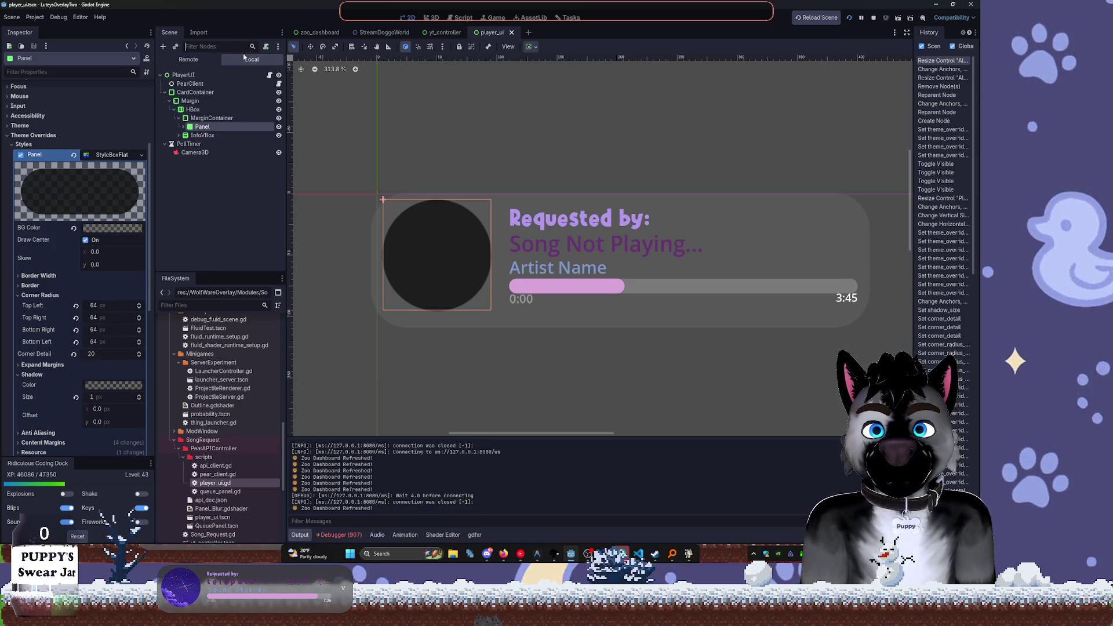
left_click(199, 93)
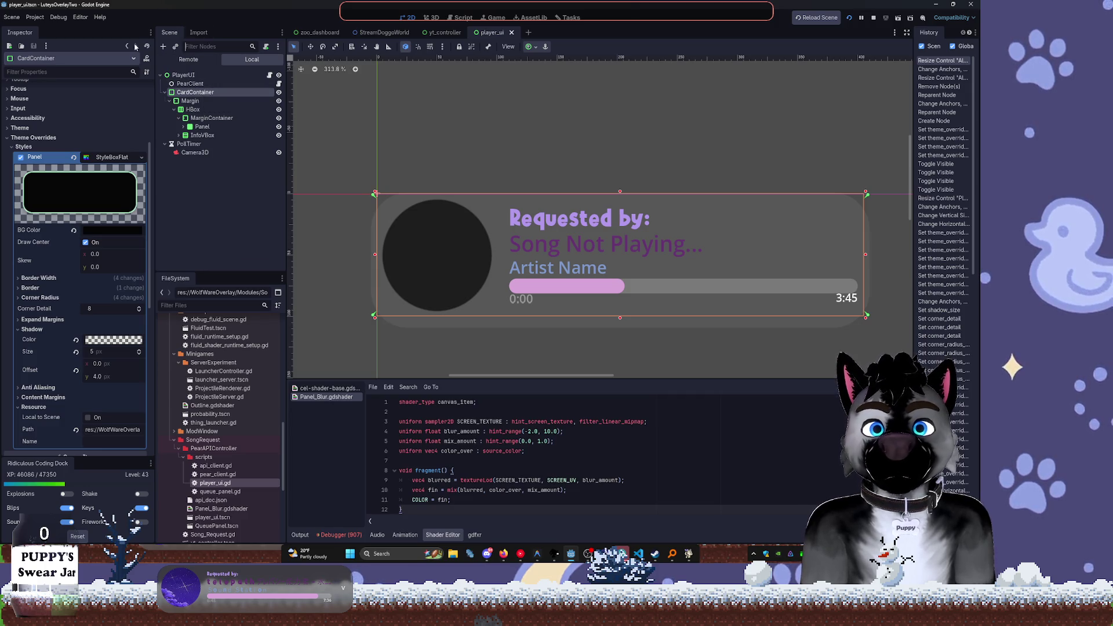
type("panl")
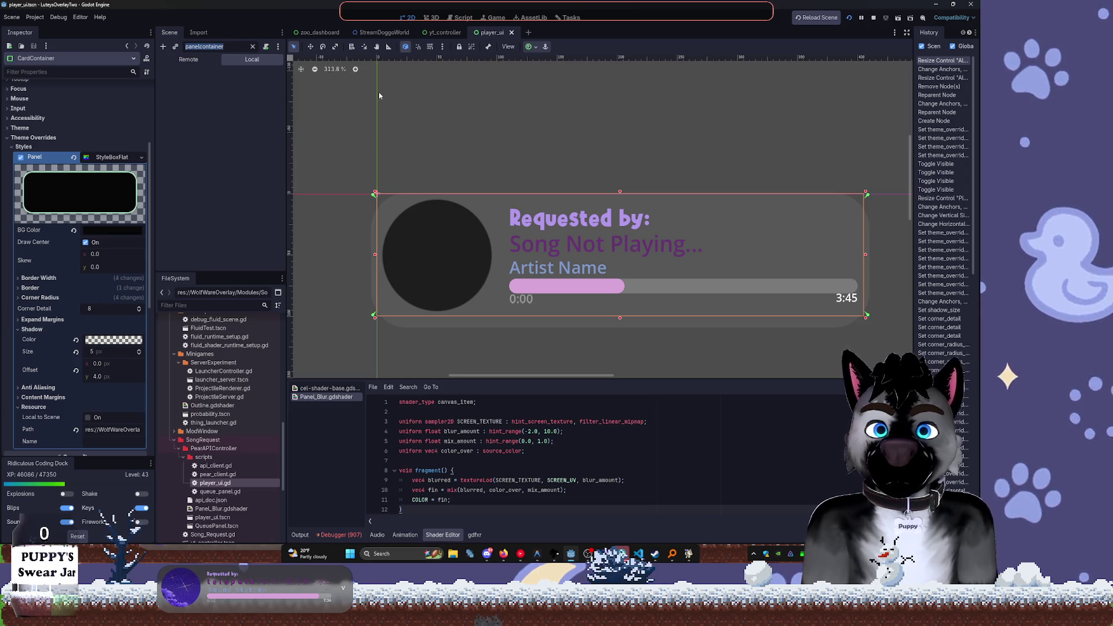
key("BackSpace")
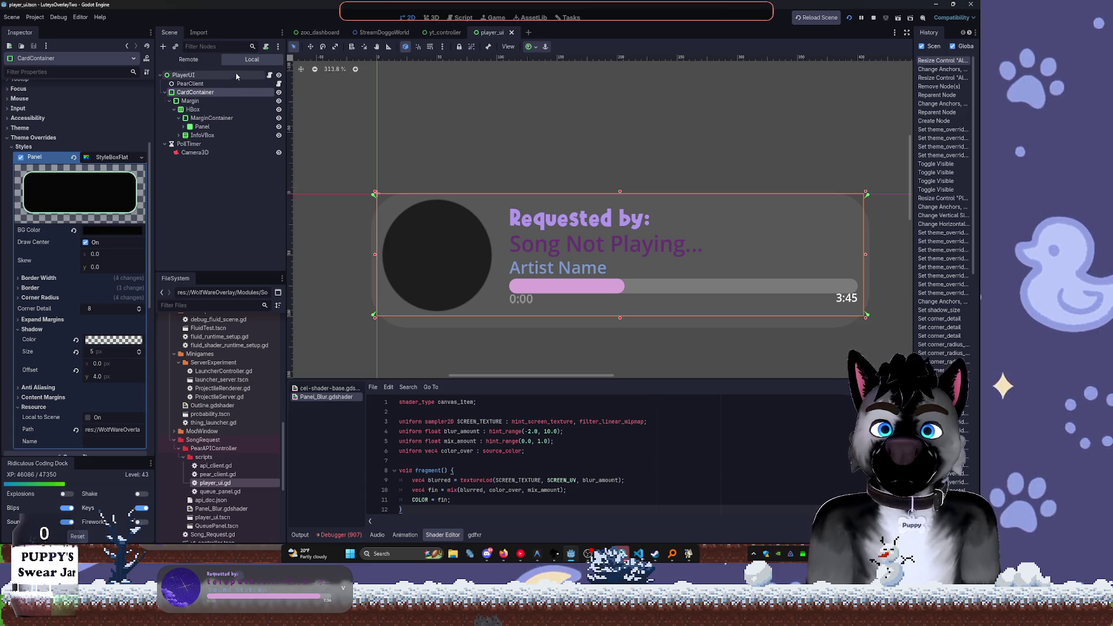
left_click(185, 76)
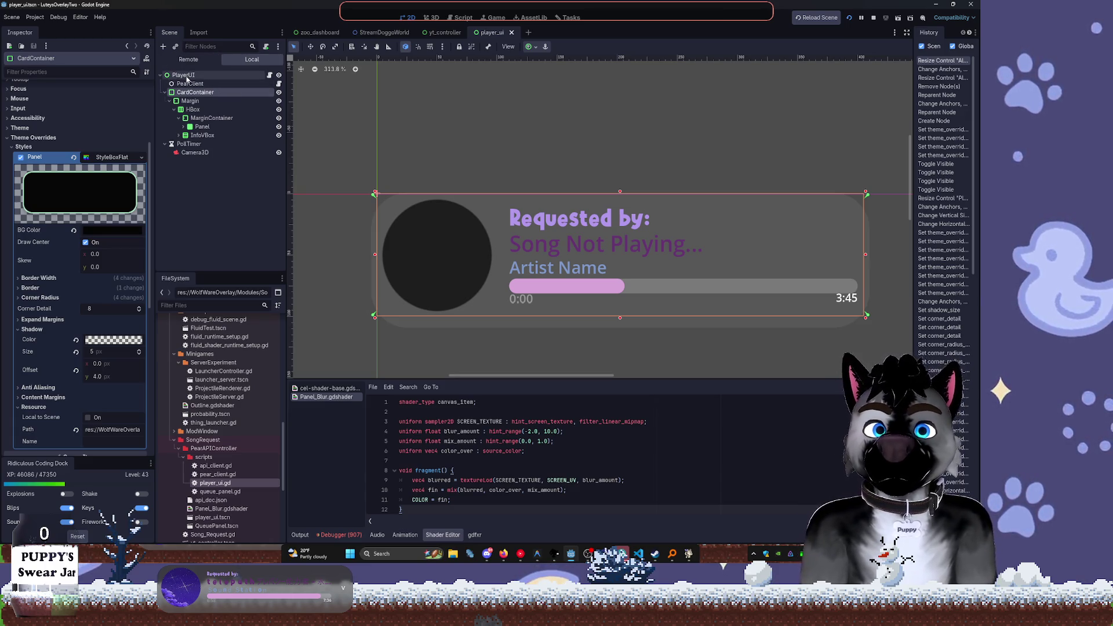
left_click(208, 94)
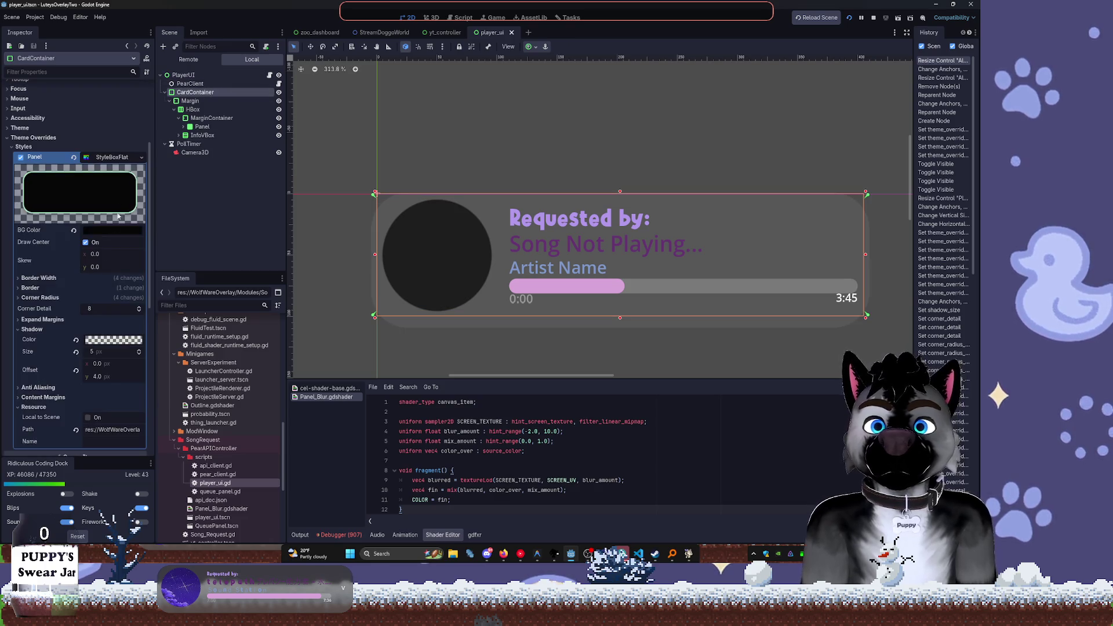
left_click(46, 329)
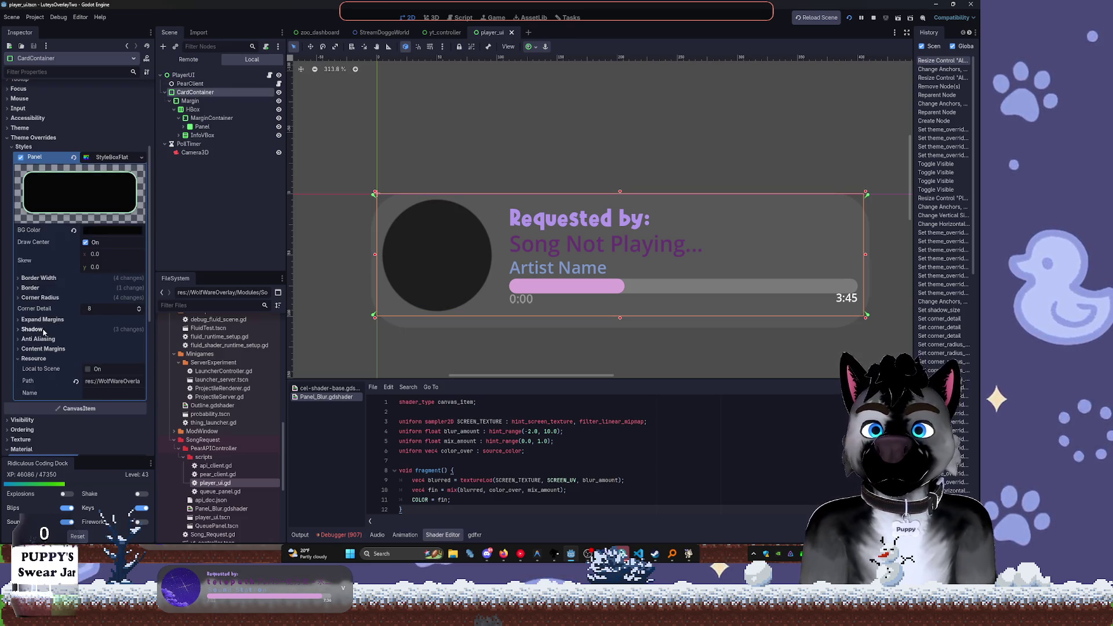
left_click(46, 359)
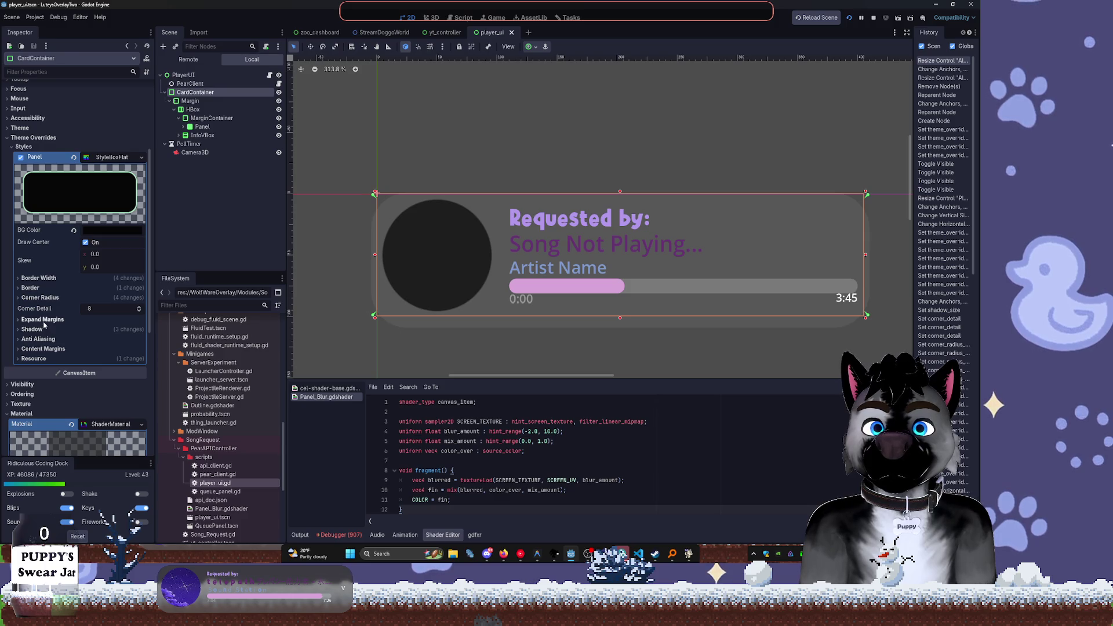
left_click(42, 298)
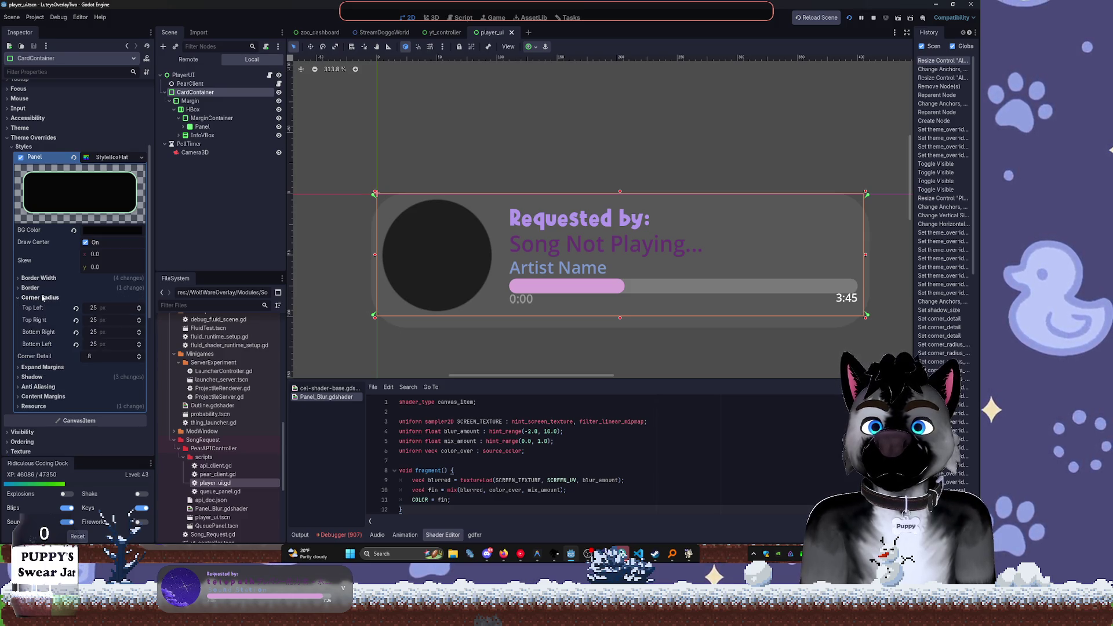
left_click(75, 345)
left_click(75, 332)
left_click(75, 320)
left_click(75, 308)
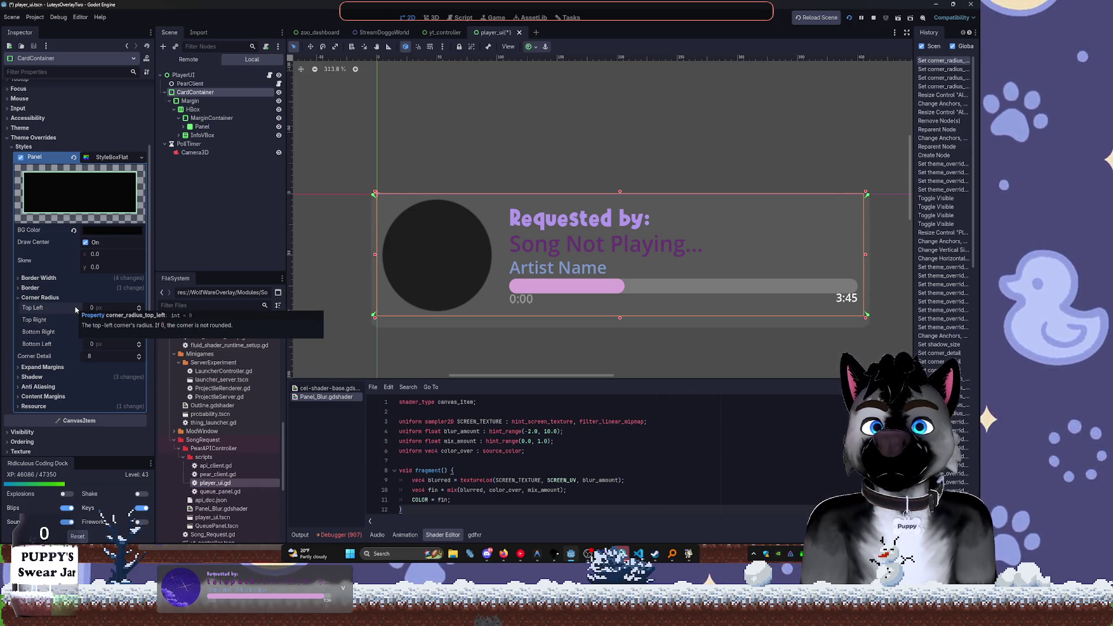
left_click(98, 358)
type("19")
key("Return")
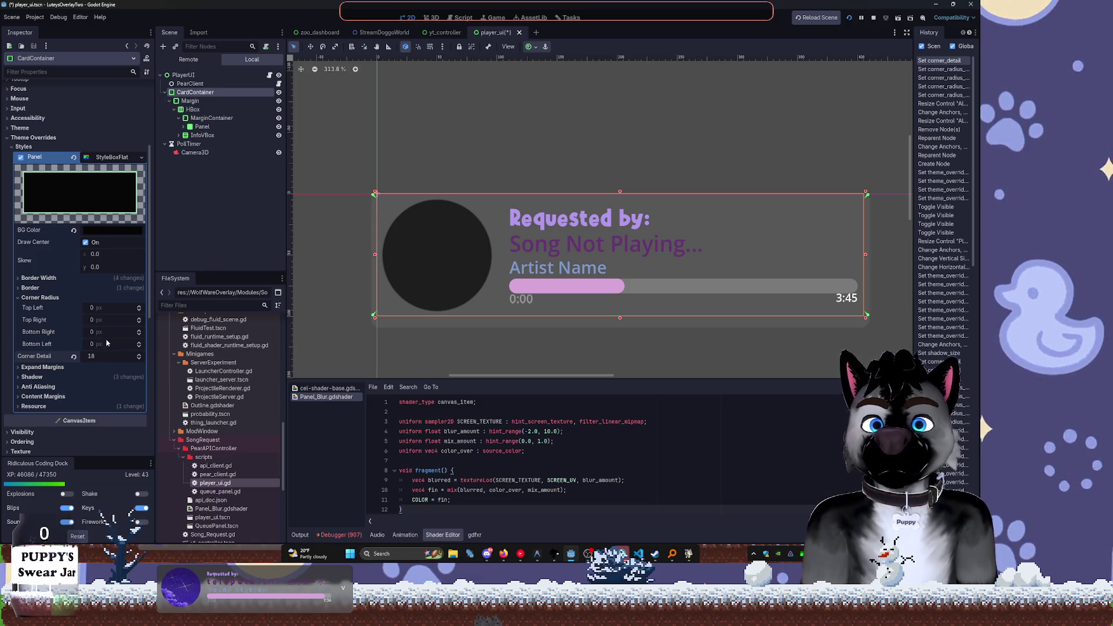
mouse_move(864, 317)
left_mouse_down()
mouse_move(857, 302)
mouse_move(790, 266)
mouse_move(571, 219)
left_mouse_up()
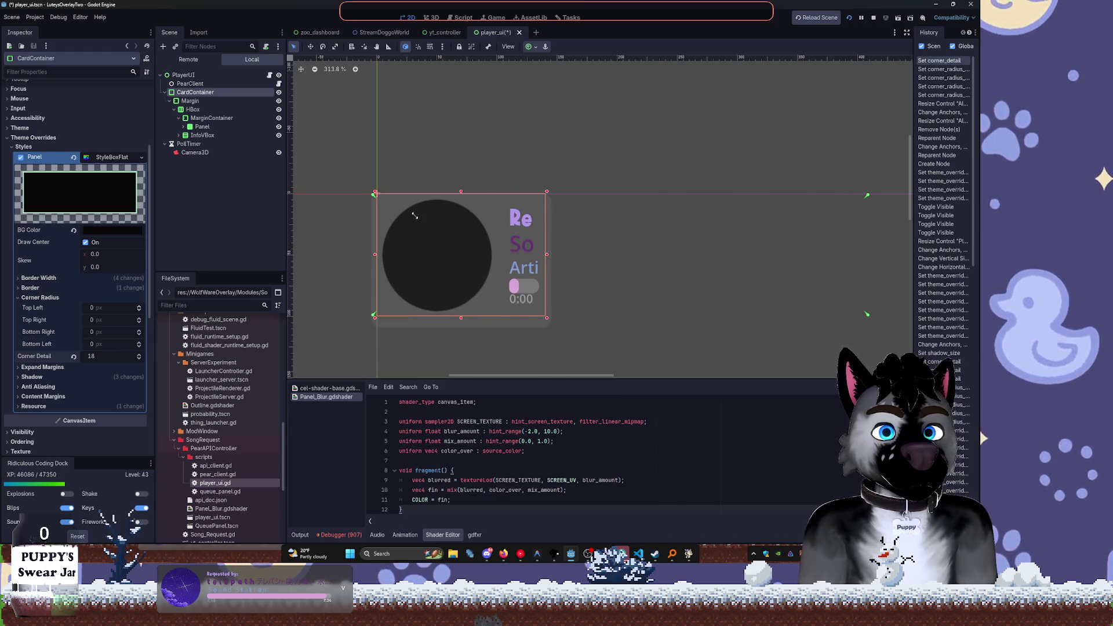
key("ctrl+z")
key("ctrl+z")
key("ctrl+shift+z")
key("ctrl+shift+z")
key("ctrl+shift+z")
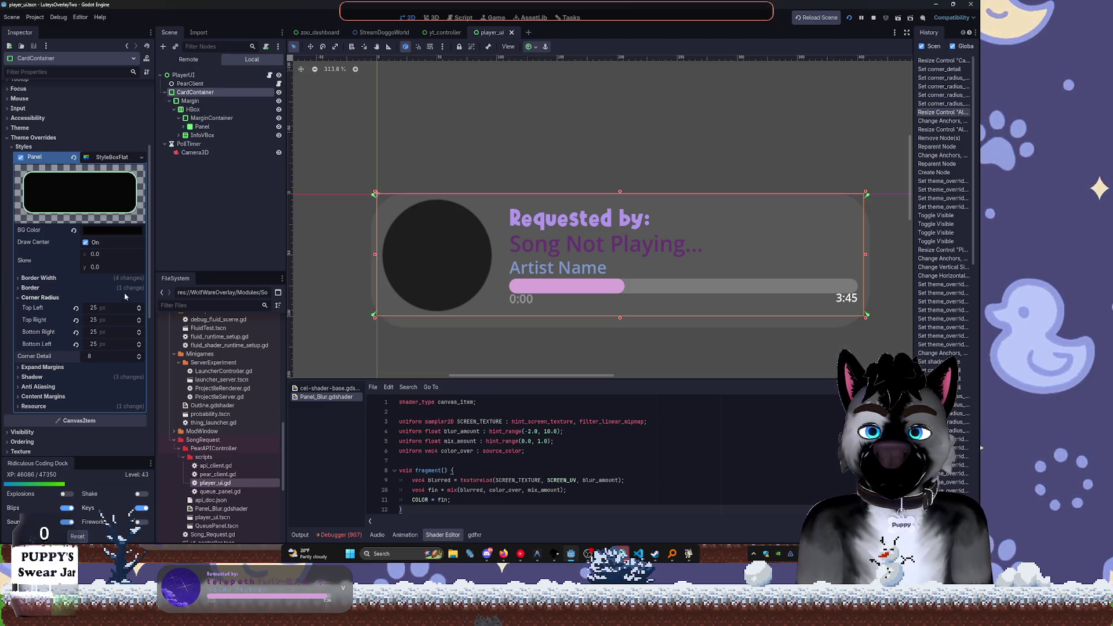
Set the card panel's StyleBox background colour to a bright purple
left_click(132, 231)
left_click(129, 264)
left_click_drag(154, 277, 161, 255)
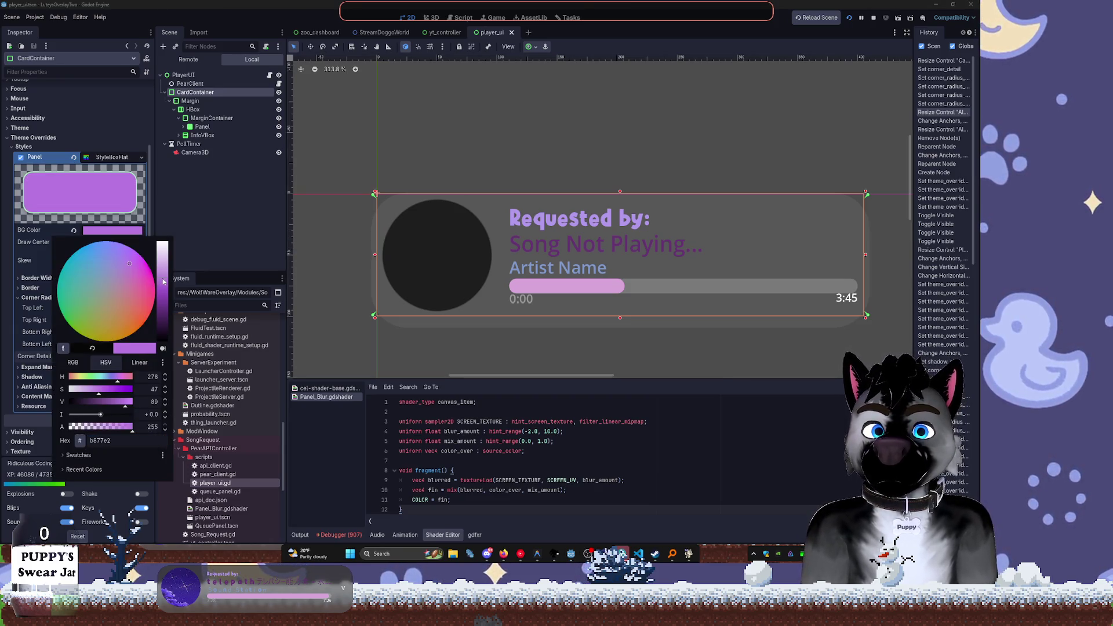
left_click(201, 249)
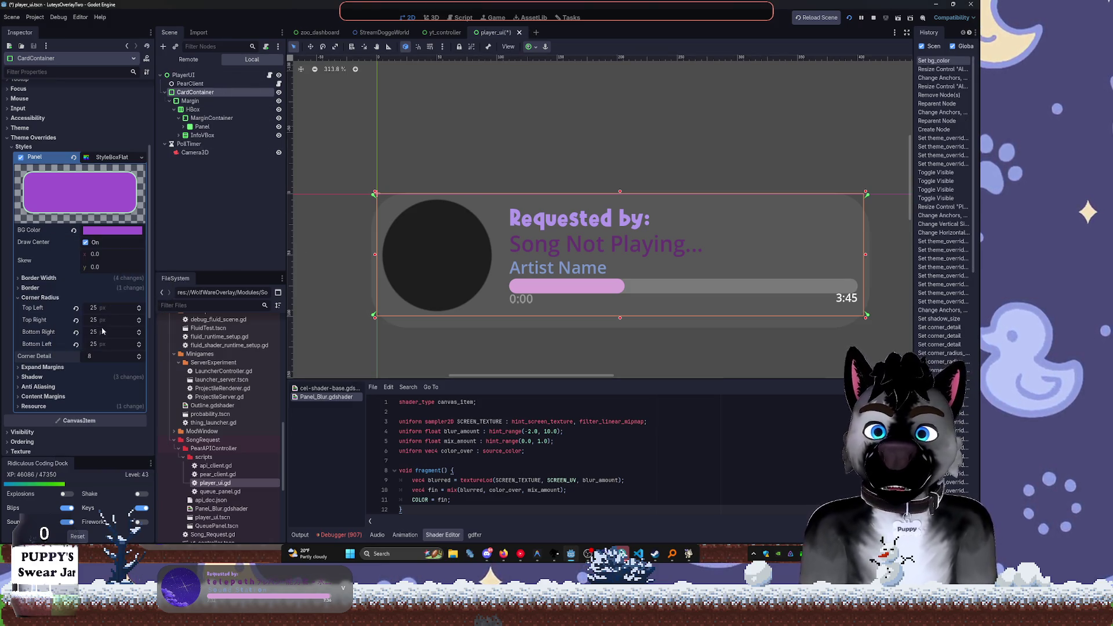
Clear the card's Material to remove the blur shader
scroll(73, 384, "down", 5)
scroll(91, 362, "down", 1)
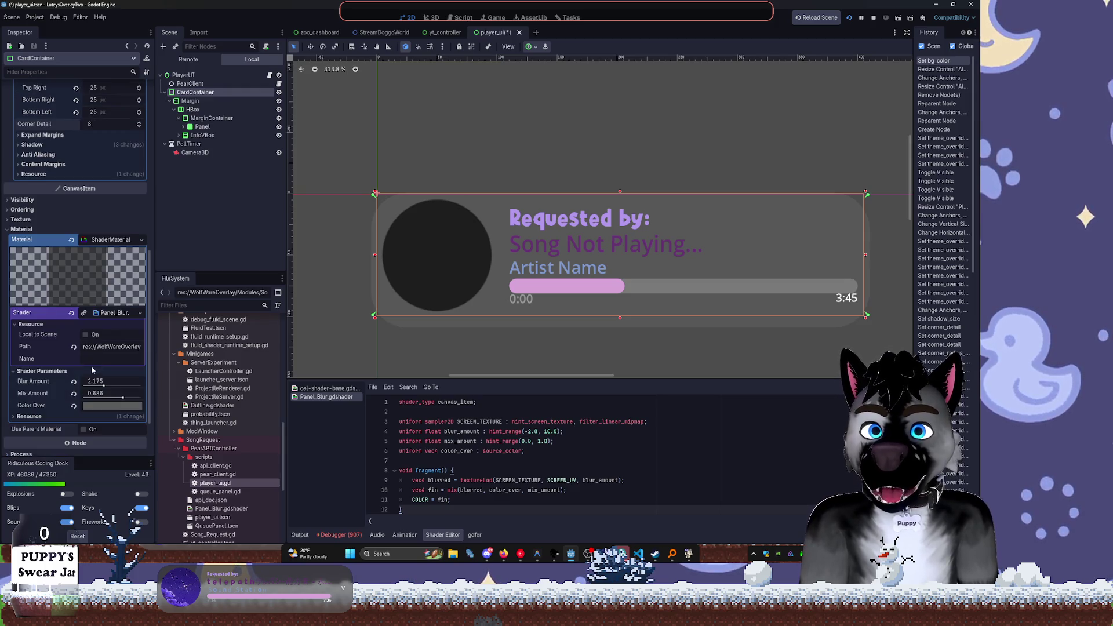
left_click(73, 240)
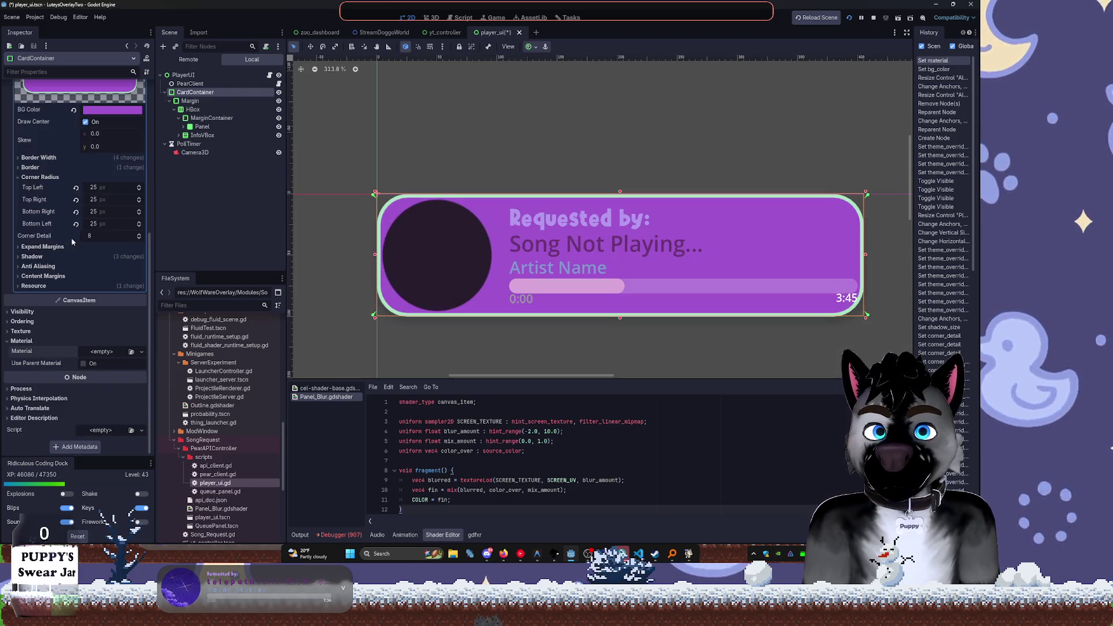
Run the project to preview the purple card, then drag the CardContainer larger
left_click(849, 18)
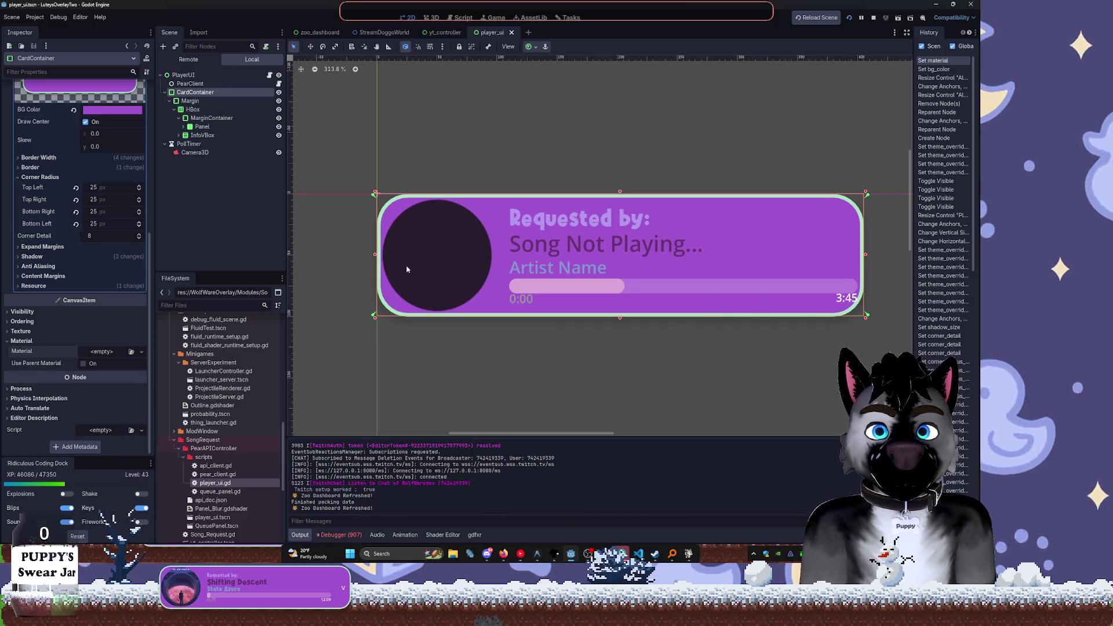
left_click_drag(865, 315, 938, 388)
scroll(825, 342, "down", 1)
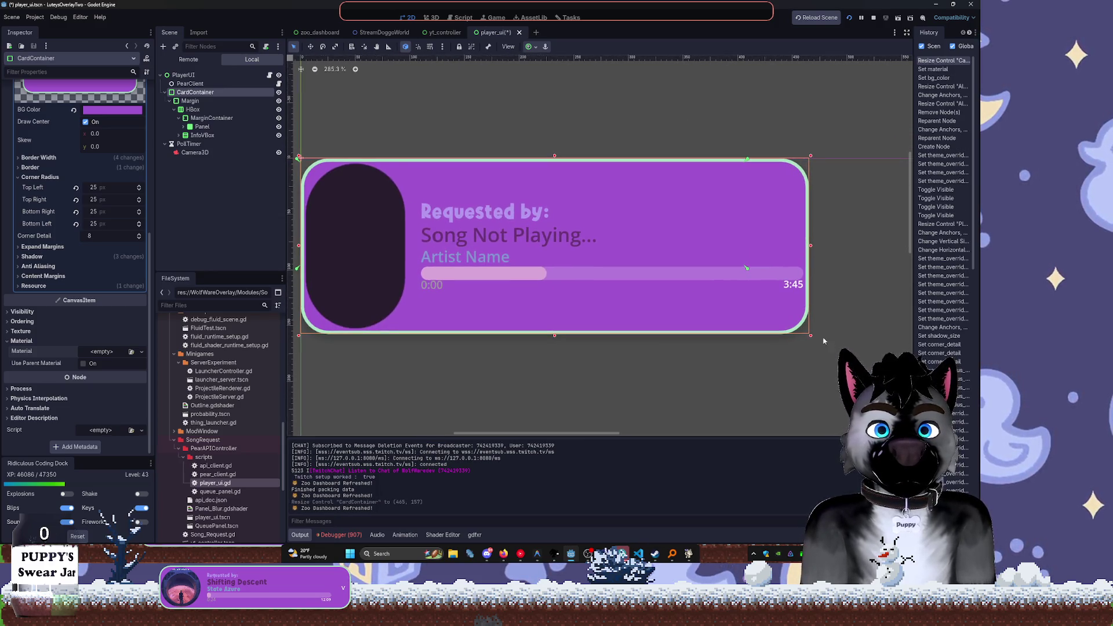
Undo the CardContainer resize and instead enlarge the root PlayerUI to 562×182
left_click(813, 340)
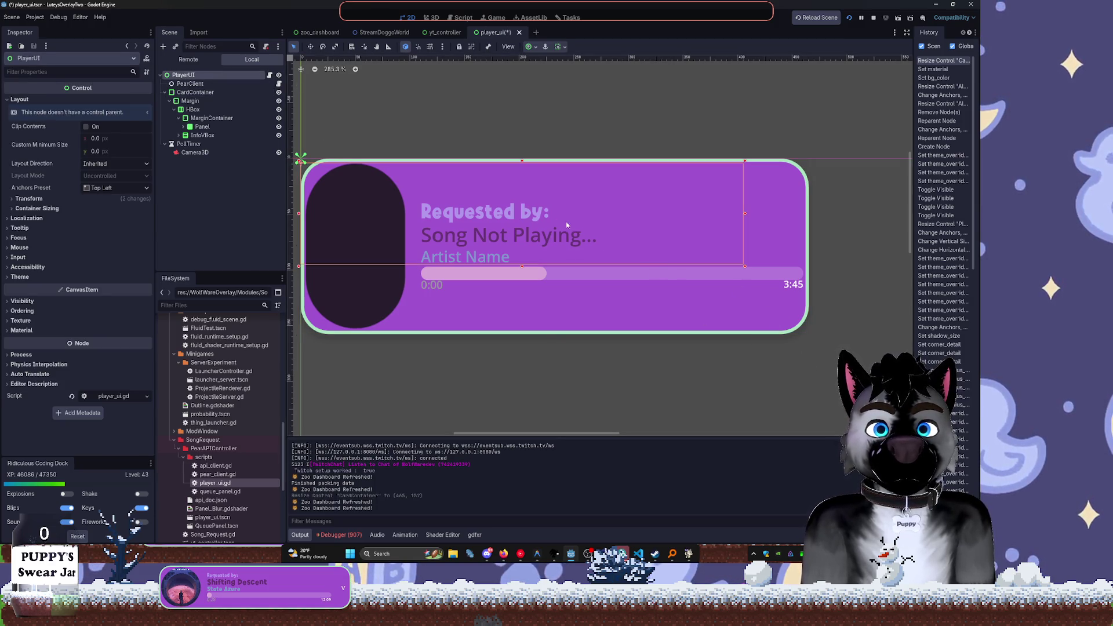
key("ctrl+z")
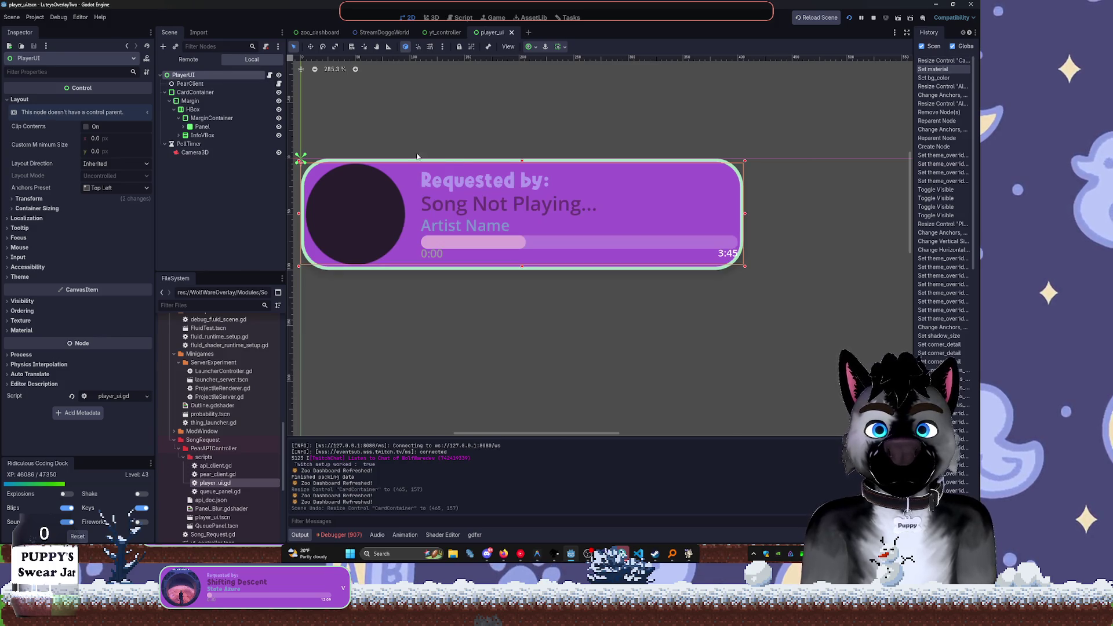
mouse_move(746, 271)
left_mouse_down()
mouse_move(882, 326)
mouse_move(916, 367)
left_mouse_up()
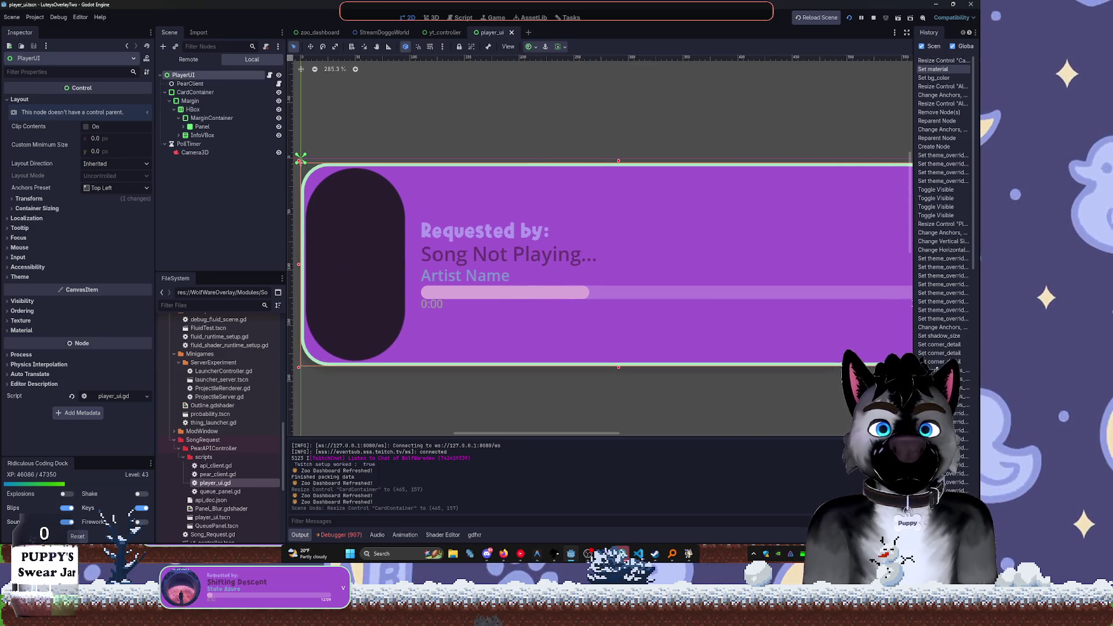
left_click(217, 92)
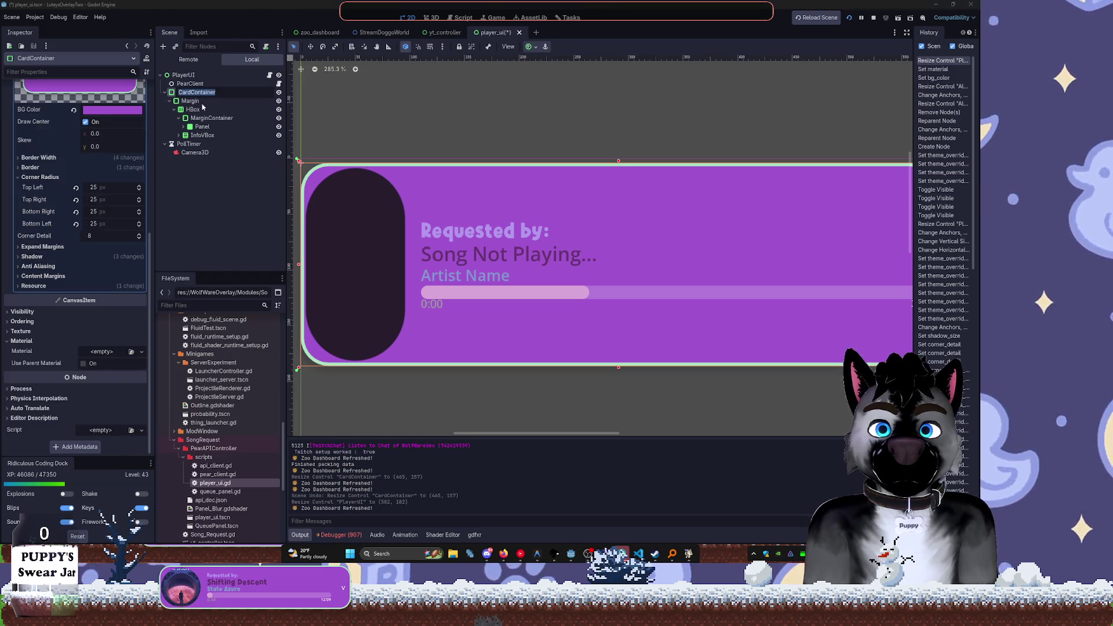
Set the HBox sizing to horizontal Fill and vertical Center so the art renders circular
left_click(200, 109)
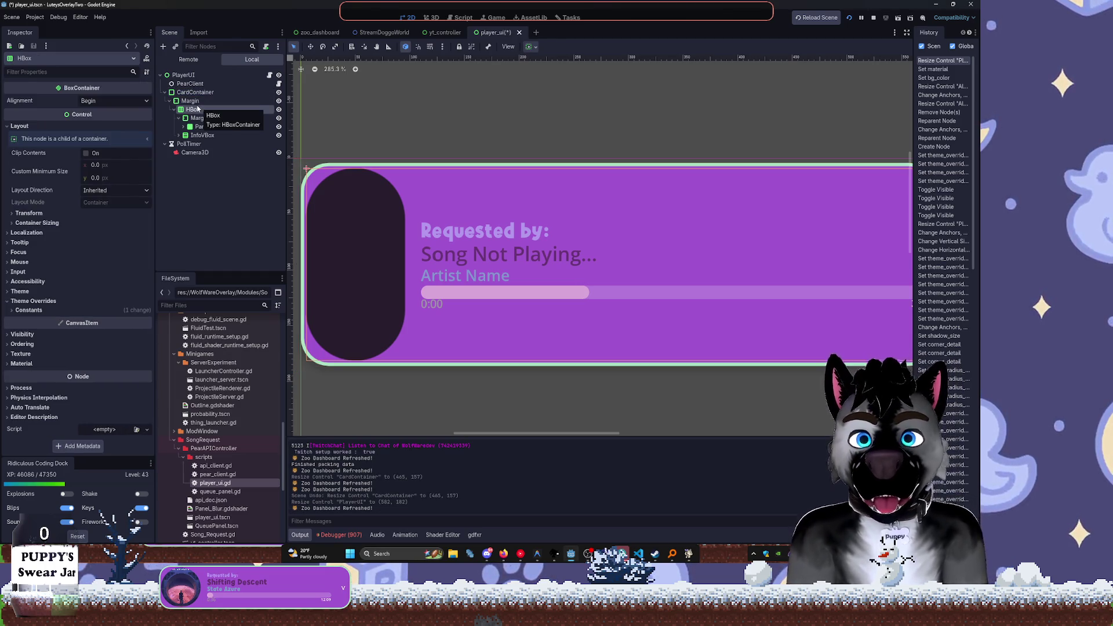
left_click(530, 46)
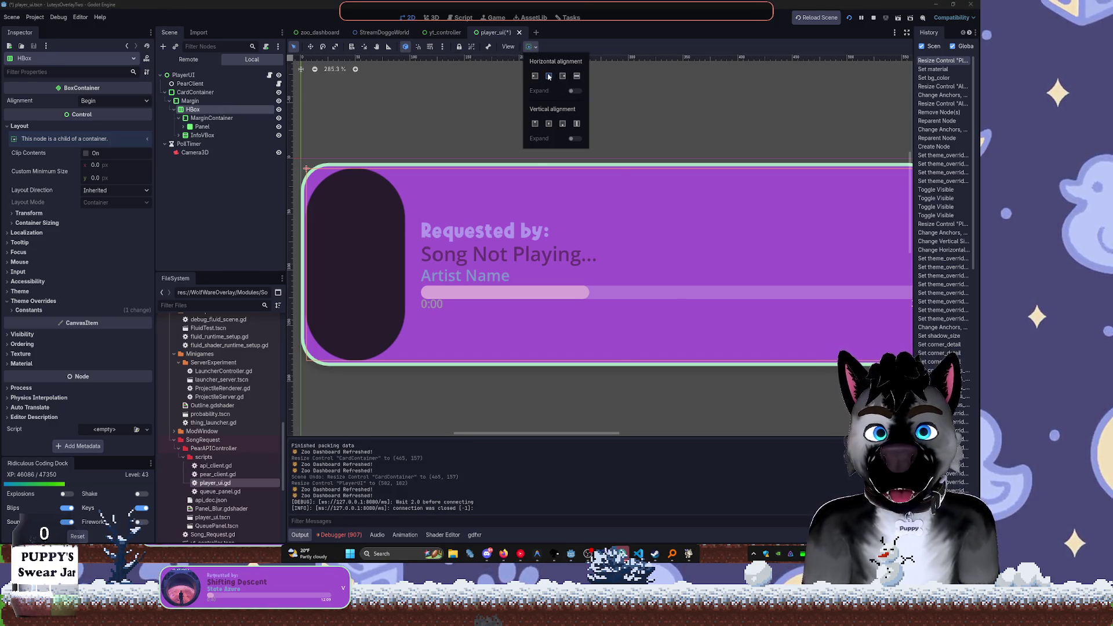
left_click(548, 76)
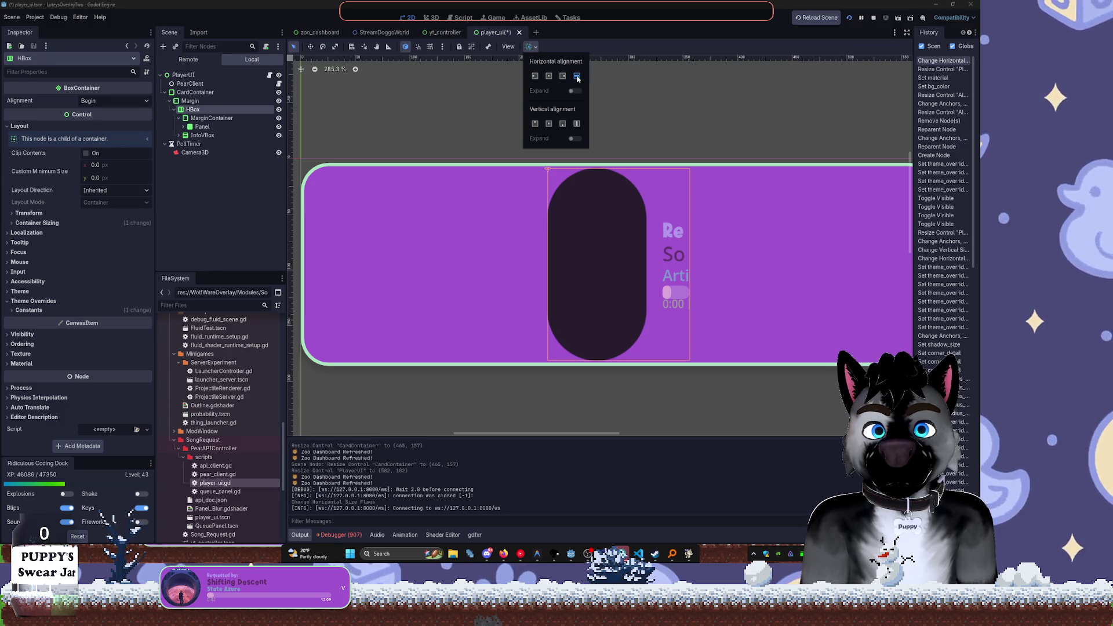
left_click(577, 75)
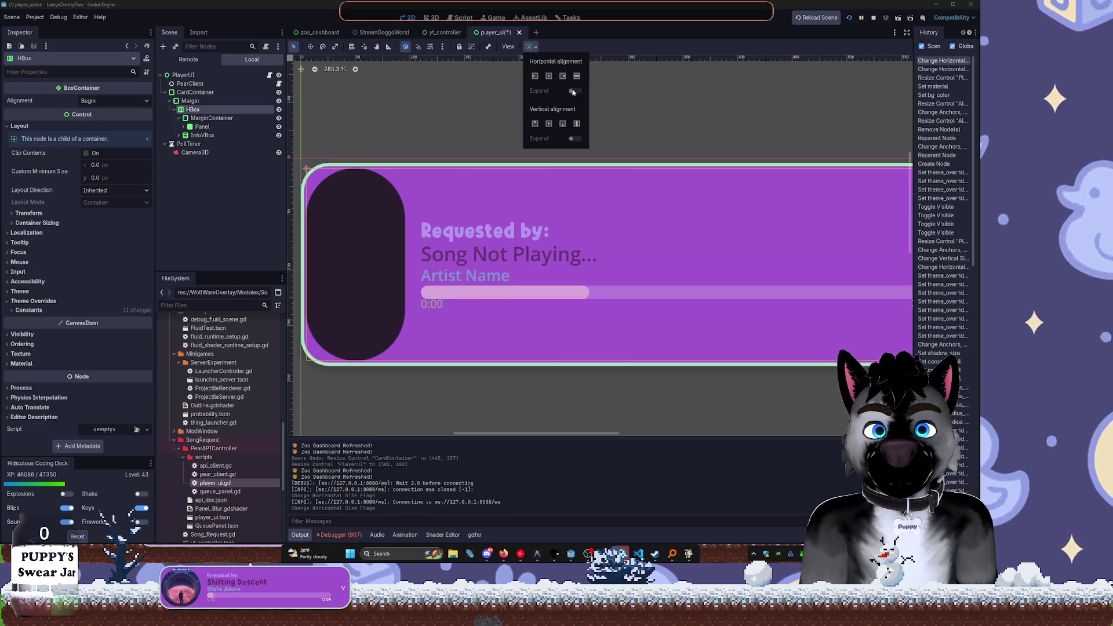
left_click(549, 124)
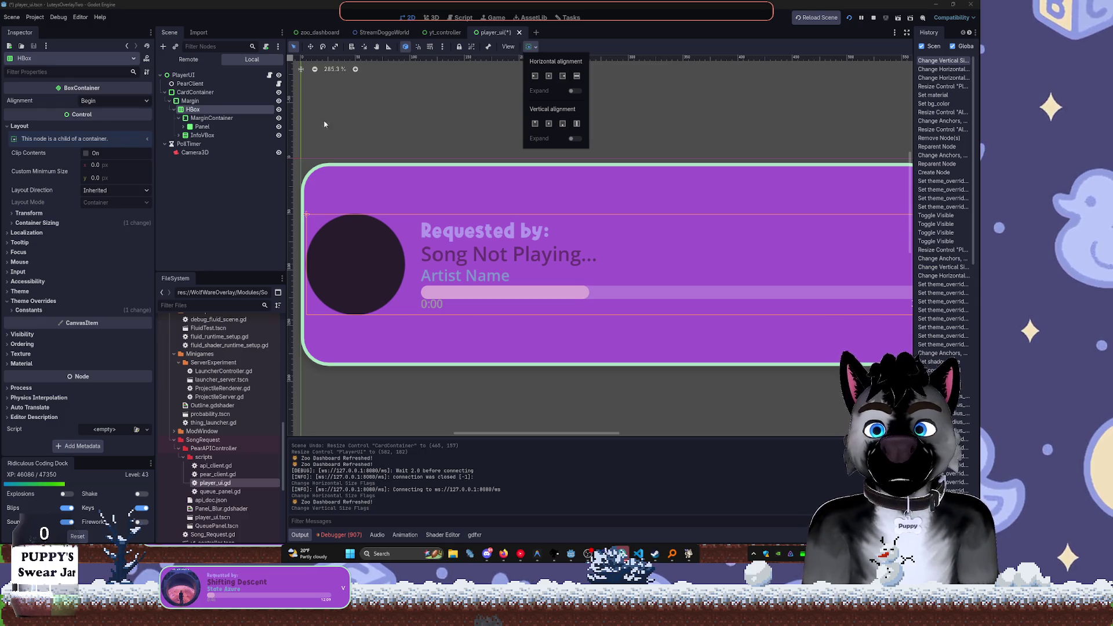
left_click(203, 203)
left_click(226, 198)
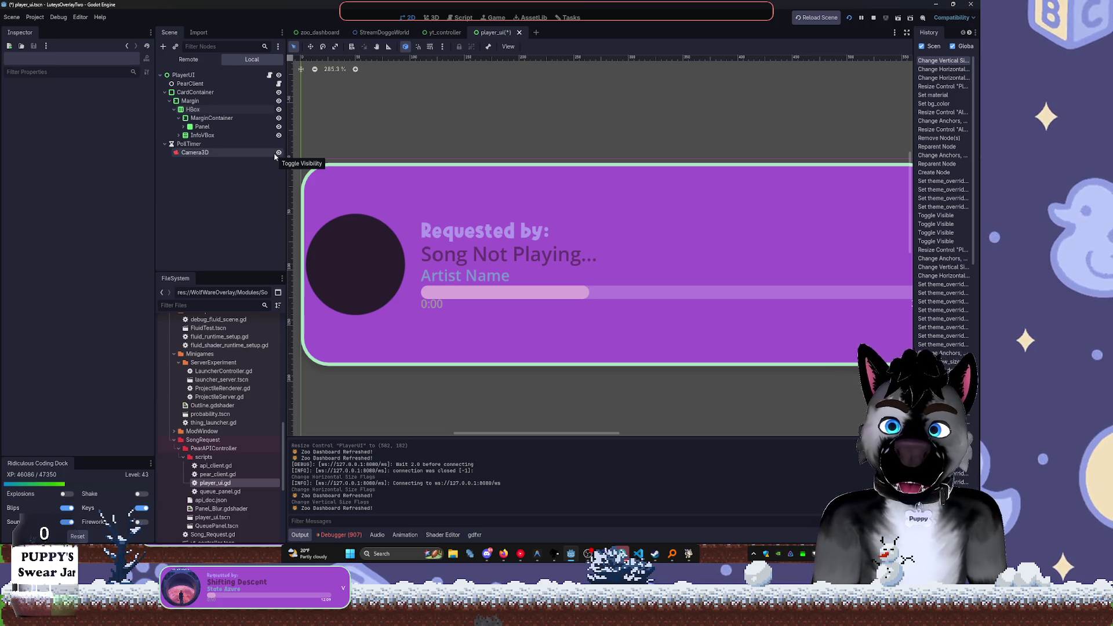
Anchor the root PlayerUI node to the top-left preset
left_click(220, 75)
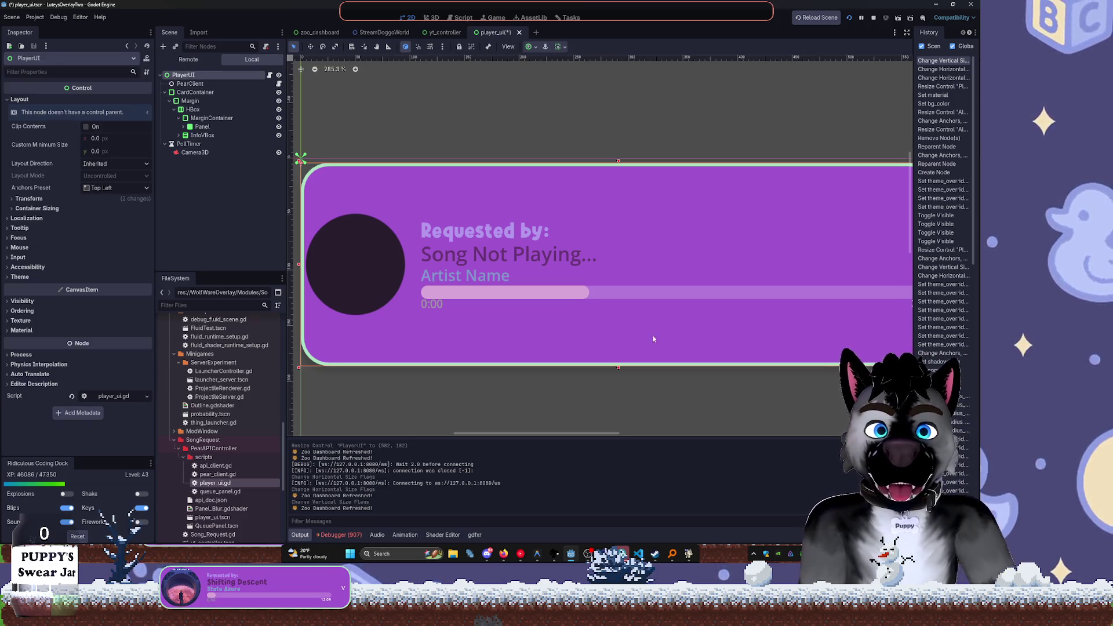
left_click(531, 47)
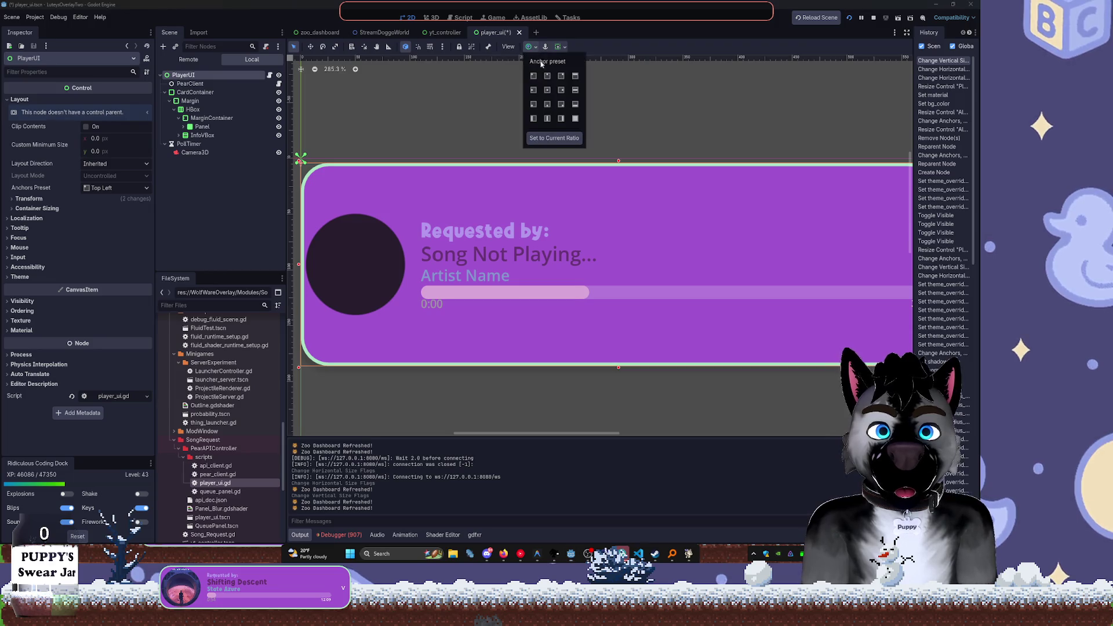
left_click(533, 75)
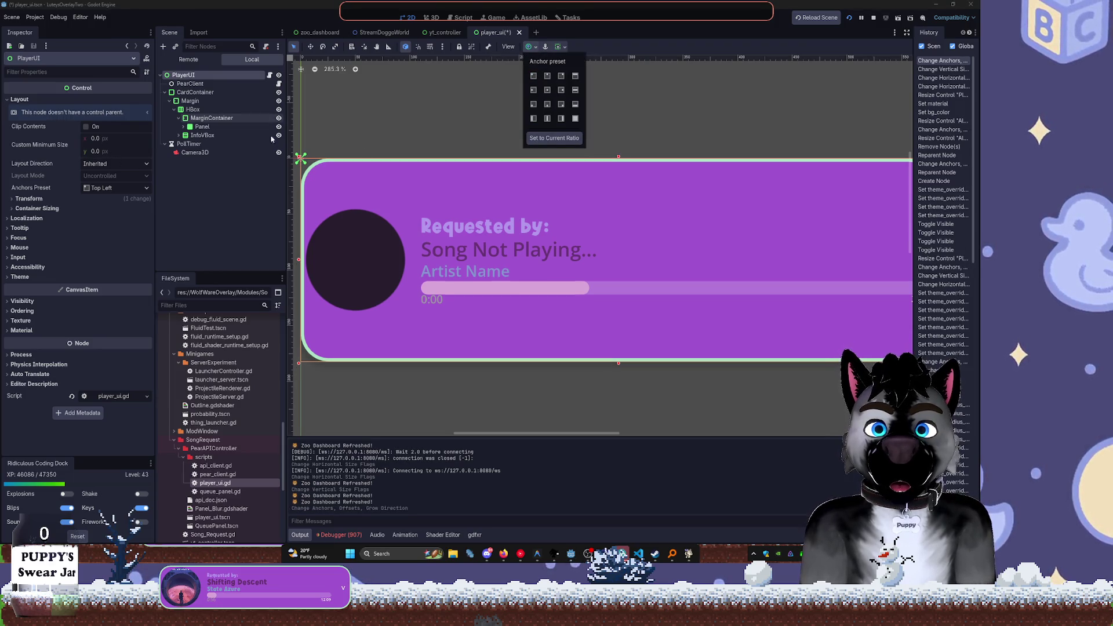
left_click(533, 77)
left_click(535, 79)
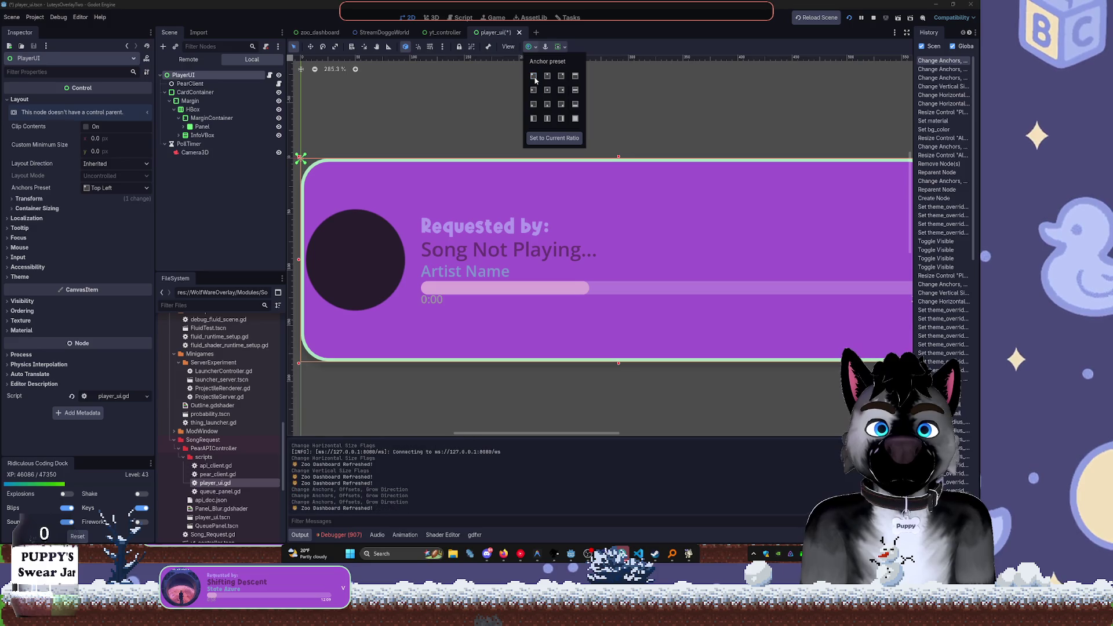
Resize the card and set its custom minimum size to 360.55 by 104
scroll(679, 222, "down", 2)
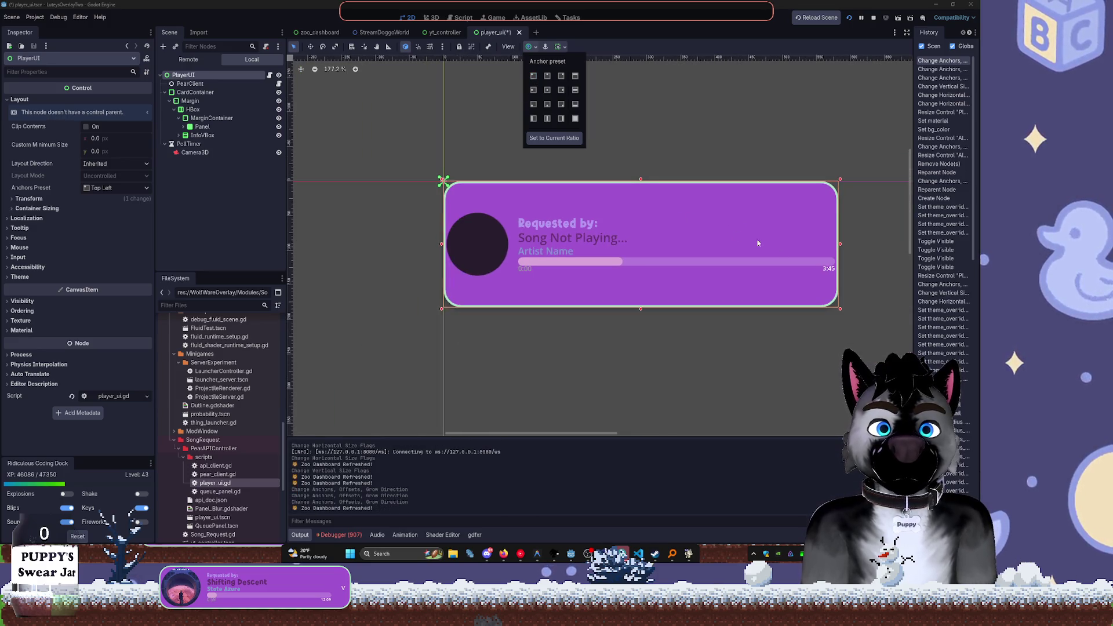
left_click(842, 314)
mouse_move(840, 310)
left_mouse_down()
mouse_move(812, 289)
mouse_move(639, 239)
mouse_move(708, 263)
mouse_move(493, 220)
mouse_move(406, 180)
mouse_move(571, 244)
mouse_move(417, 191)
mouse_move(381, 145)
left_mouse_up()
left_click_drag(102, 137, 191, 137)
left_click_drag(93, 152, 118, 152)
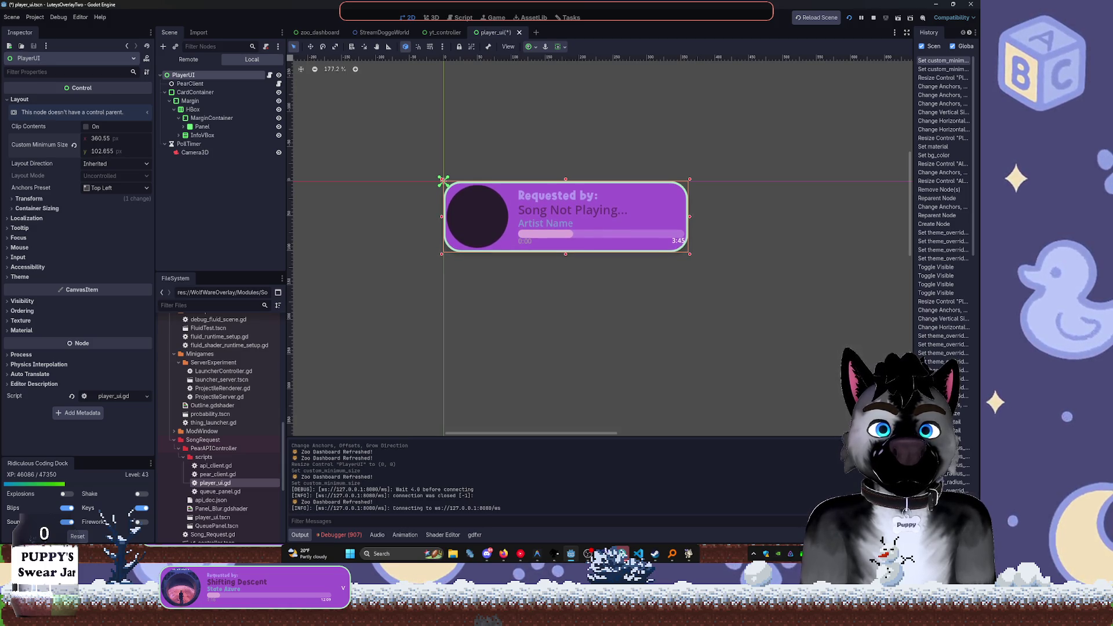
Save the player_ui scene, restart the running project and return to StreamDoggoWorld
key("ctrl+s")
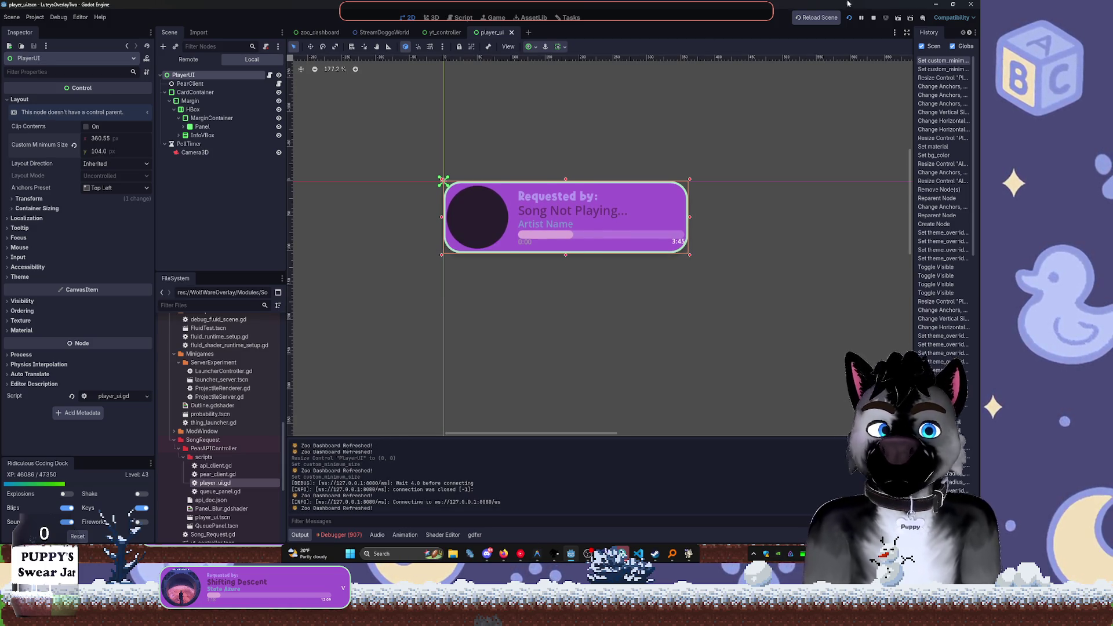
left_click(848, 17)
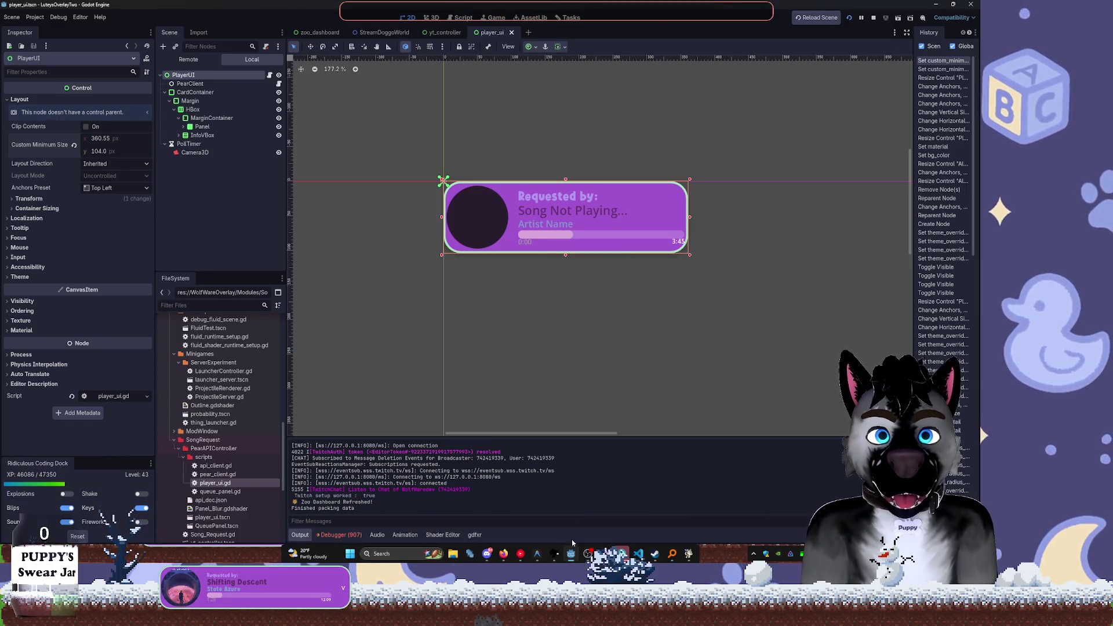
left_click(366, 33)
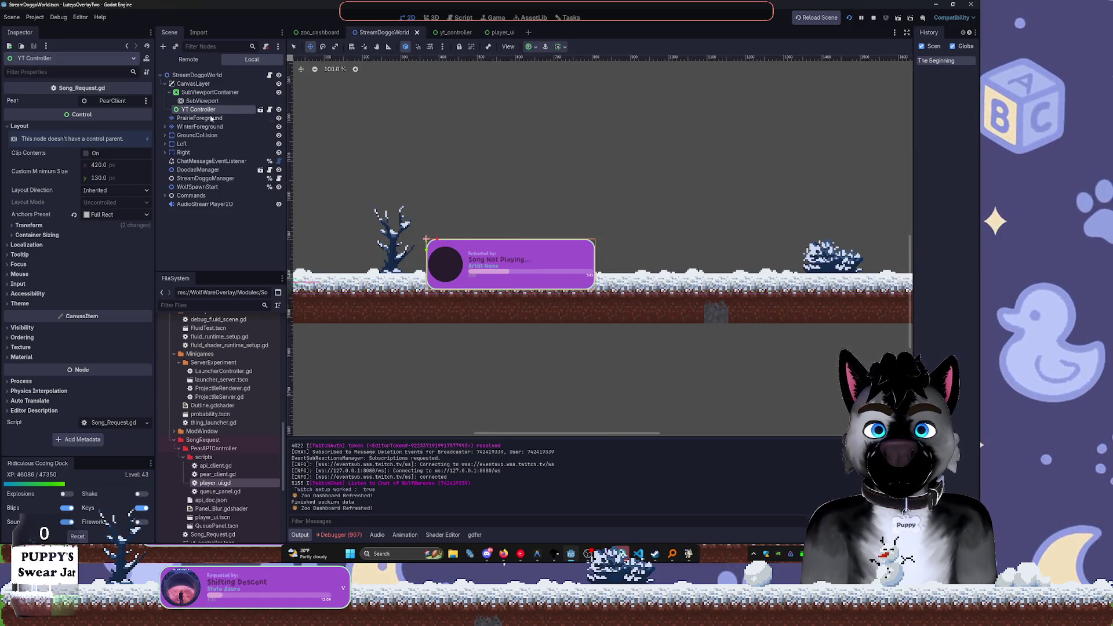
Move the song card left, down, then up about 43 px; save StreamDoggoWorld and relaunch with F5
left_click_drag(425, 242, 376, 277)
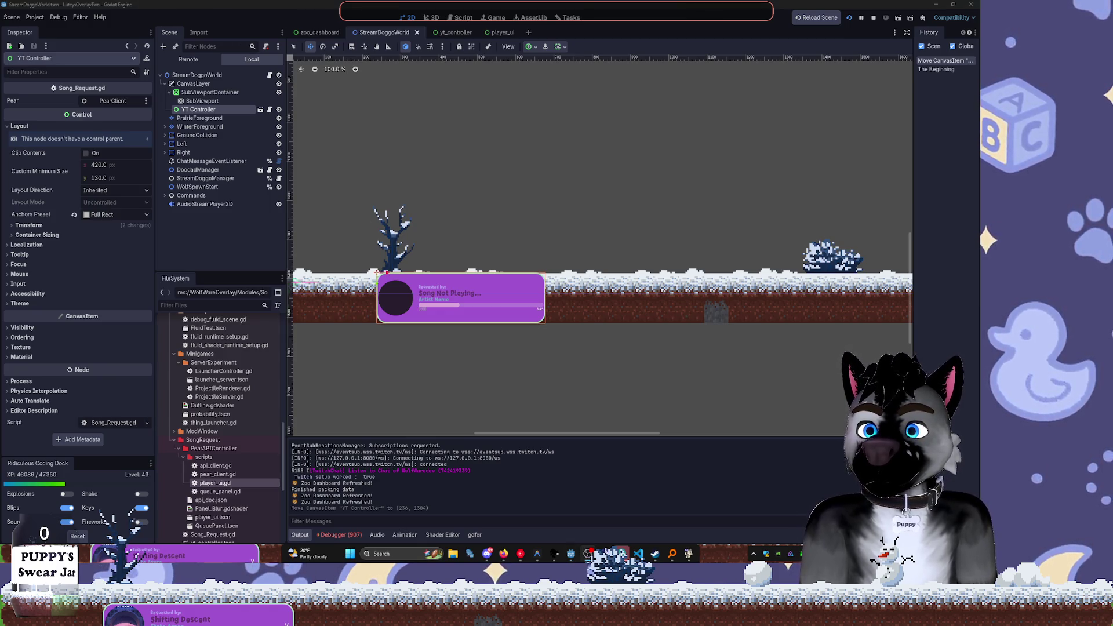
scroll(476, 231, "down", 1)
scroll(475, 231, "down", 2)
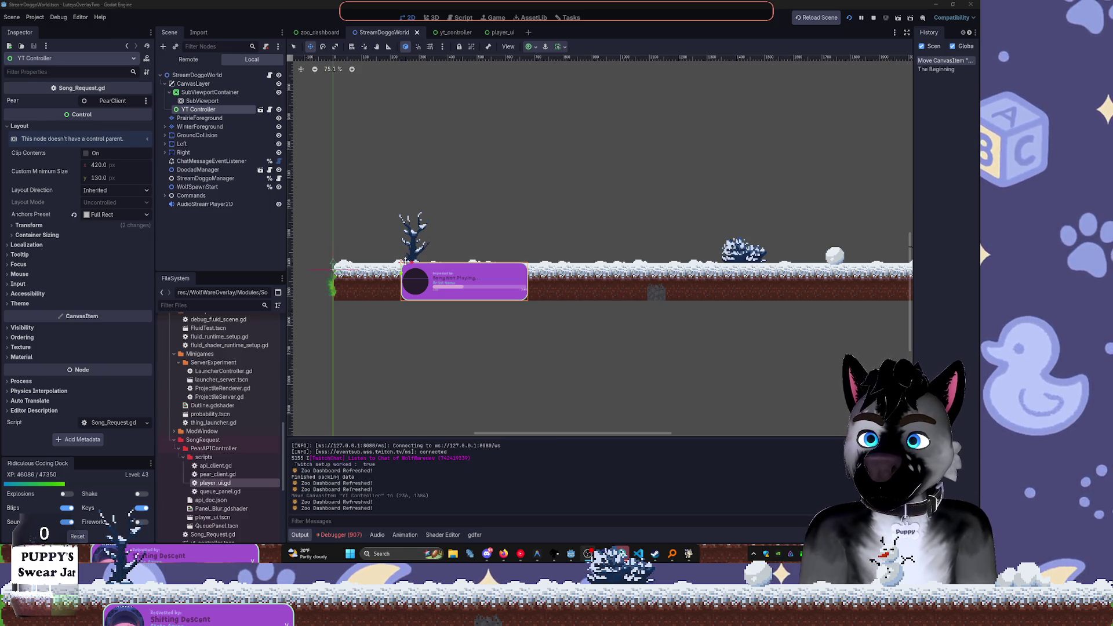
left_click_drag(403, 269, 404, 244)
key("ctrl+s")
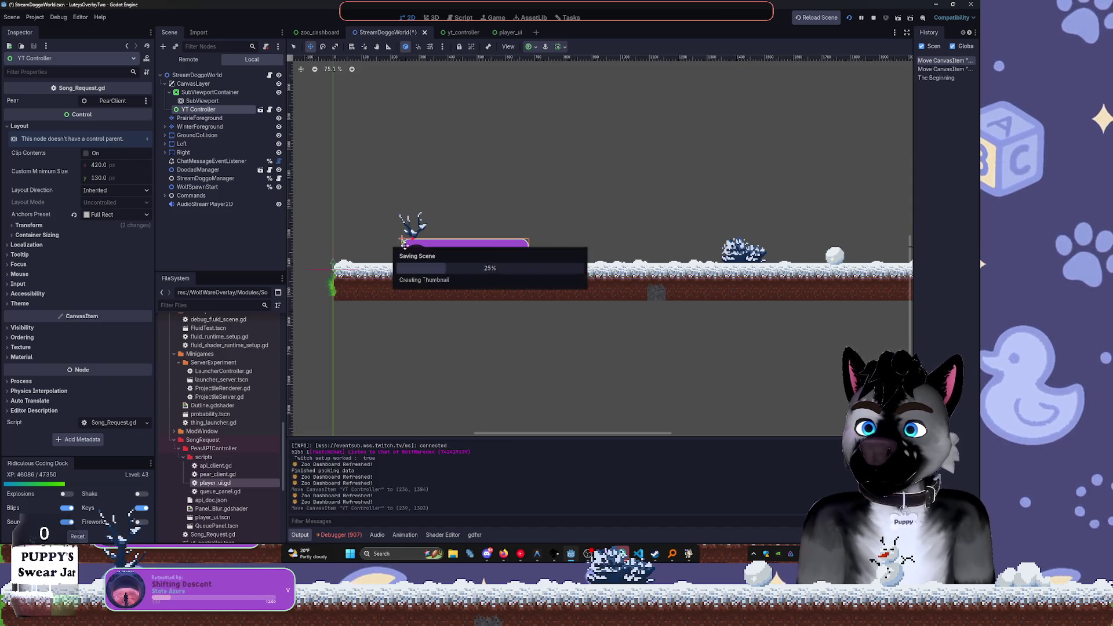
key("F5")
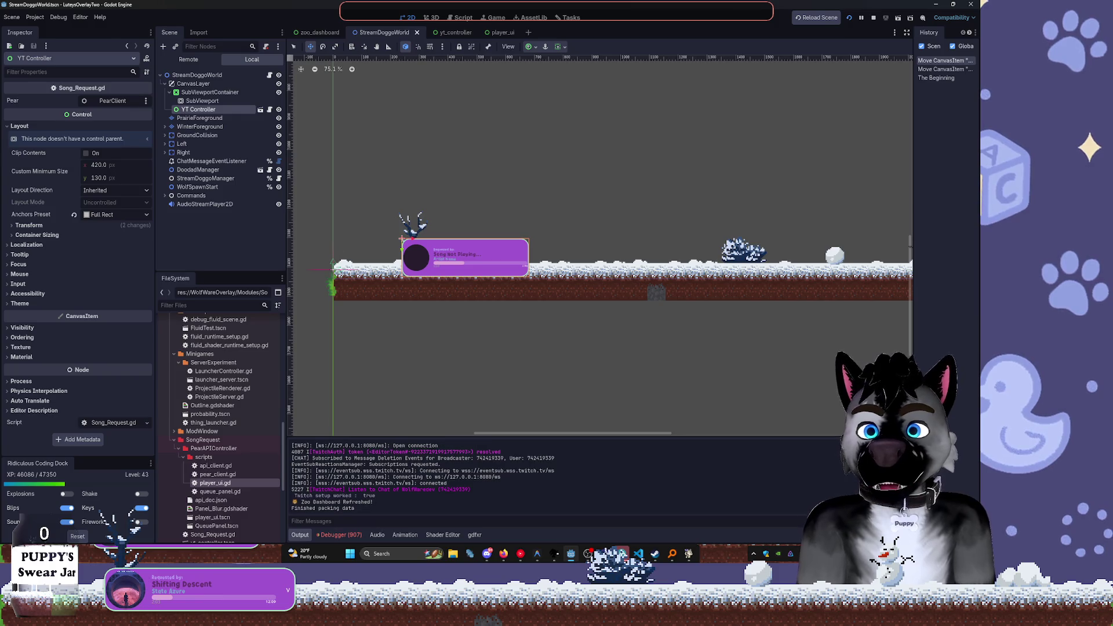
Nudge the song card up 8 px and open the yt_controller scene
left_click_drag(409, 250, 422, 243)
scroll(418, 263, "up", 5)
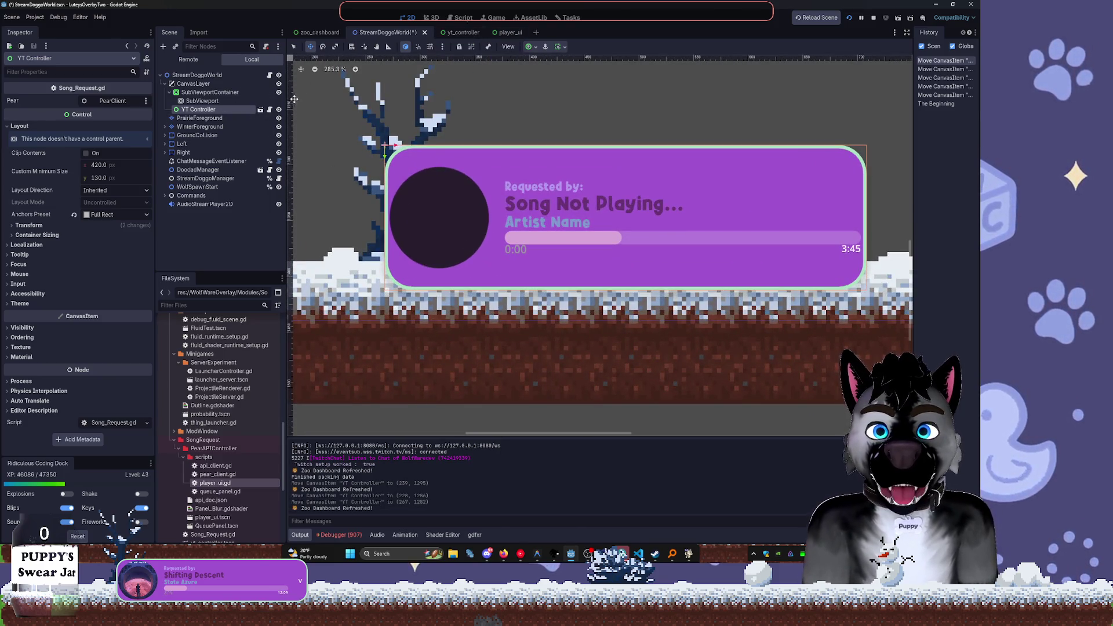
left_click(261, 109)
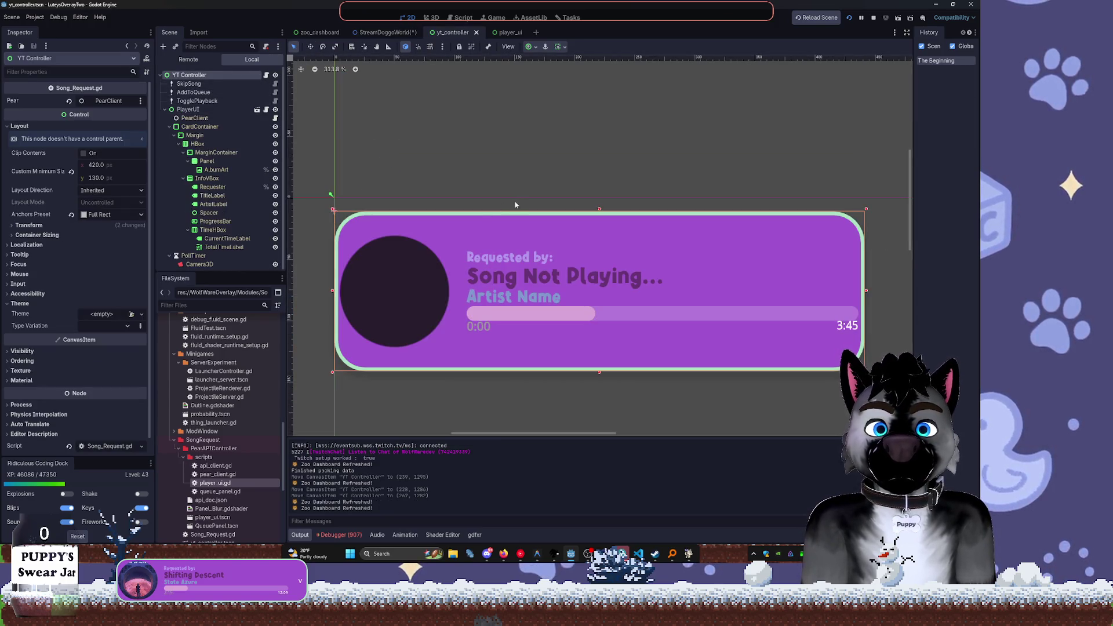
Anchor YT Controller to the top left, keeping its minimum size unchanged
left_click(529, 49)
left_click(531, 61)
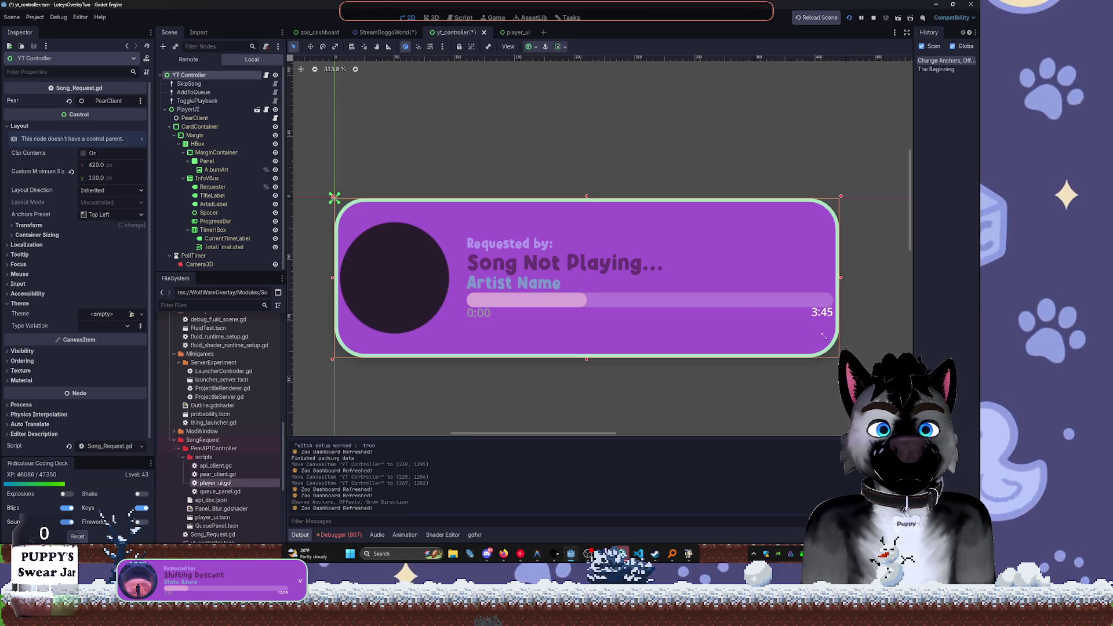
left_click(71, 172)
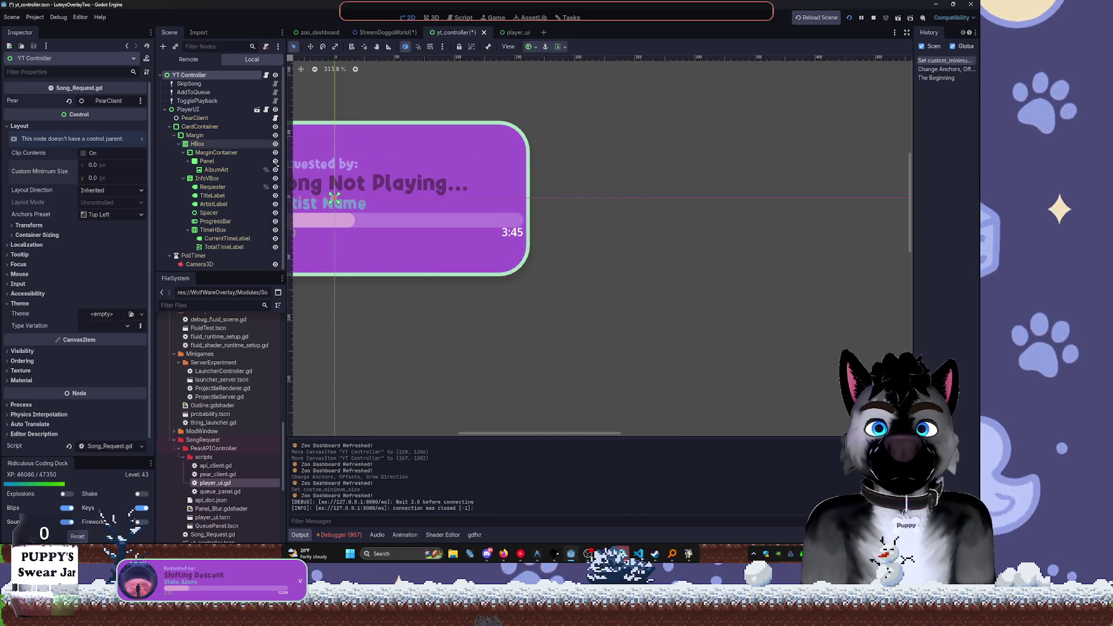
key("ctrl+z")
Shrink PlayerUI to a 360.55 by 104 minimum size anchored top-left
left_click(208, 110)
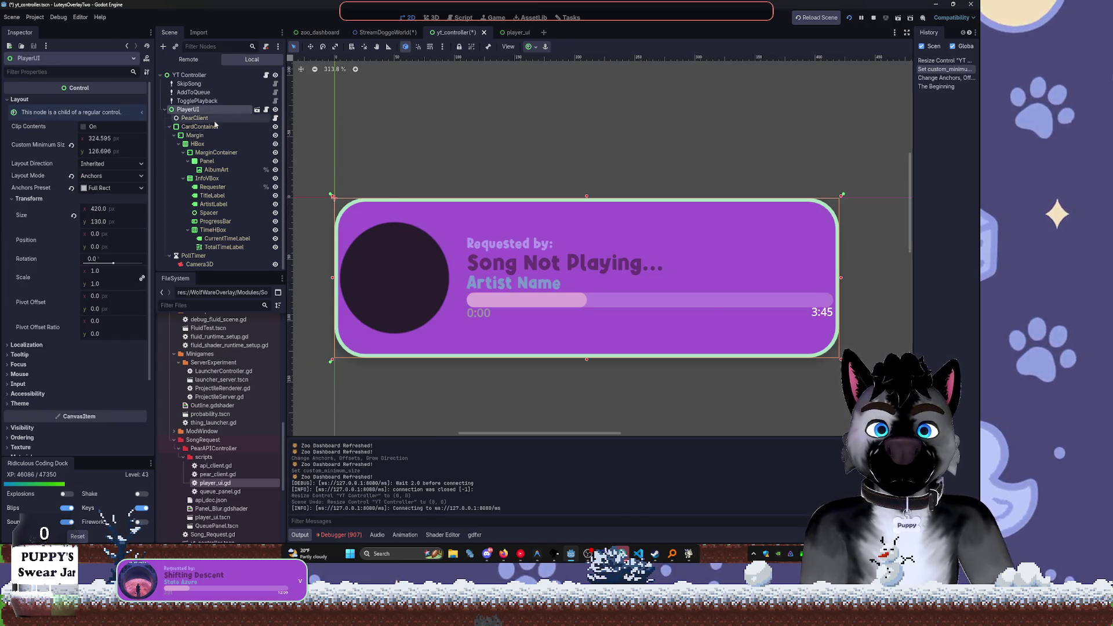
mouse_move(840, 363)
left_mouse_down()
mouse_move(759, 325)
mouse_move(511, 253)
left_mouse_up()
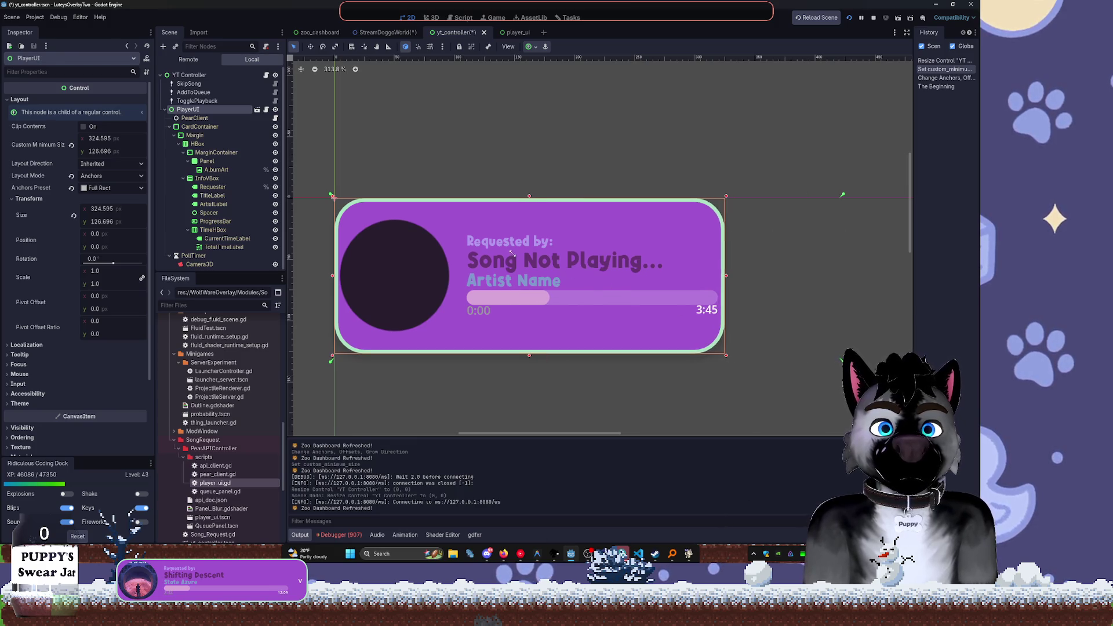
left_click_drag(448, 236, 395, 215)
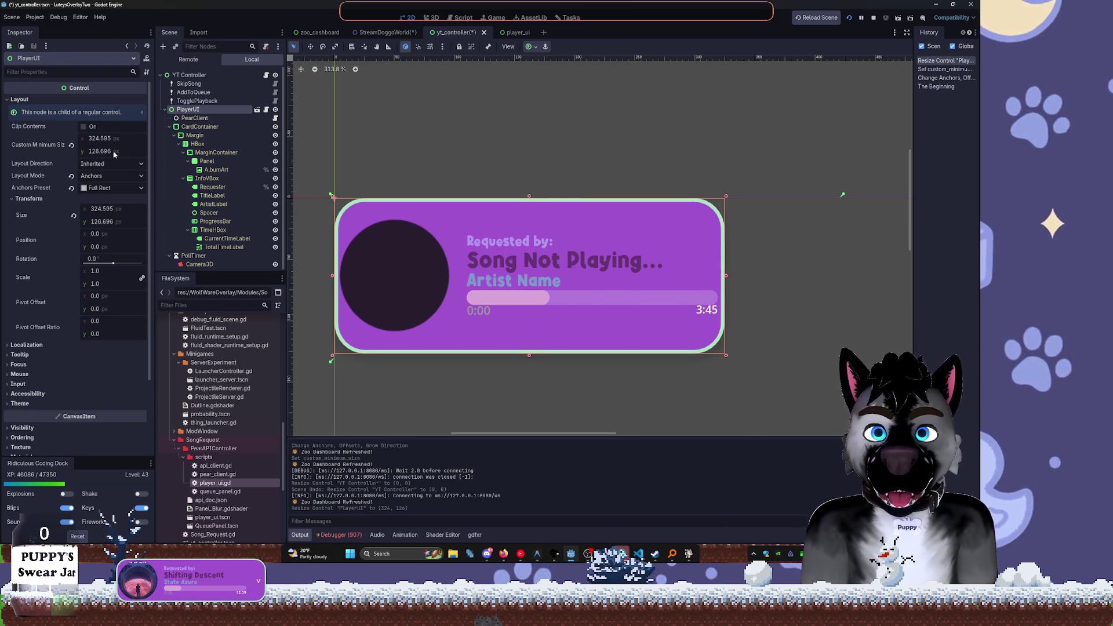
left_click(72, 146)
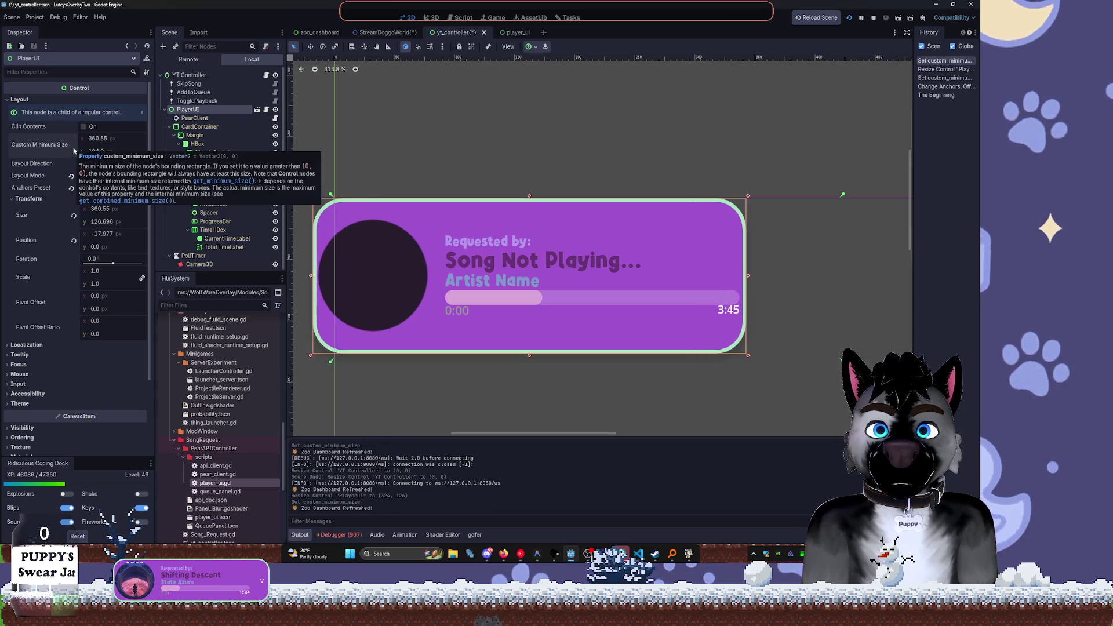
left_click(528, 47)
left_click(533, 76)
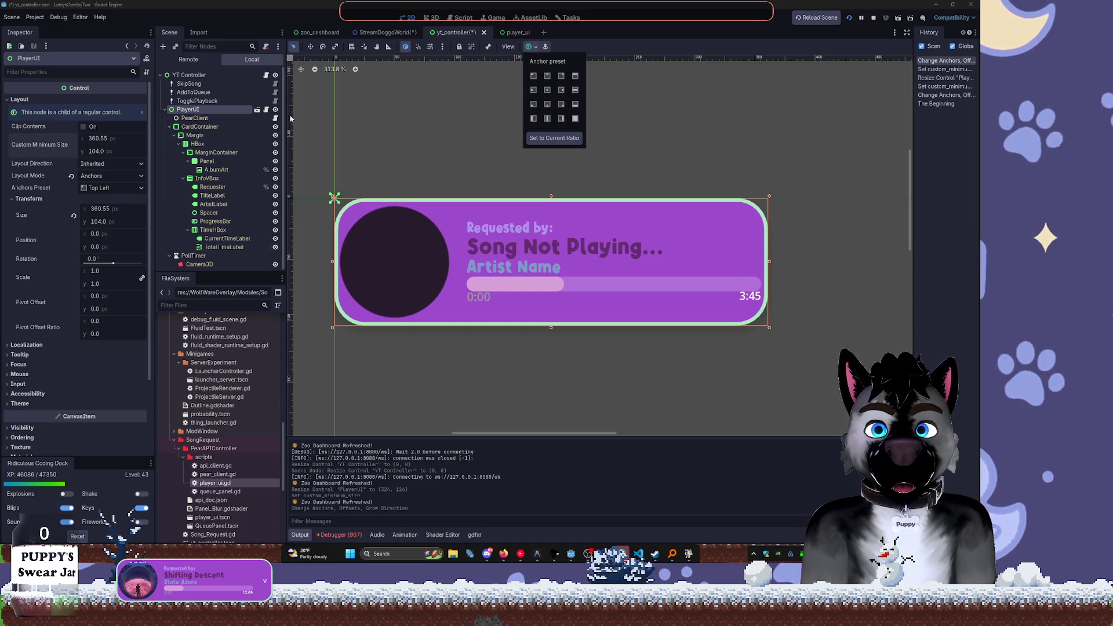
left_click(198, 111)
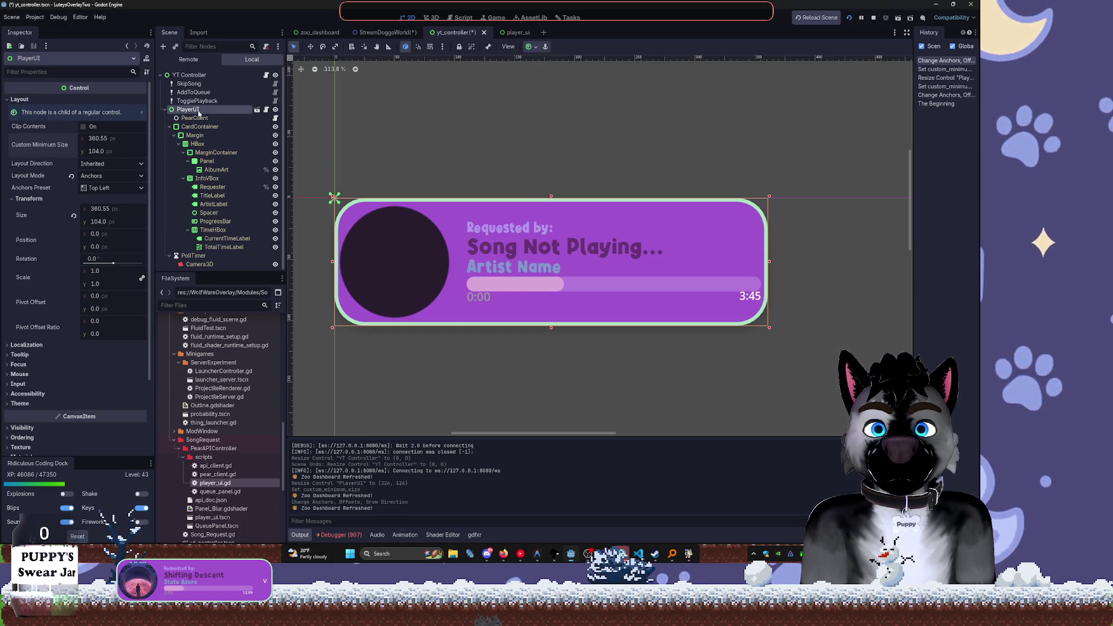
left_click(191, 74)
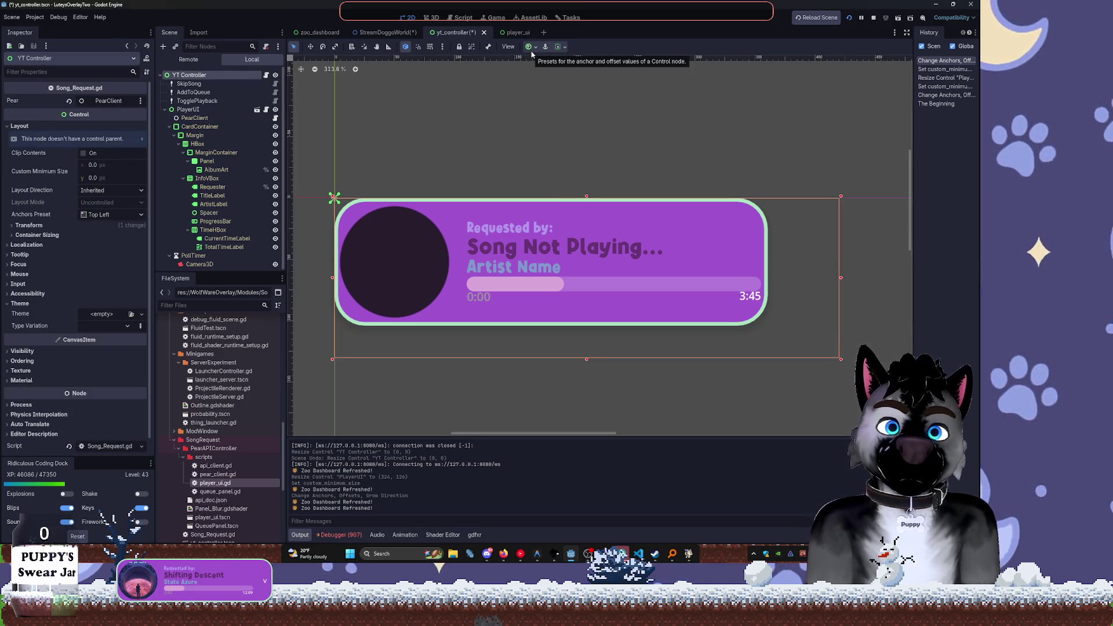
Adjust YT Controller's bounds, raising its bottom edge and shifting it slightly right and down
mouse_move(841, 361)
left_mouse_down()
mouse_move(696, 305)
mouse_move(704, 345)
mouse_move(597, 339)
mouse_move(822, 339)
mouse_move(770, 418)
left_mouse_up()
scroll(797, 251, "down", 2)
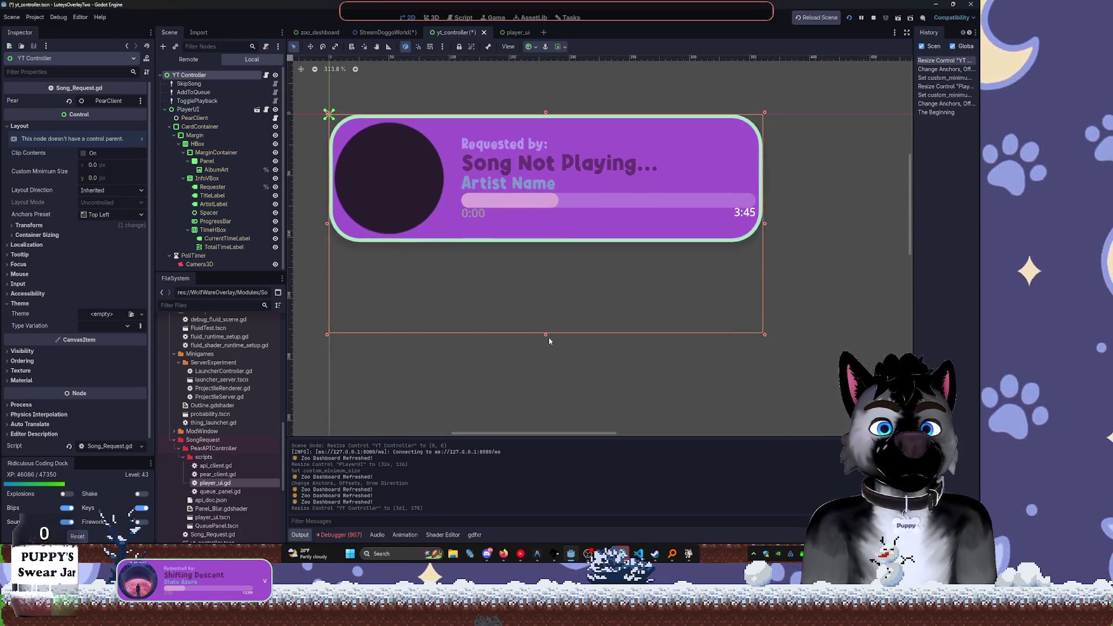
left_click(164, 109)
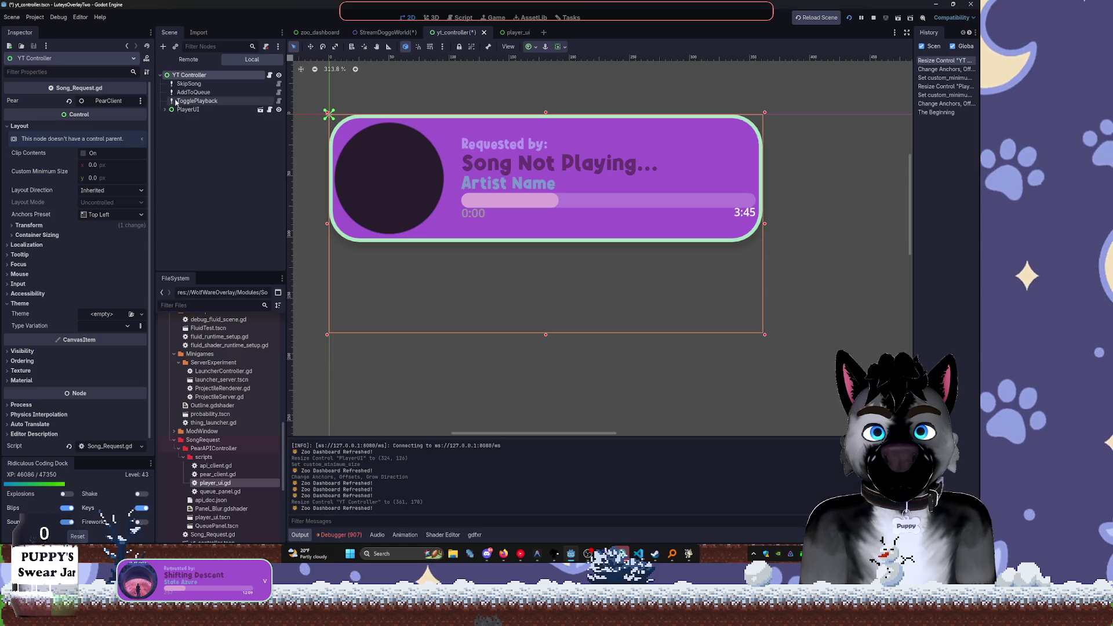
left_click(164, 110)
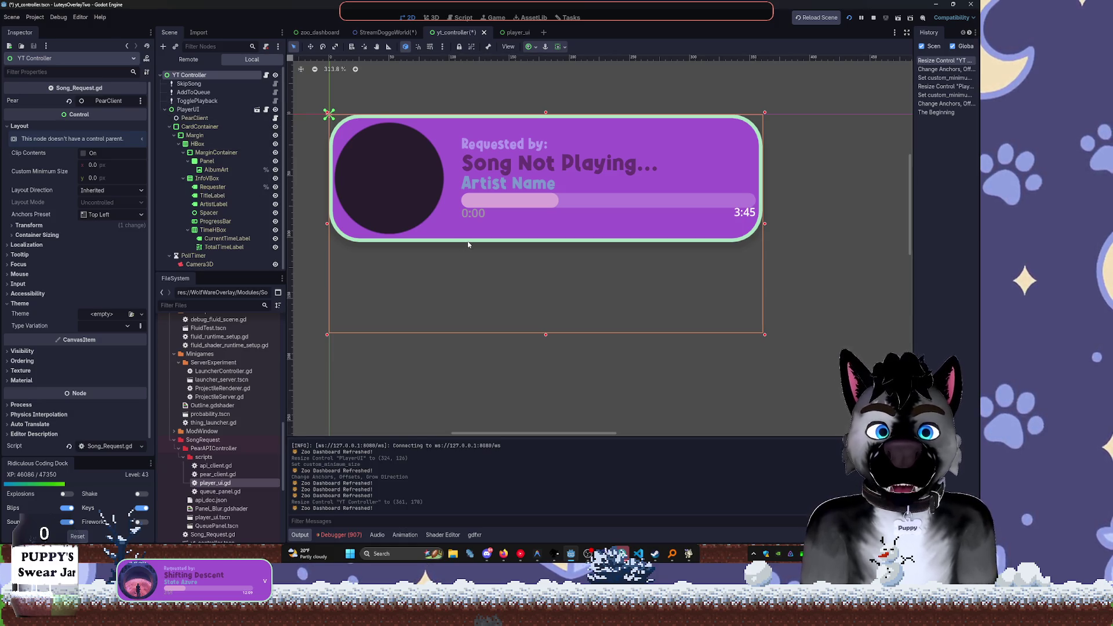
mouse_move(545, 335)
left_mouse_down()
mouse_move(551, 194)
mouse_move(556, 276)
left_mouse_up()
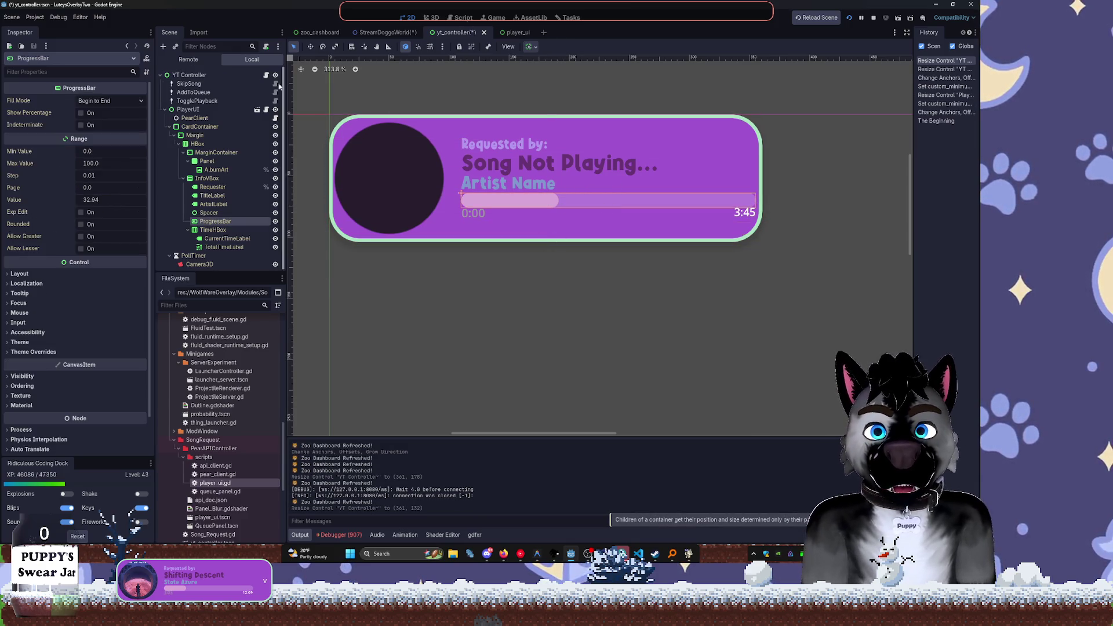
key("w")
mouse_move(438, 167)
left_mouse_down()
mouse_move(467, 175)
mouse_move(436, 169)
mouse_move(448, 170)
left_mouse_up()
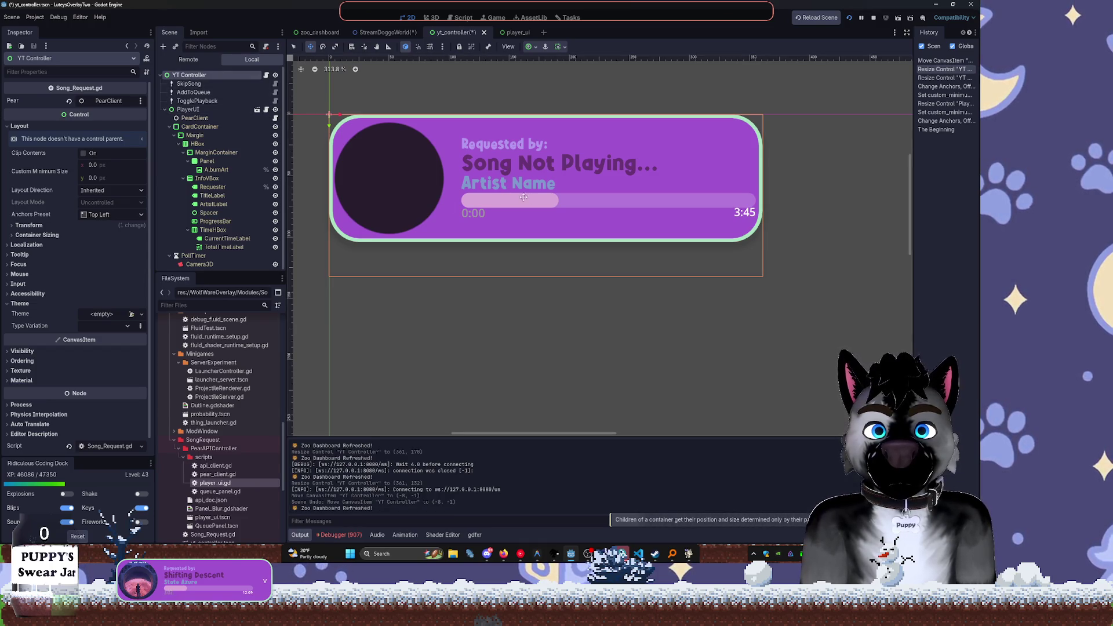
mouse_move(767, 282)
left_mouse_down()
mouse_move(753, 273)
mouse_move(846, 310)
mouse_move(866, 284)
mouse_move(774, 278)
left_mouse_up()
key("ctrl+z")
Make PlayerUI fill its parent, then resize and re-anchor YT Controller wider and shorter
left_click(188, 109)
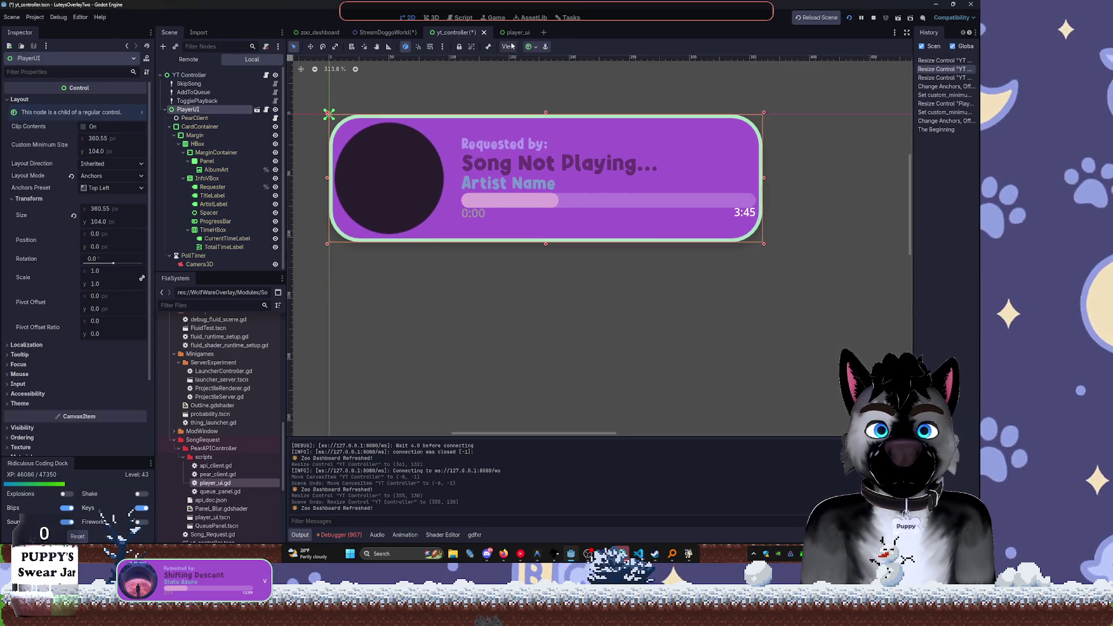
left_click(528, 48)
left_click(575, 119)
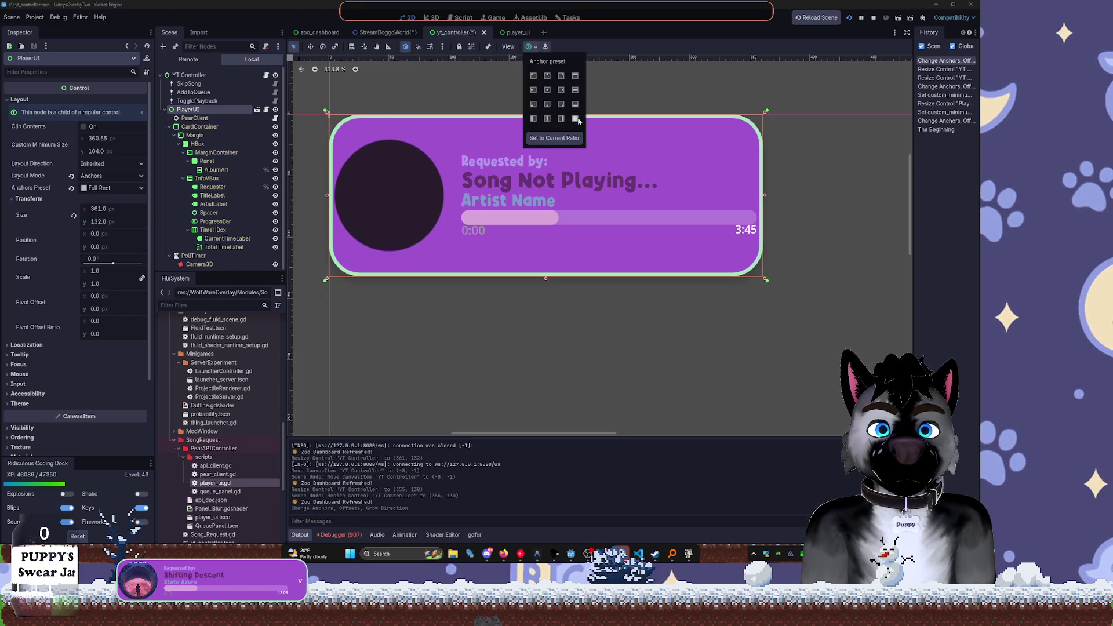
left_click(186, 75)
mouse_move(764, 281)
left_mouse_down()
mouse_move(703, 211)
mouse_move(786, 244)
mouse_move(563, 182)
left_mouse_up()
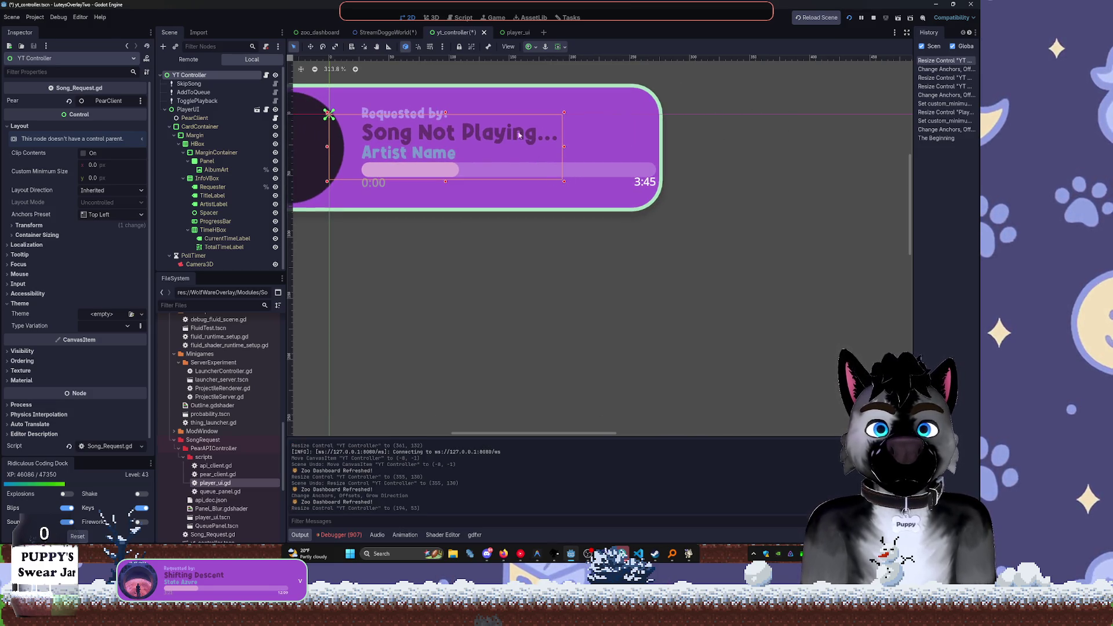
left_click(529, 47)
left_click(534, 80)
left_click(534, 79)
Set YT Controller's custom minimum size to 360 by 104
left_click(213, 118)
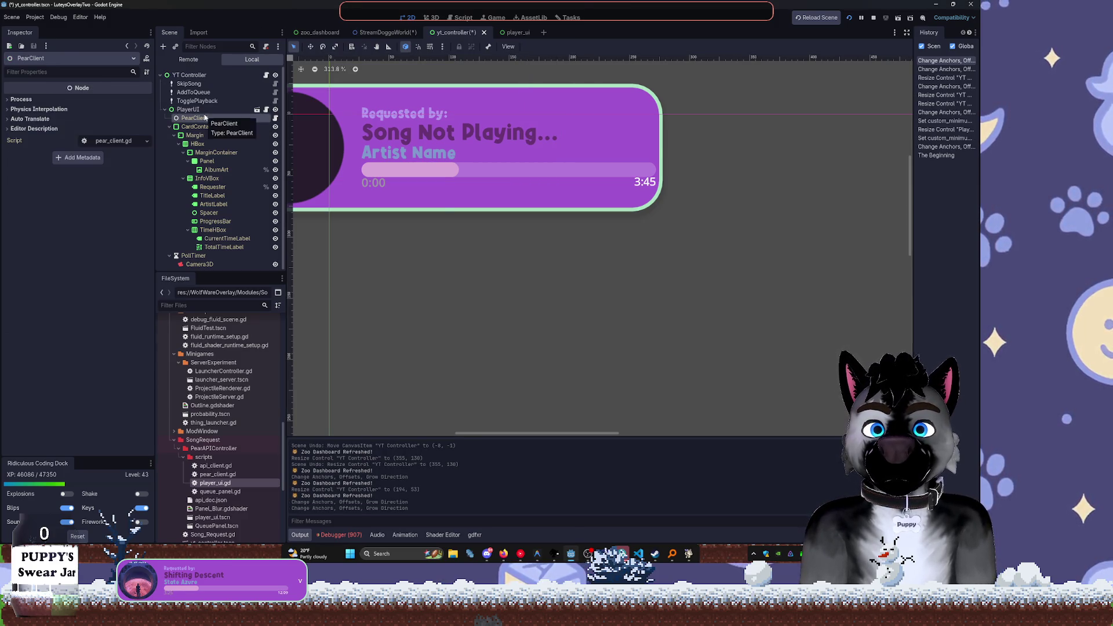
left_click(202, 112)
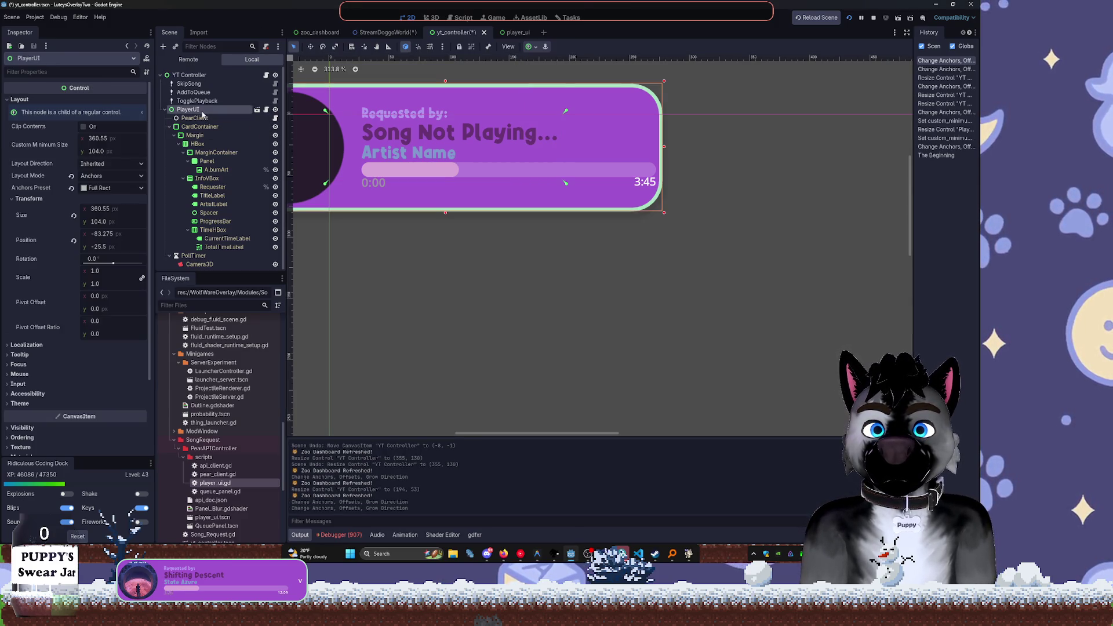
left_click(189, 75)
left_click_drag(103, 165, 112, 167)
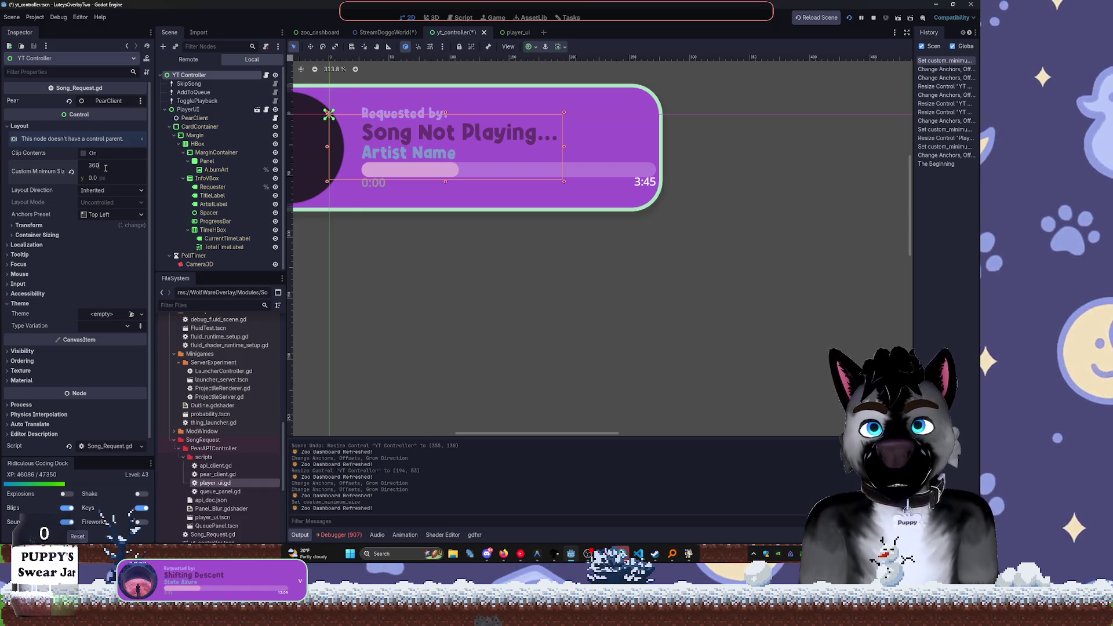
key("Tab")
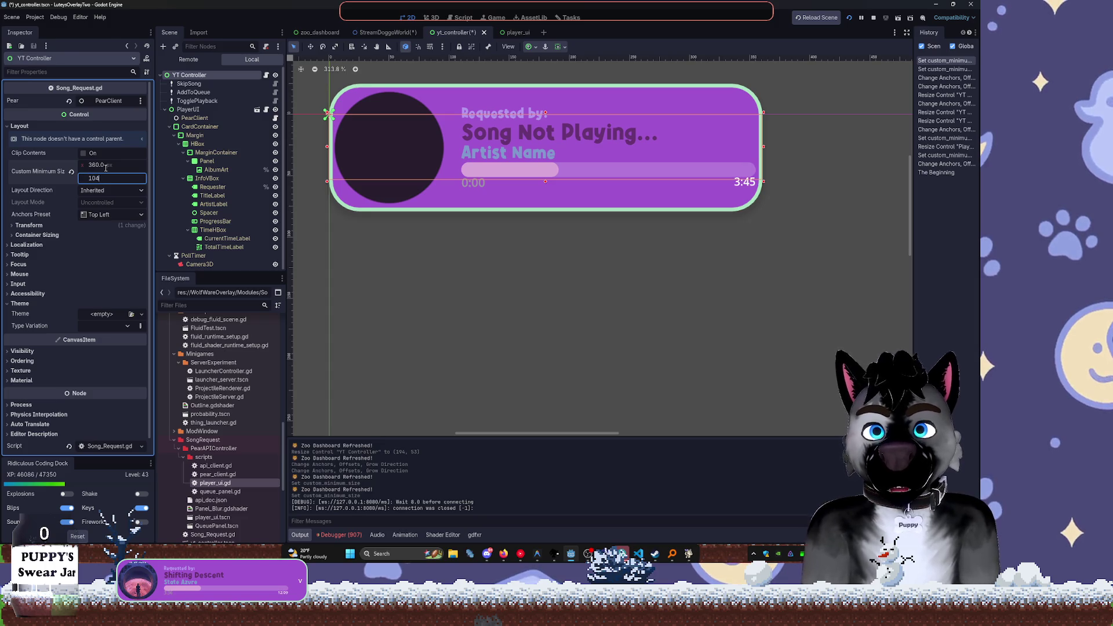
key("Return")
left_click(226, 85)
Preview the card, save the yt_controller scene and switch to player_ui
left_click(421, 164)
left_click(546, 248)
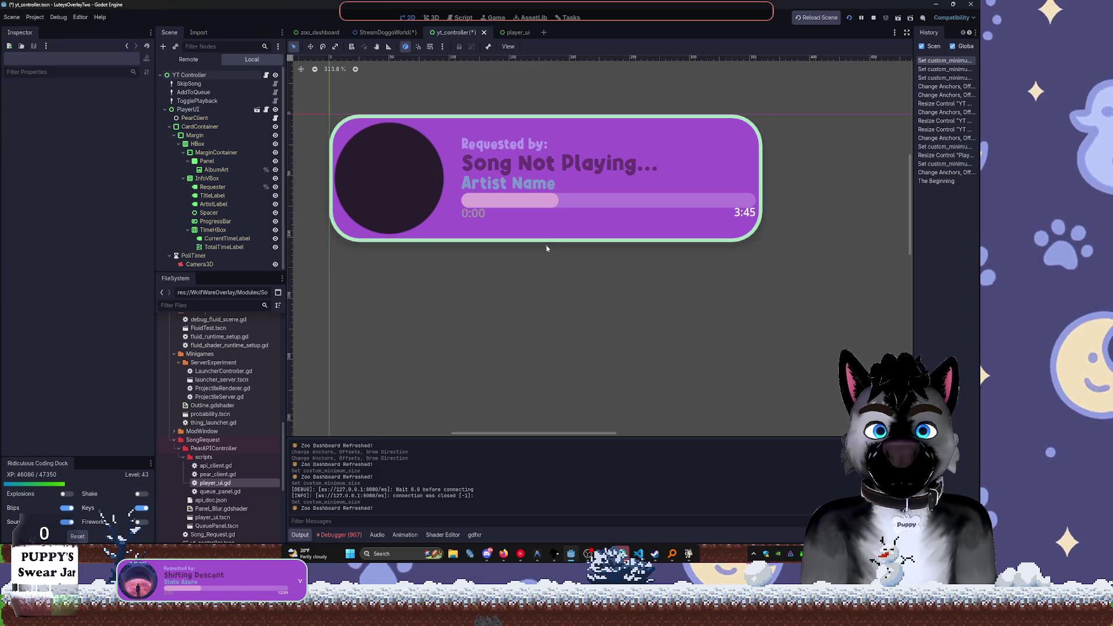
left_click(460, 220)
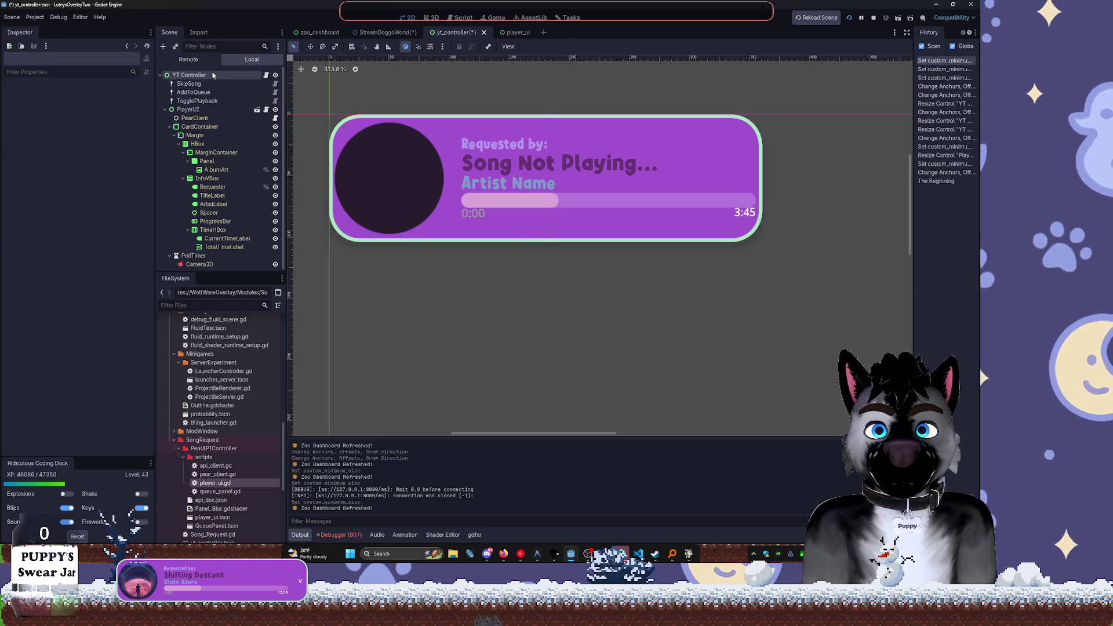
left_click(547, 223)
key("ctrl+s")
left_click(500, 32)
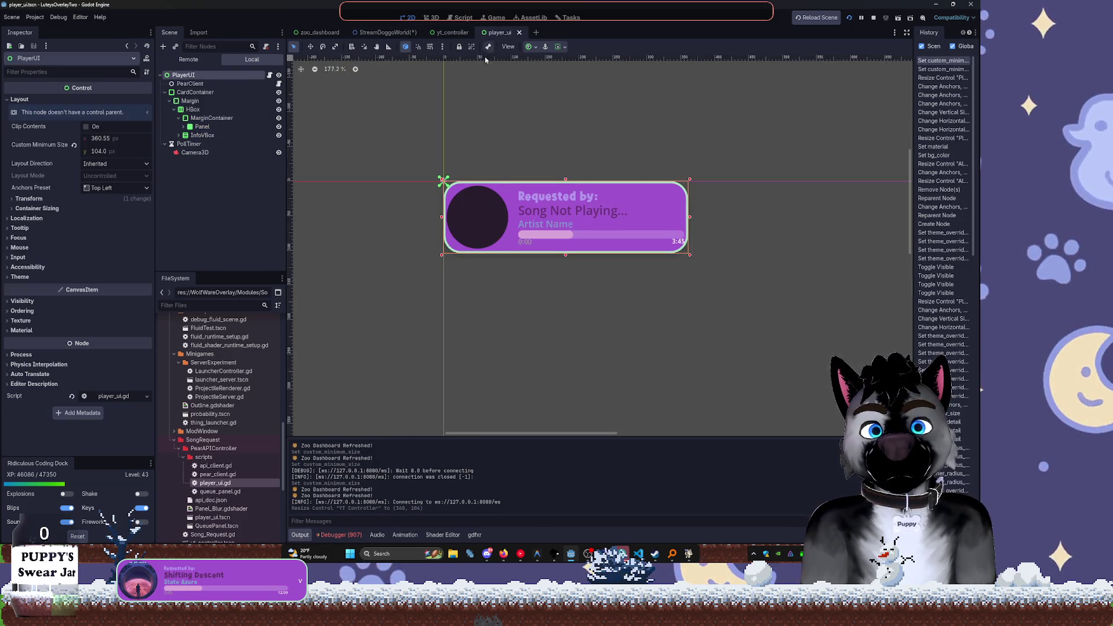
Change CardContainer's StyleBox background colour to near-black dark green 0e150b
scroll(449, 167, "up", 6)
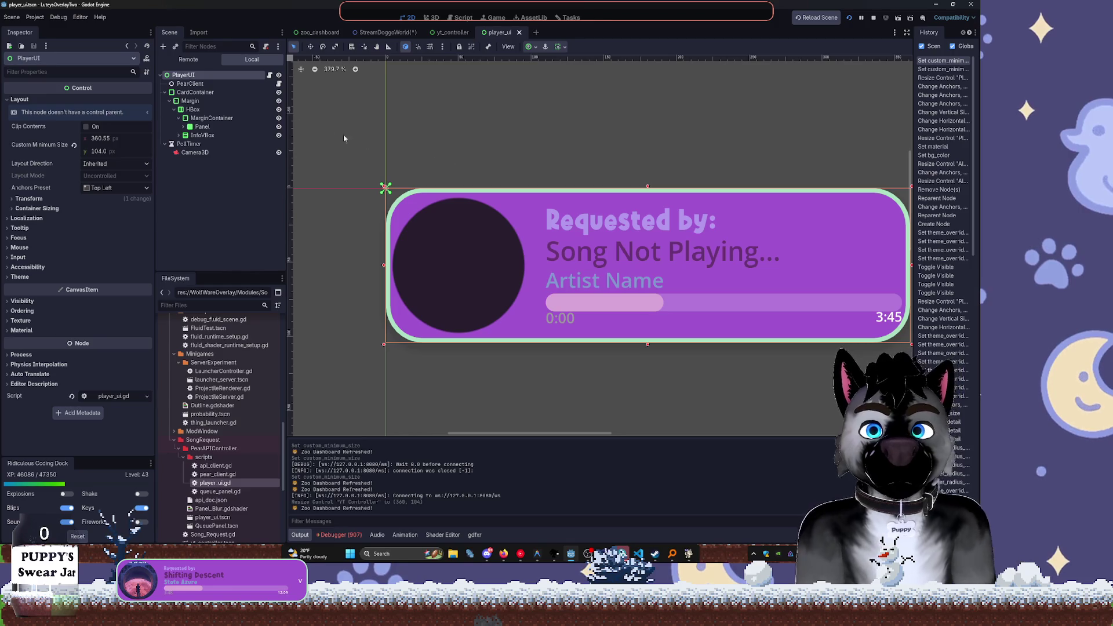
left_click(196, 93)
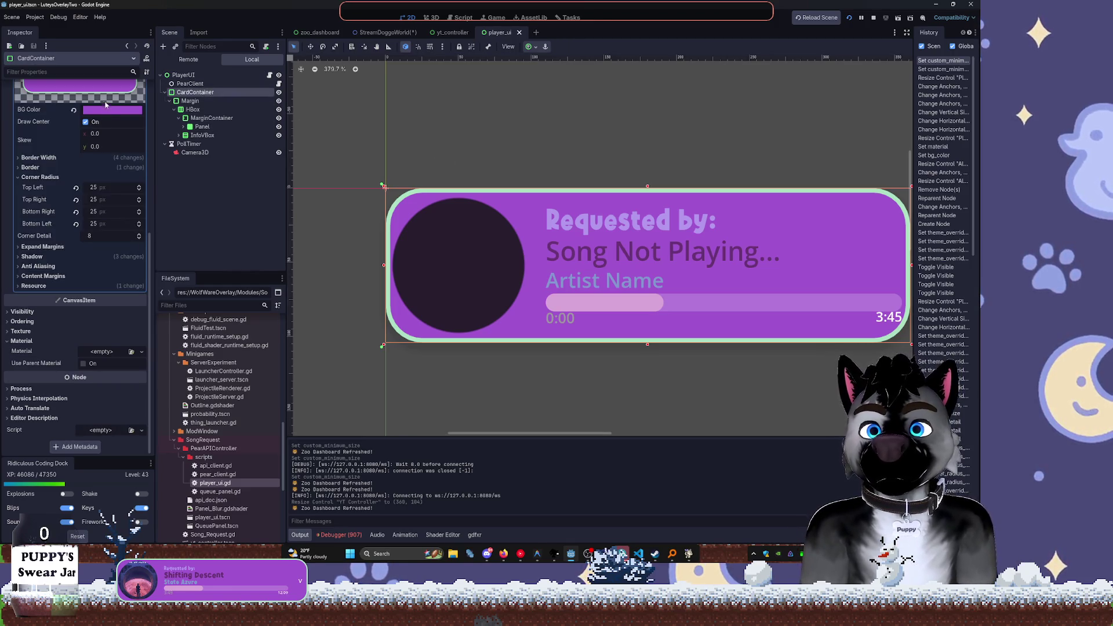
left_click(112, 110)
left_click_drag(163, 125, 166, 213)
left_click_drag(127, 157, 103, 156)
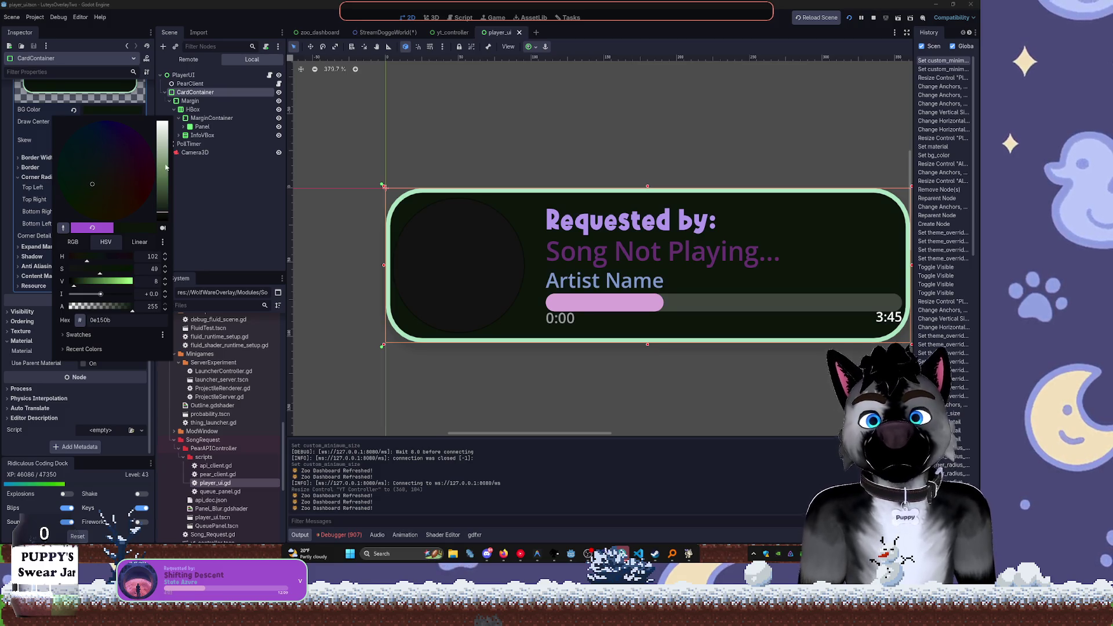
left_click(204, 111)
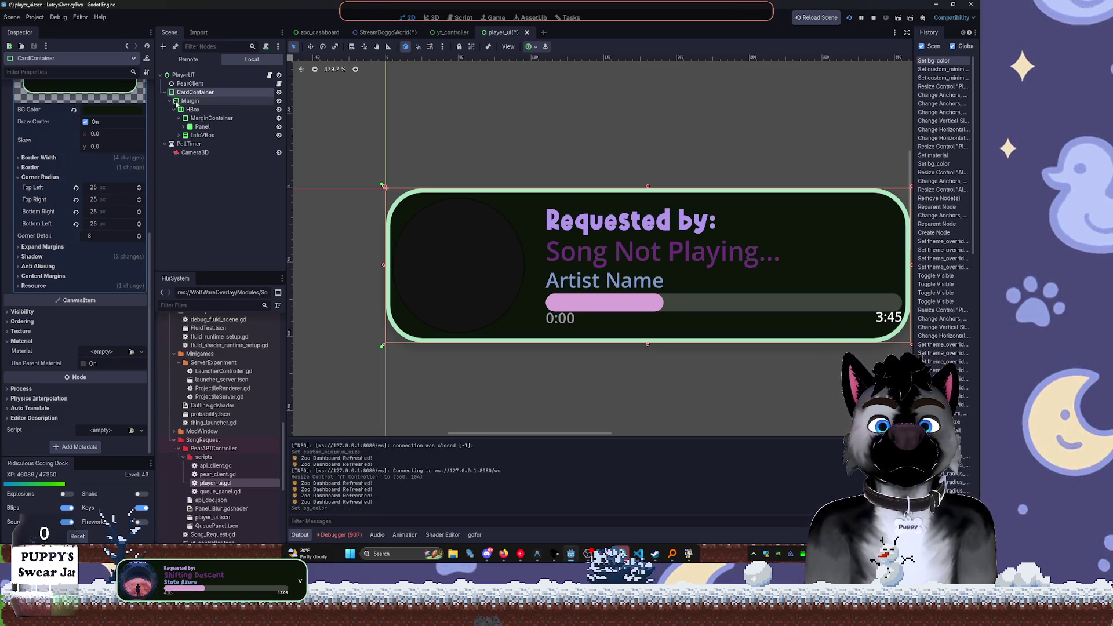
Expand the MarginContainer and InfoVBox branches and select TitleLabel
left_click(191, 109)
left_click(190, 101)
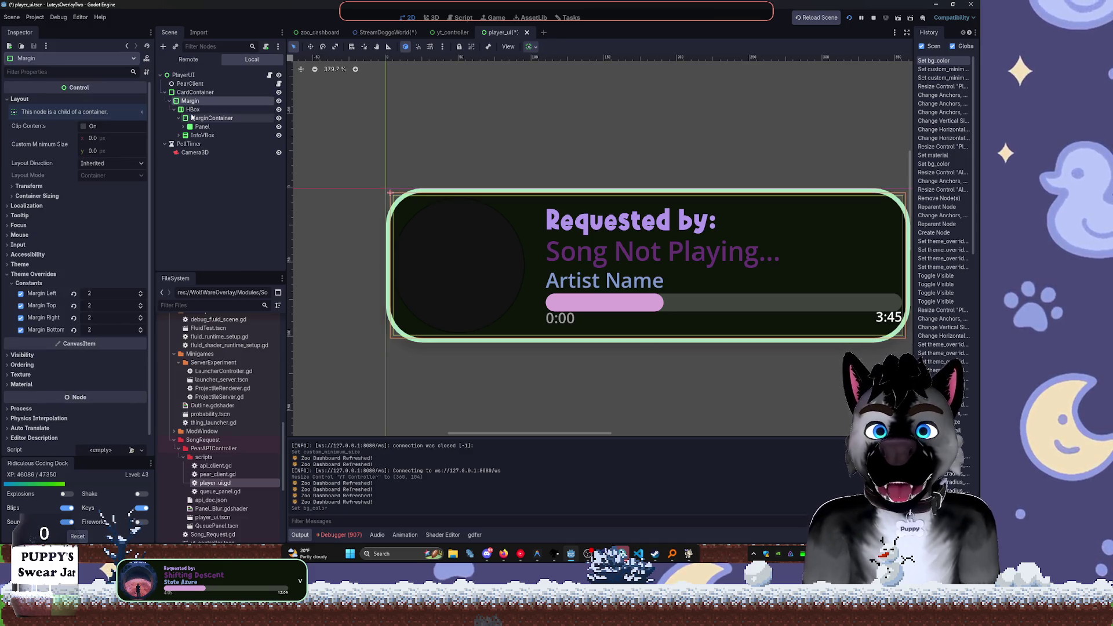
left_click(198, 111)
left_click(178, 118)
left_click(178, 117)
left_click(178, 144)
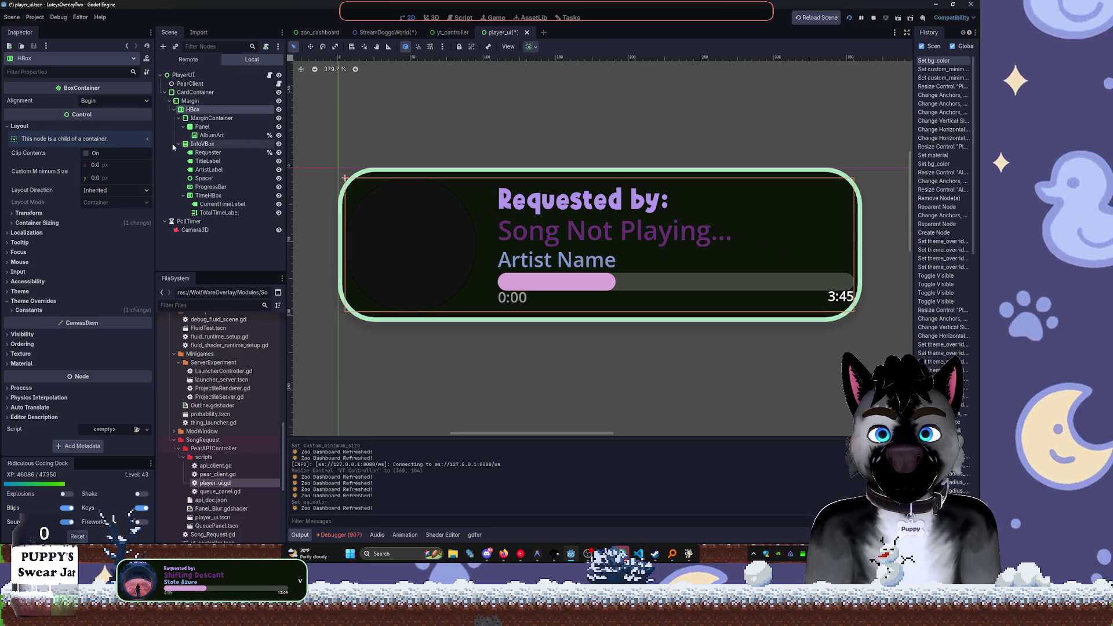
left_click(201, 161)
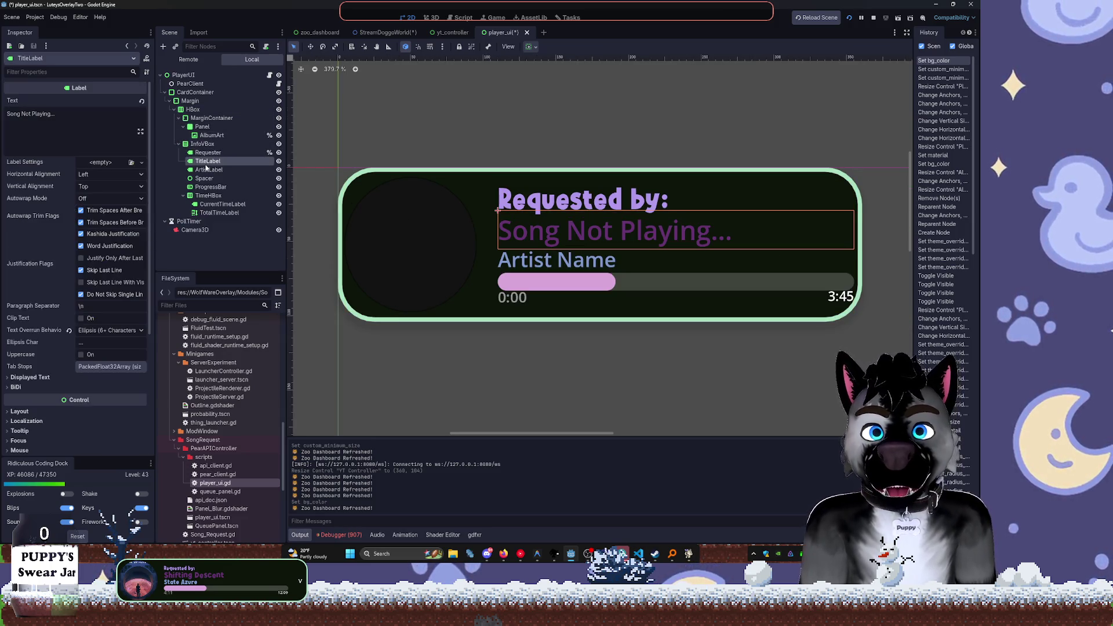
Reveal TitleLabel's Theme Overrides colour settings, keeping the font colour override
scroll(105, 357, "down", 5)
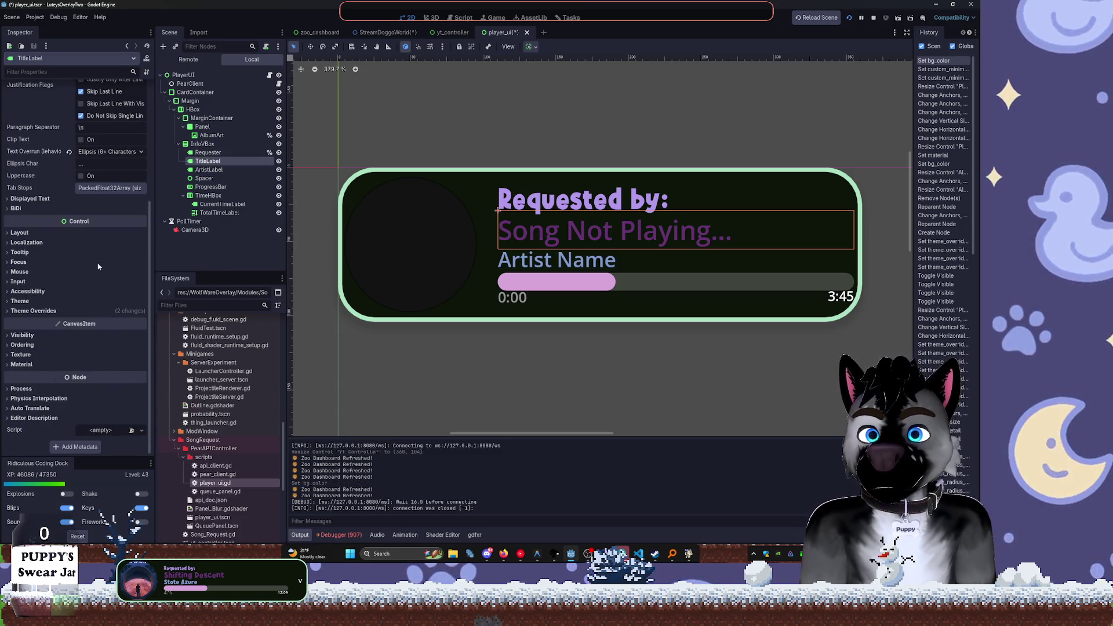
left_click(88, 302)
left_click(88, 302)
left_click(80, 311)
left_click(80, 320)
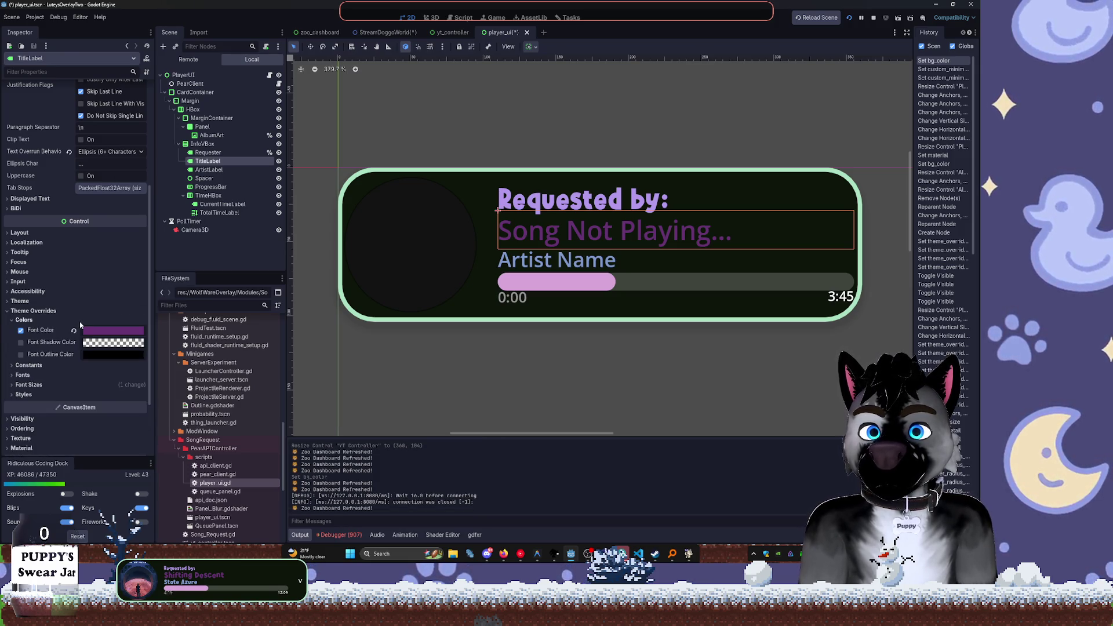
left_click(73, 330)
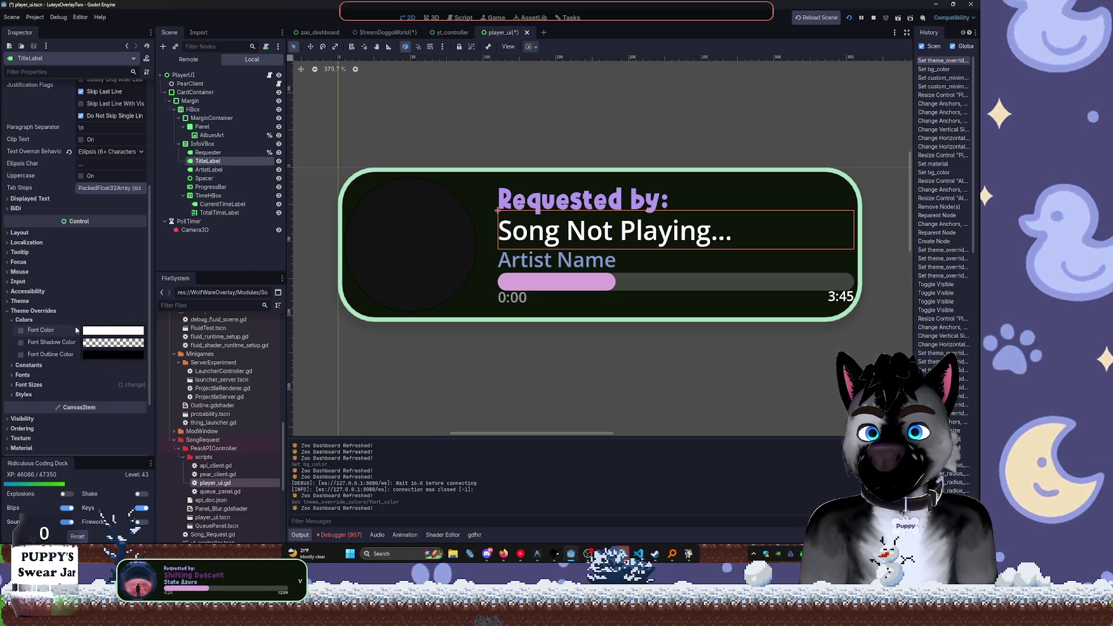
key("ctrl+z")
Set the title's font colour to light blue-grey #93a2b6
left_click(85, 330)
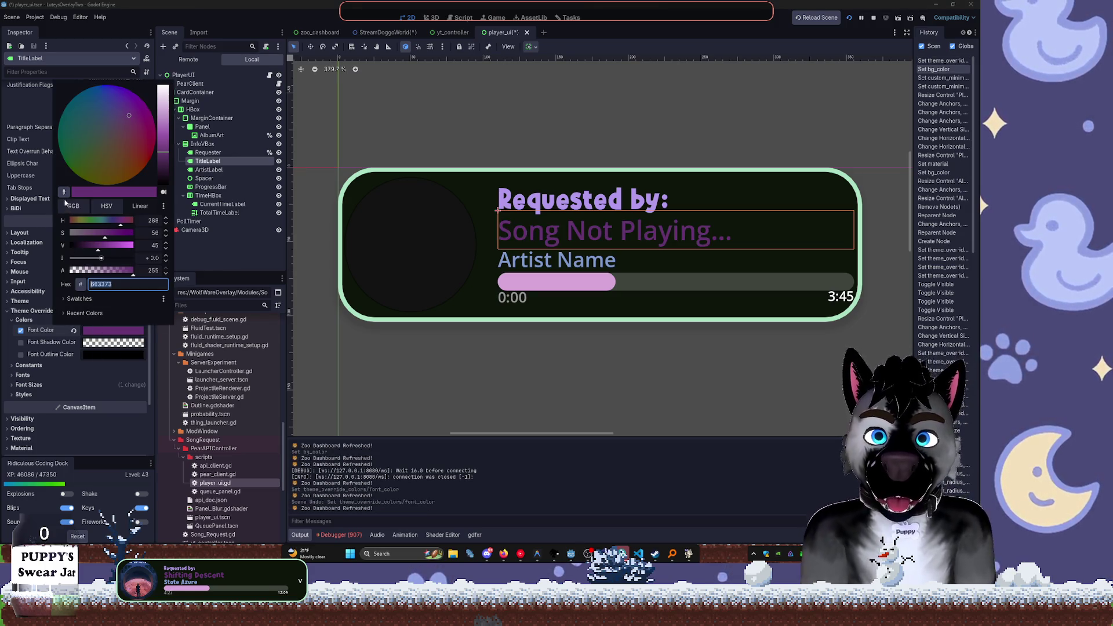
left_click(487, 267)
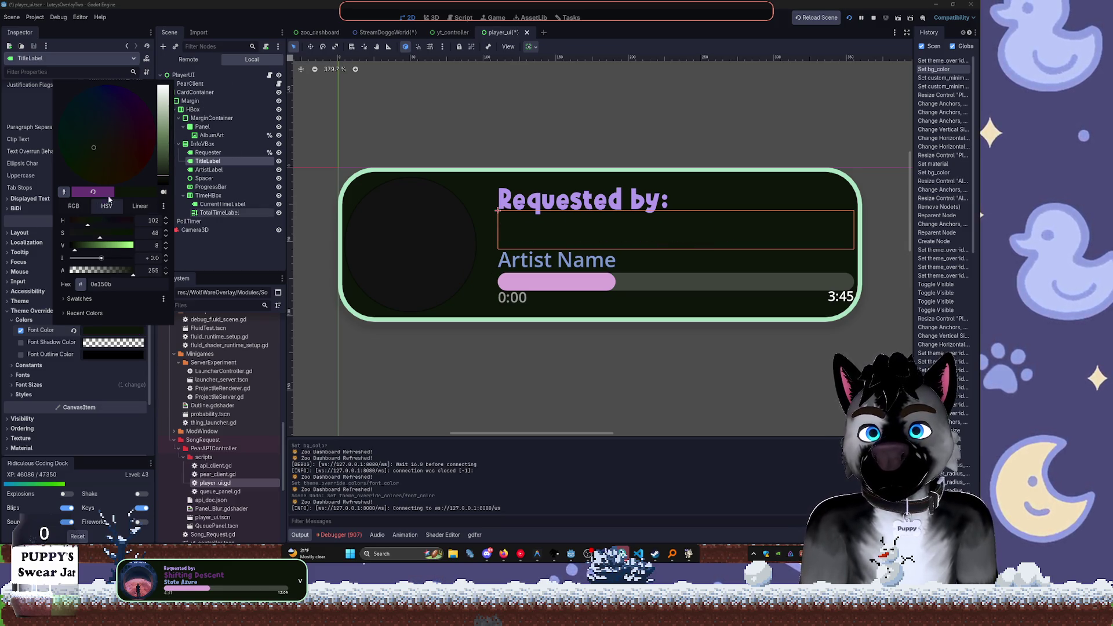
left_click(117, 148)
left_click(116, 132)
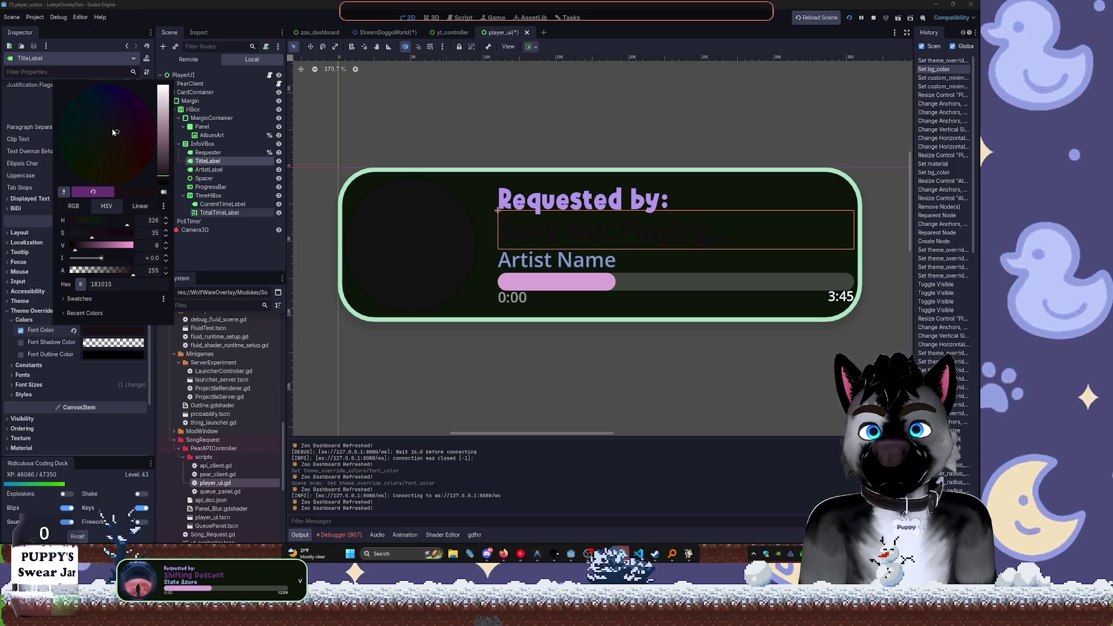
left_click(103, 125)
mouse_move(163, 166)
left_mouse_down()
mouse_move(153, 135)
mouse_move(166, 128)
left_mouse_up()
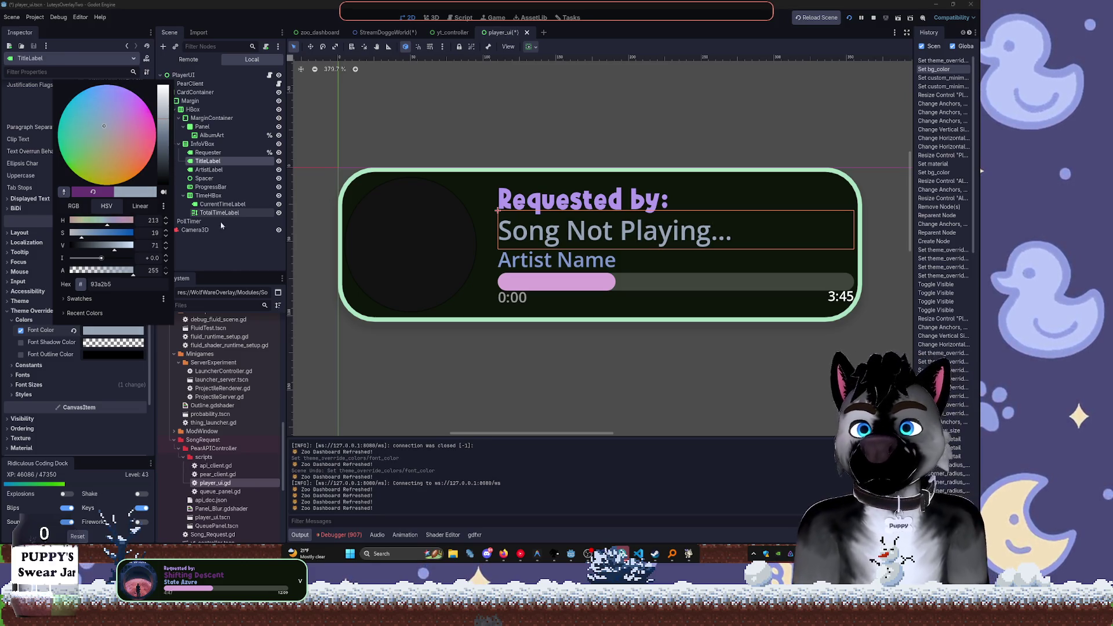
left_click(197, 195)
left_click(210, 153)
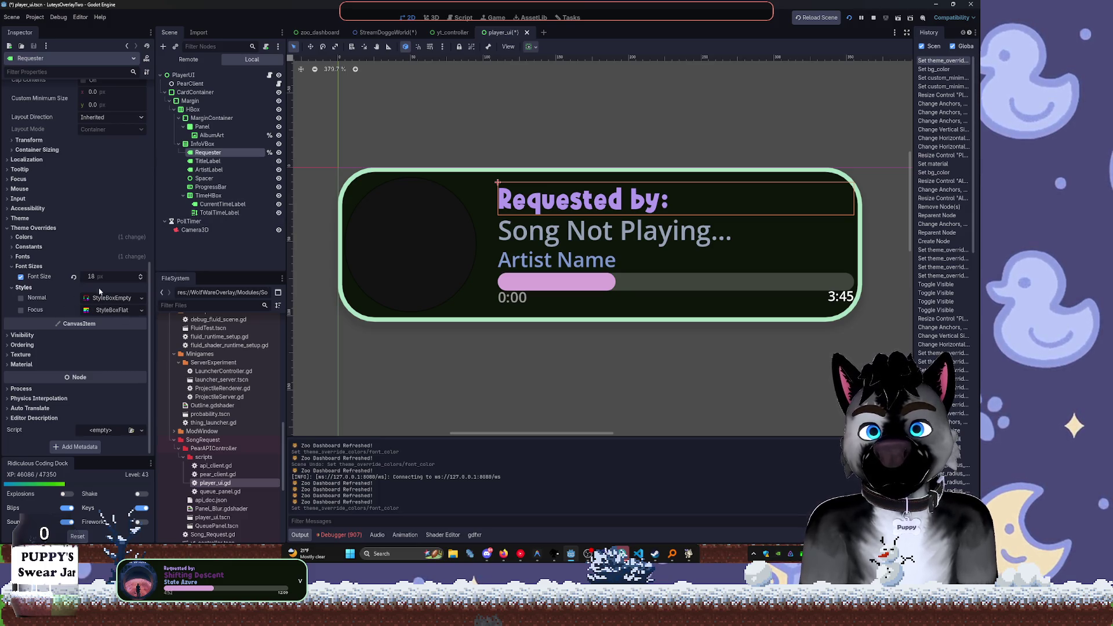
Give the Requester label a muted tan font colour override, 988058
left_click(81, 237)
left_click(101, 250)
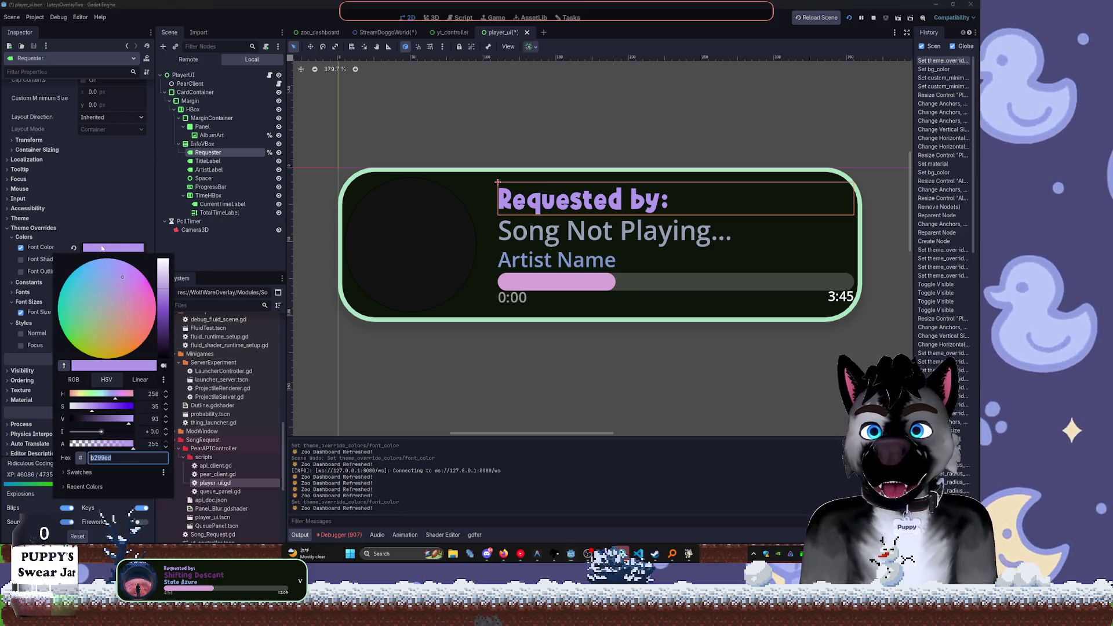
left_click(64, 365)
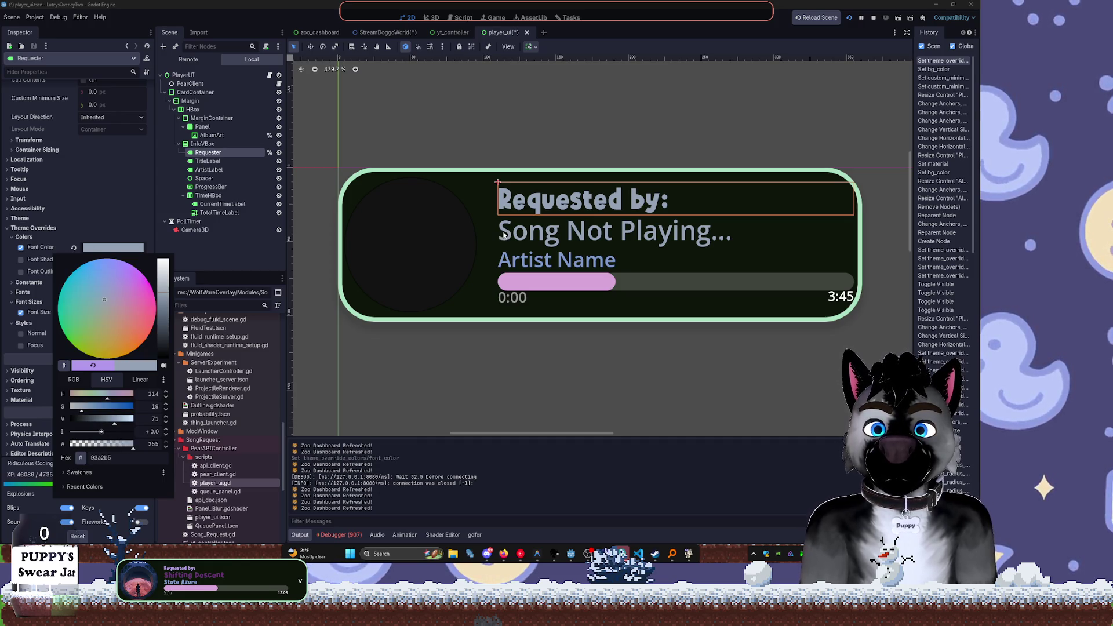
left_click(100, 311)
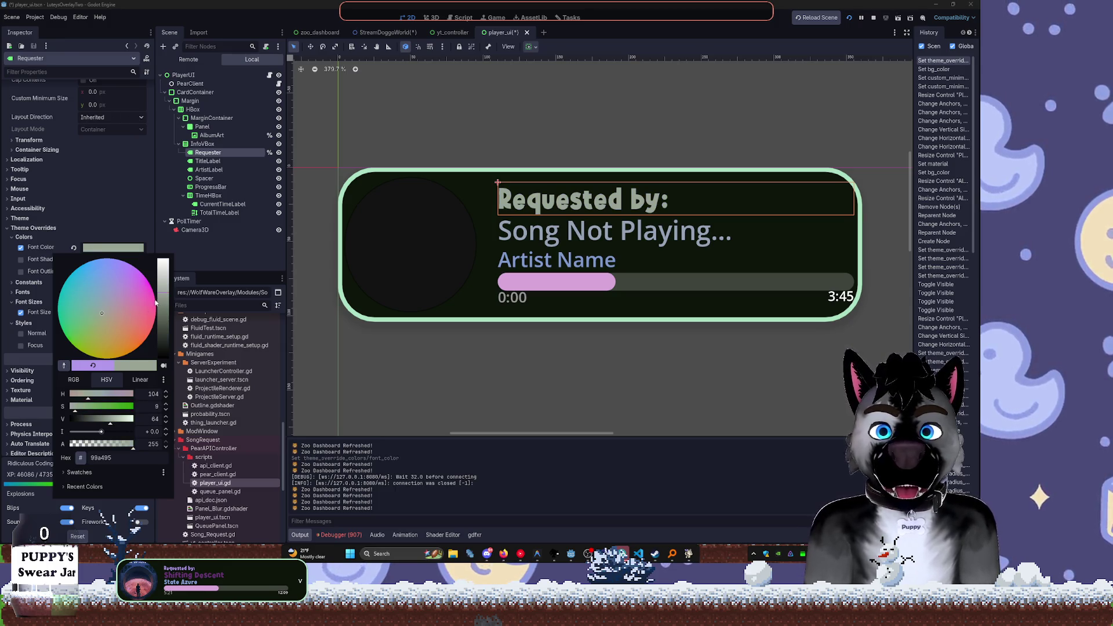
left_click_drag(165, 283, 160, 307)
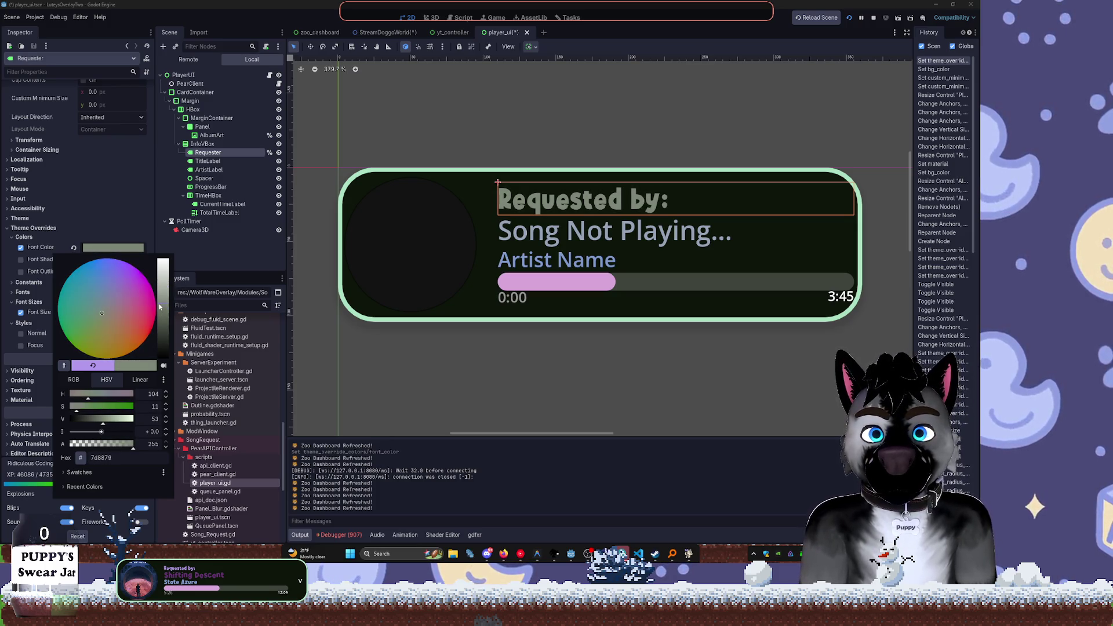
left_click(114, 322)
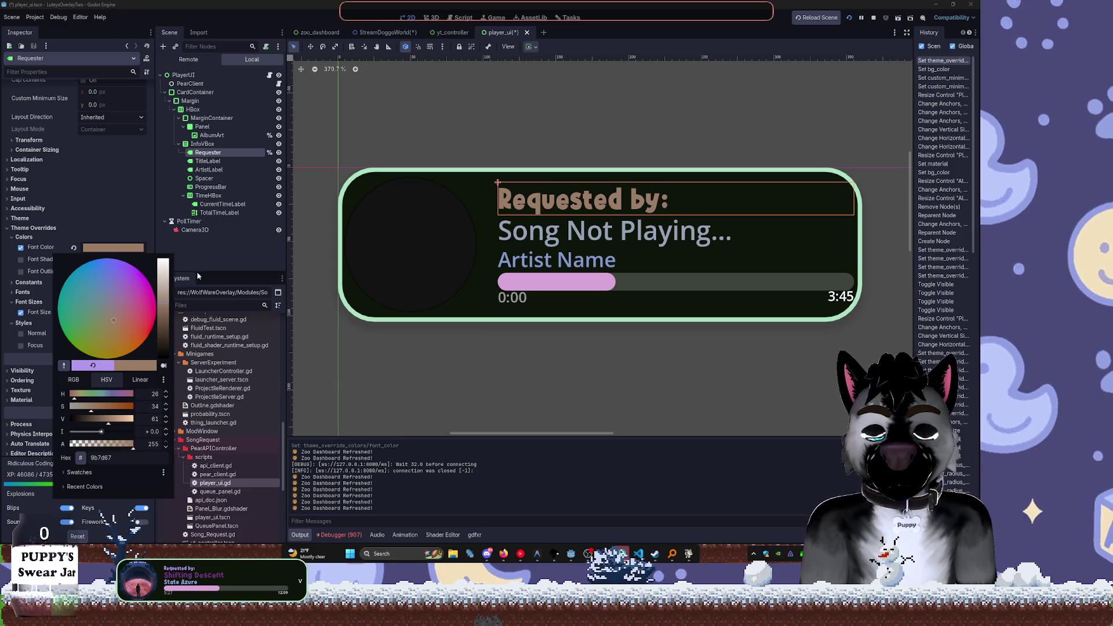
left_click(86, 322)
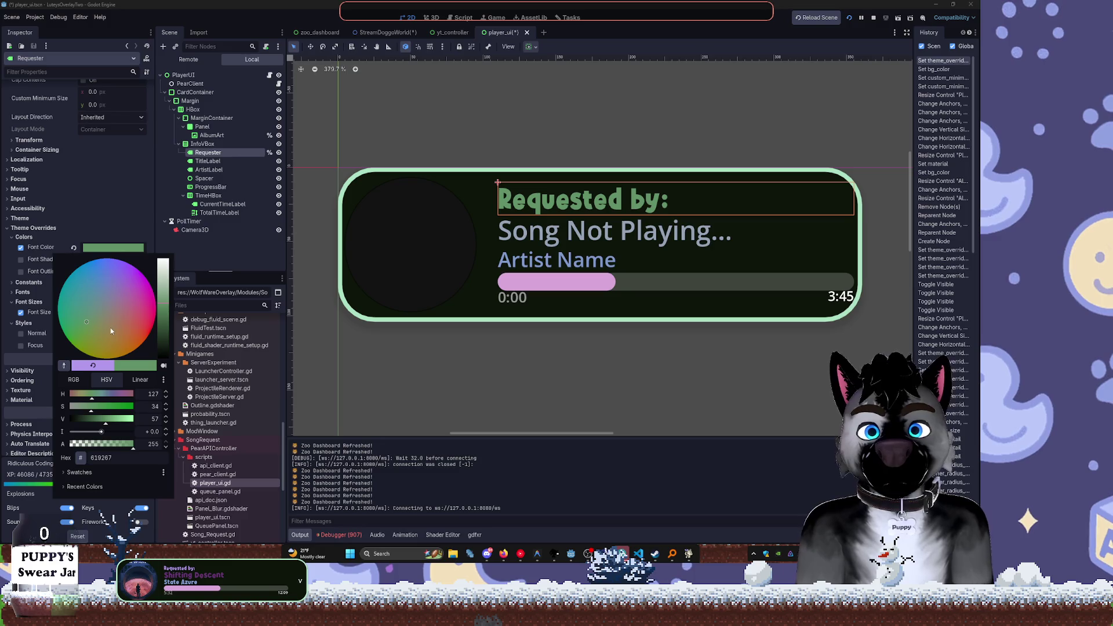
left_click(110, 329)
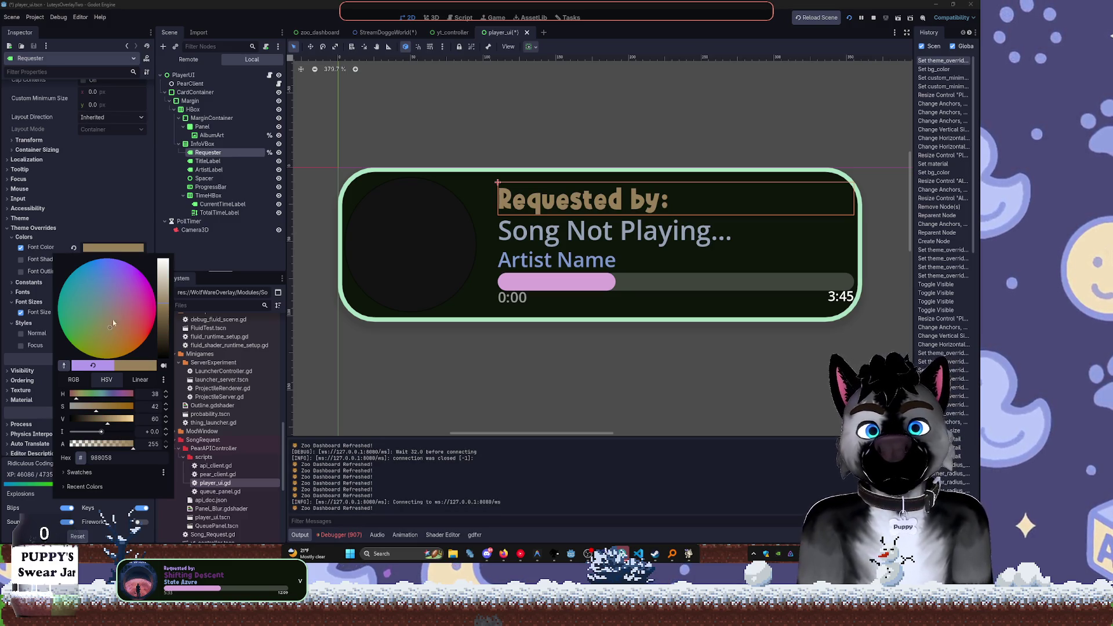
left_click(207, 256)
left_click(209, 170)
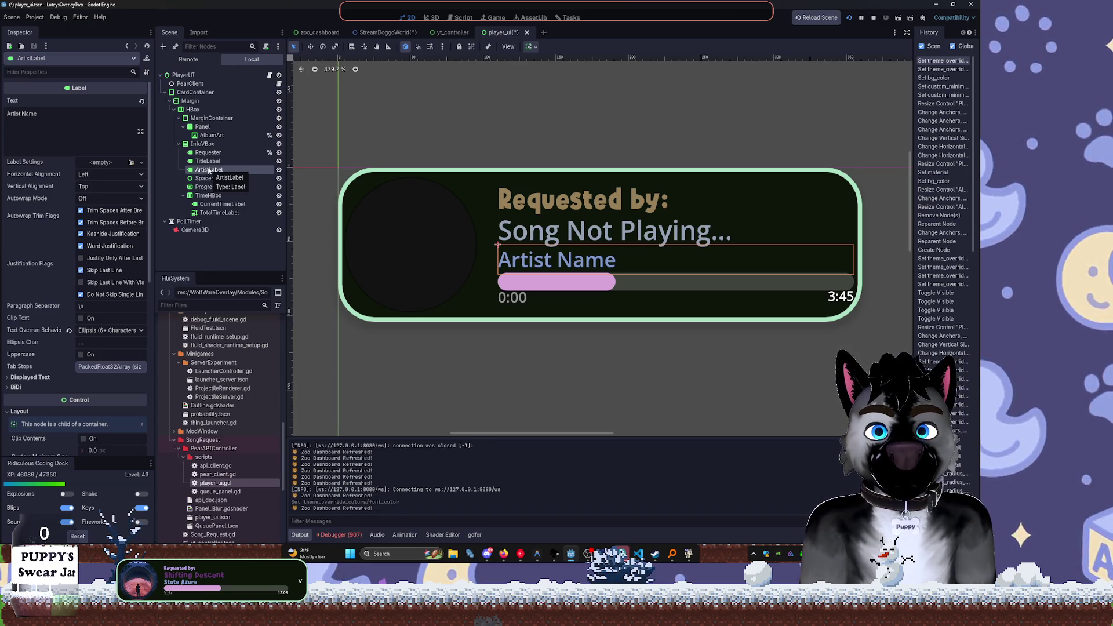
Select ArtistLabel and open its Theme Overrides Font Color picker
left_click(234, 170)
left_click(226, 179)
left_click(230, 170)
left_click(235, 162)
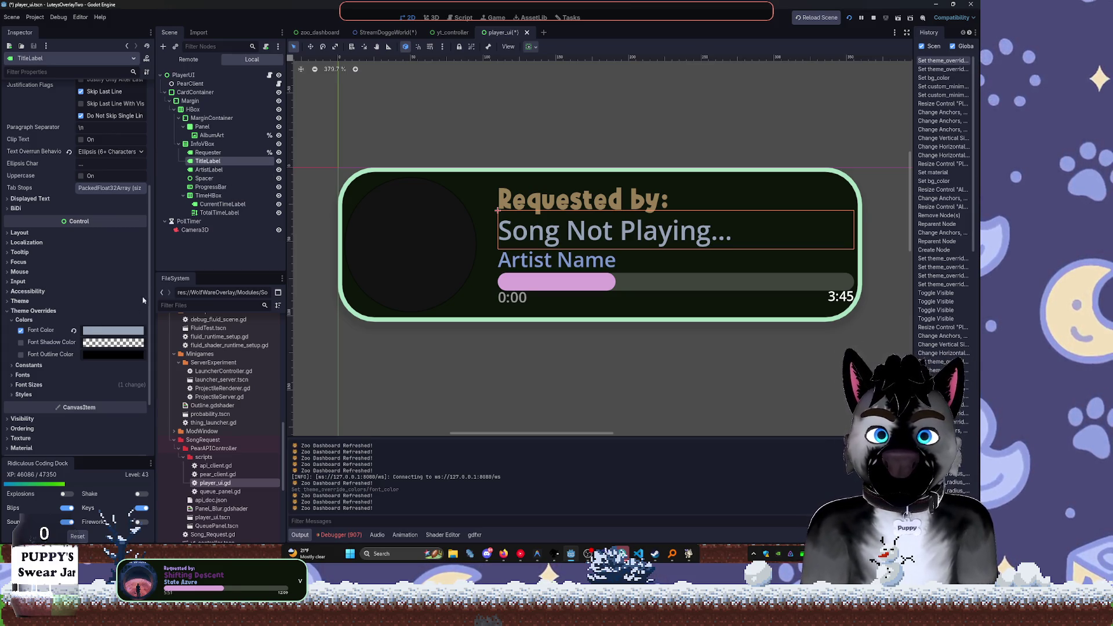
left_click(209, 169)
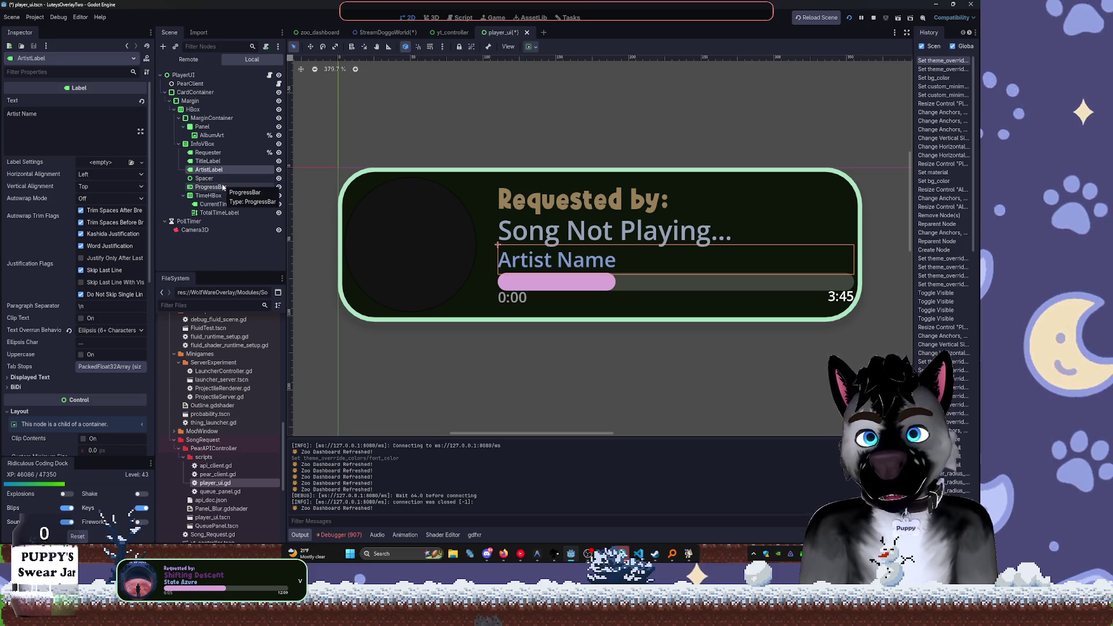
scroll(88, 384, "down", 5)
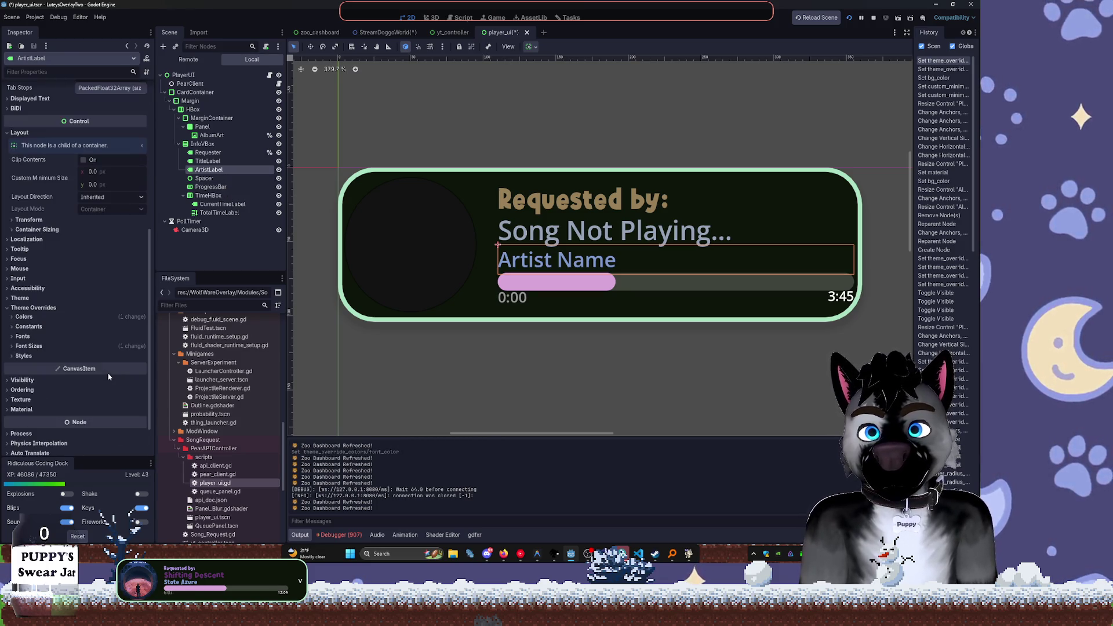
left_click(38, 318)
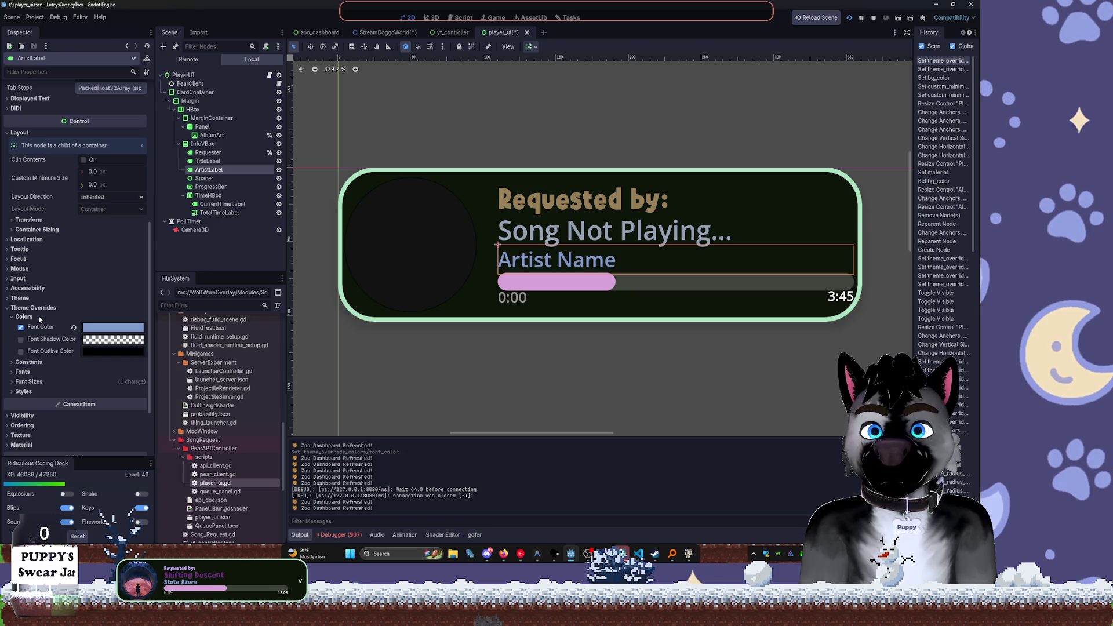
left_click(101, 331)
Set the Artist Name font colour to soft lilac #ae96bb
left_click(64, 188)
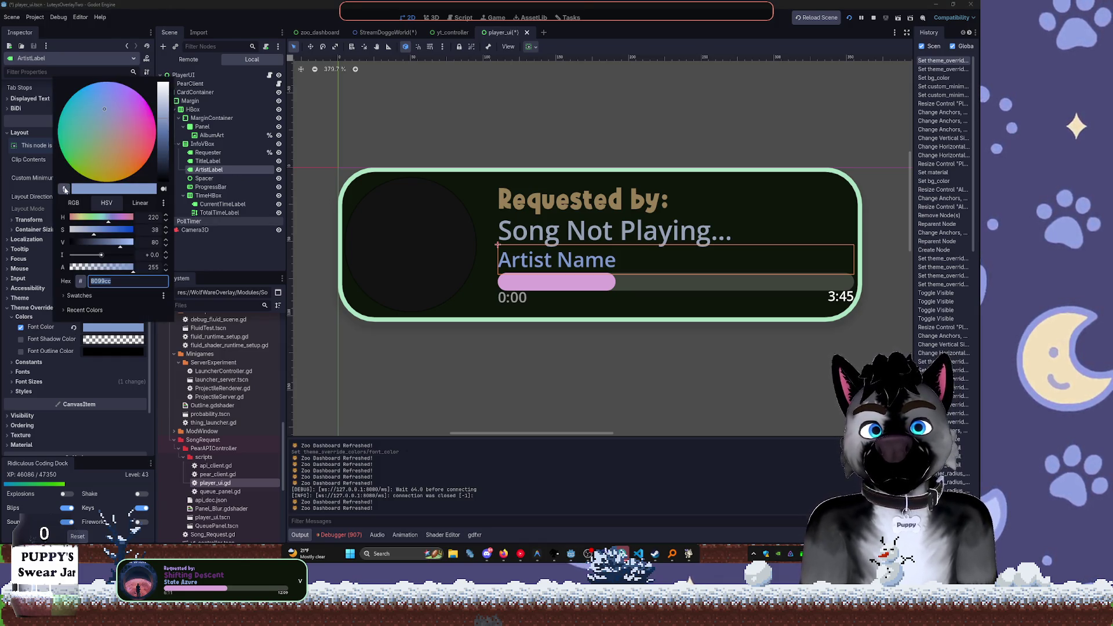
left_click(506, 203)
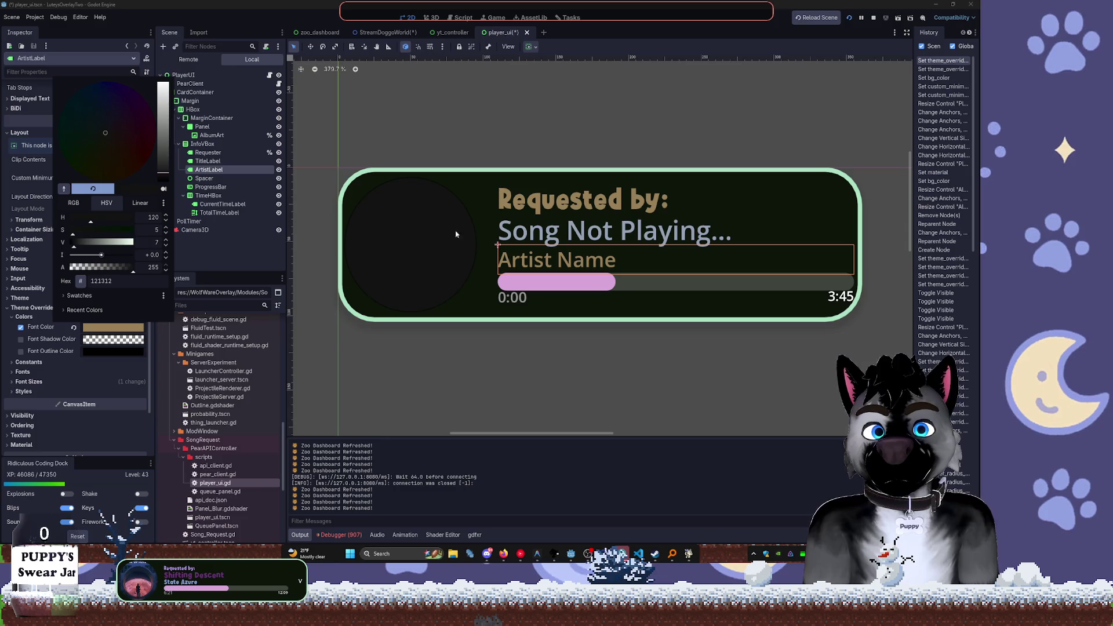
left_click(496, 242)
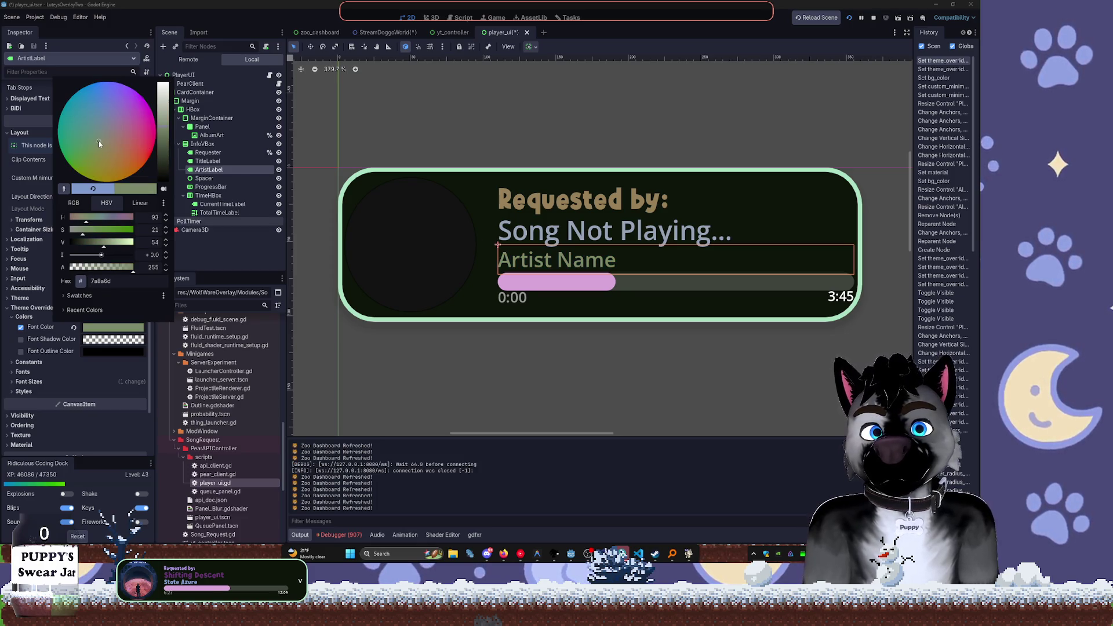
mouse_move(165, 132)
left_mouse_down()
mouse_move(160, 115)
mouse_move(155, 133)
left_mouse_up()
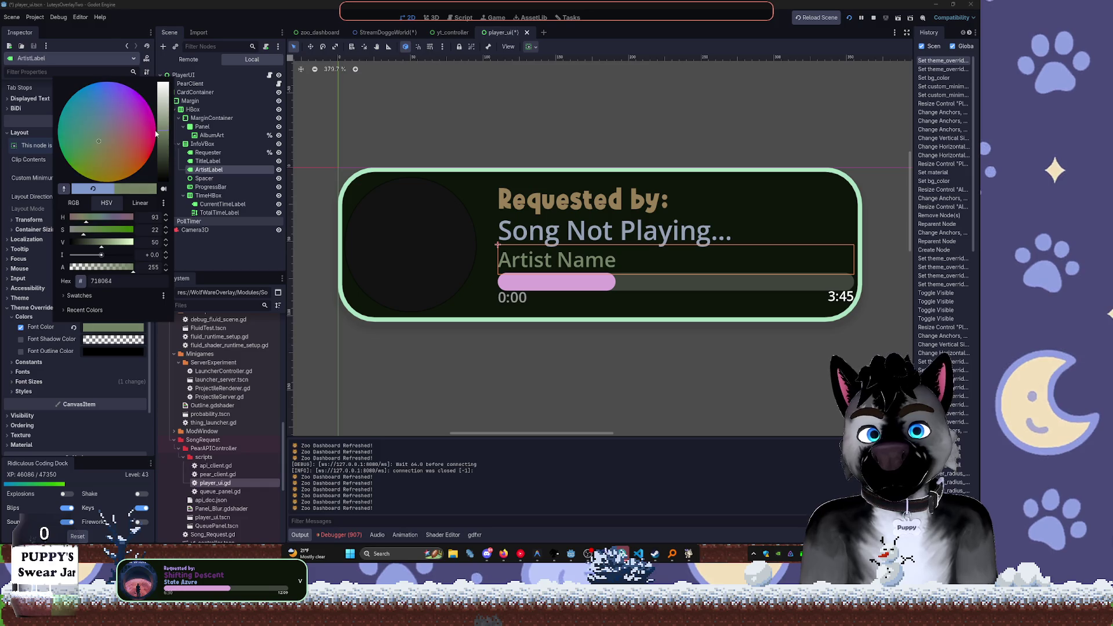
left_click(95, 119)
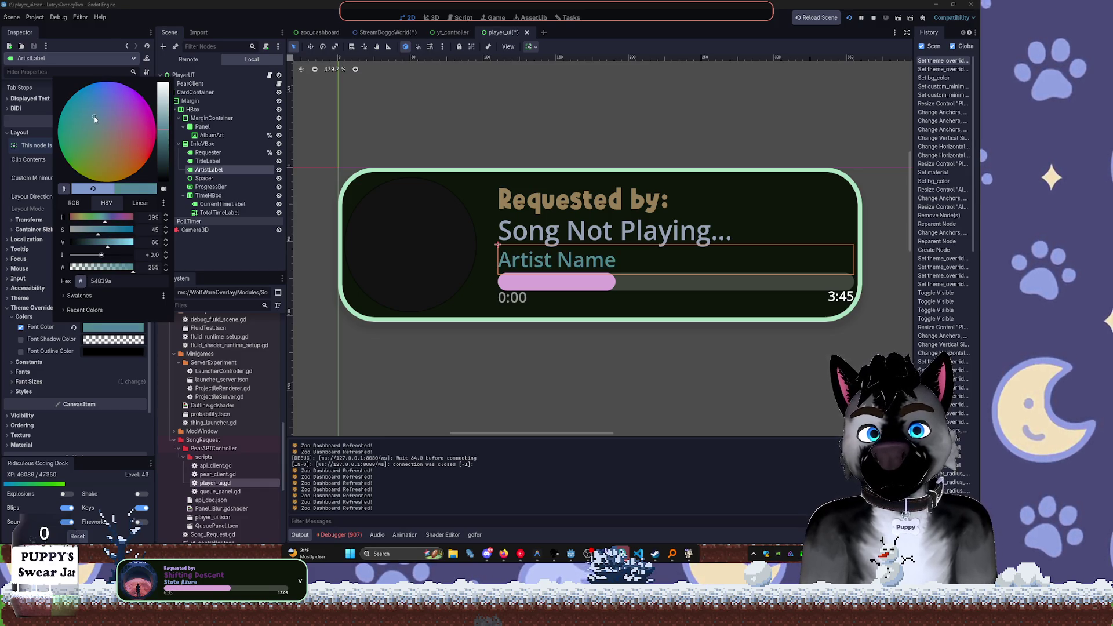
left_click(122, 138)
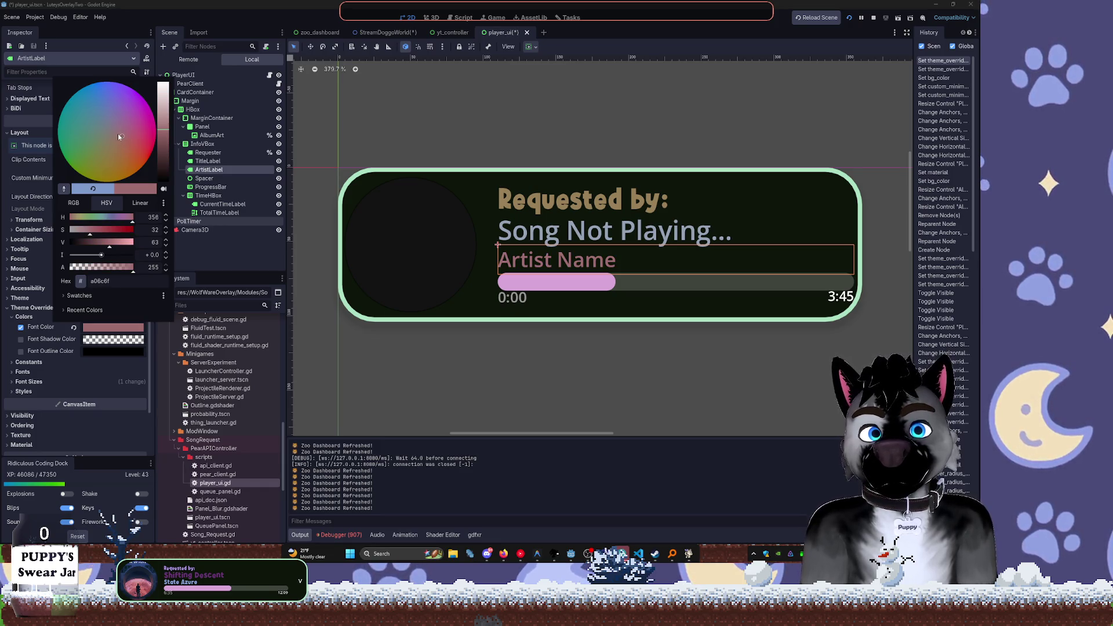
left_click_drag(114, 135, 98, 149)
left_click(63, 188)
left_click(502, 208)
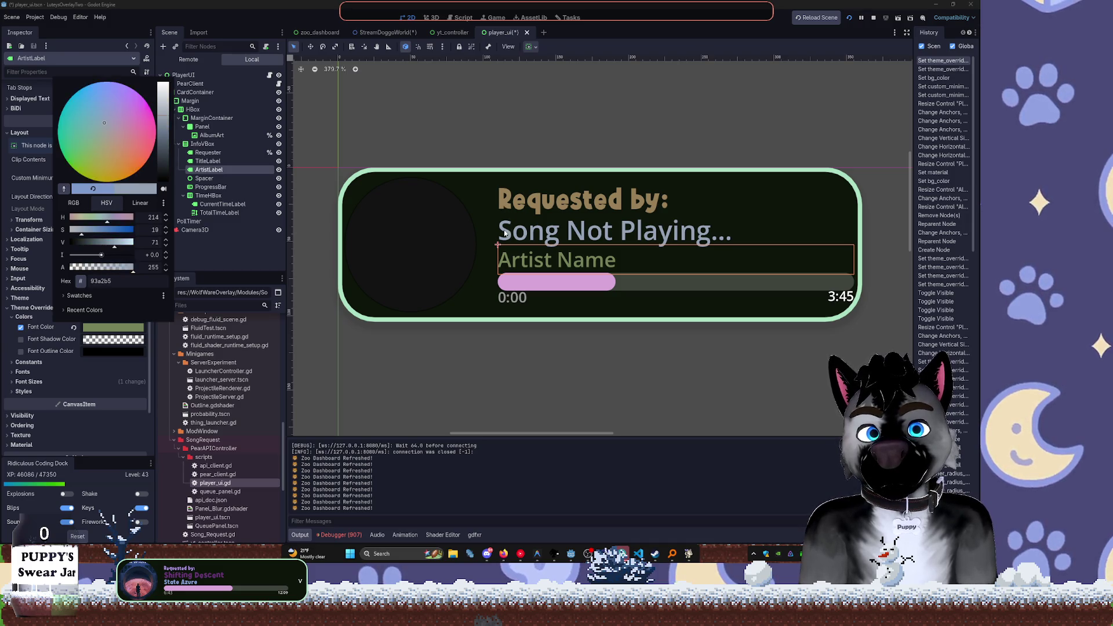
left_click(503, 232)
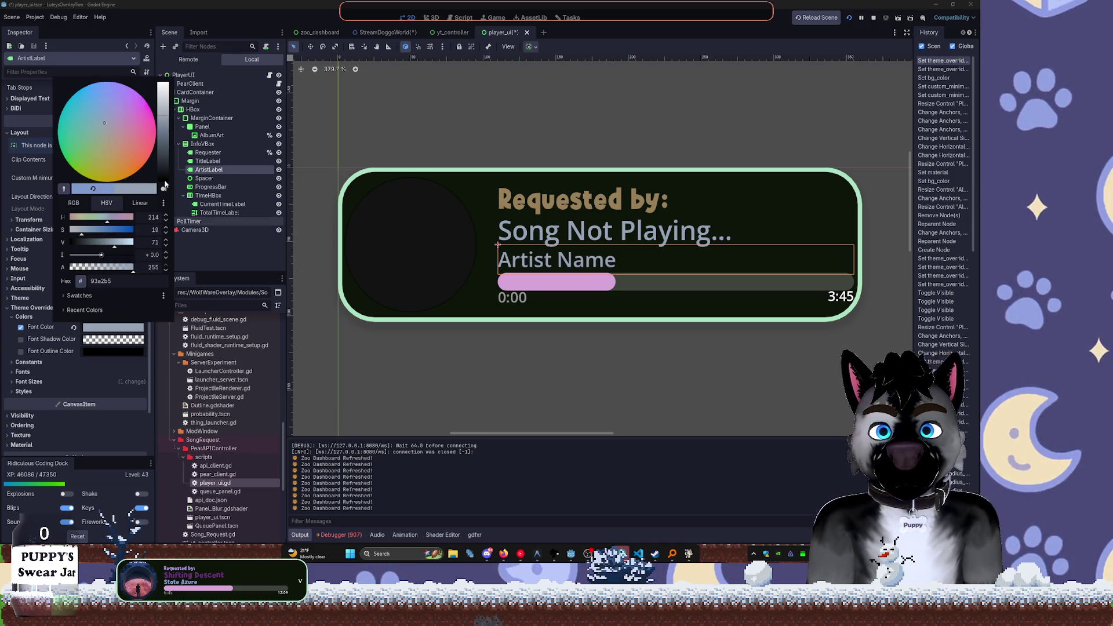
left_click(117, 121)
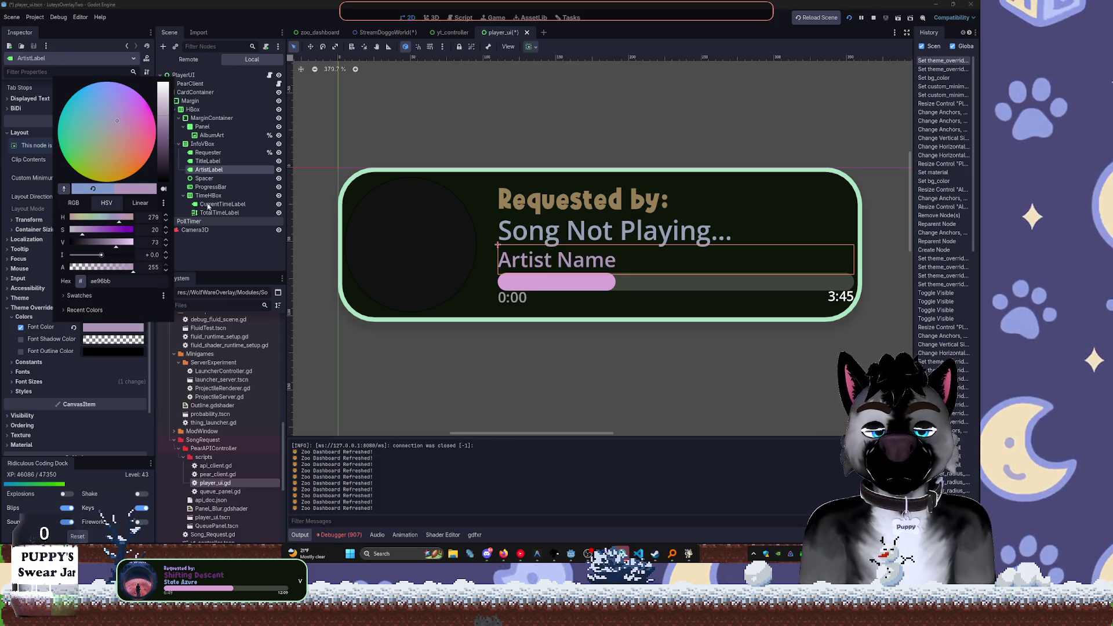
Keep the lilac colour, select ProgressBar and expand its Material settings
left_click(225, 256)
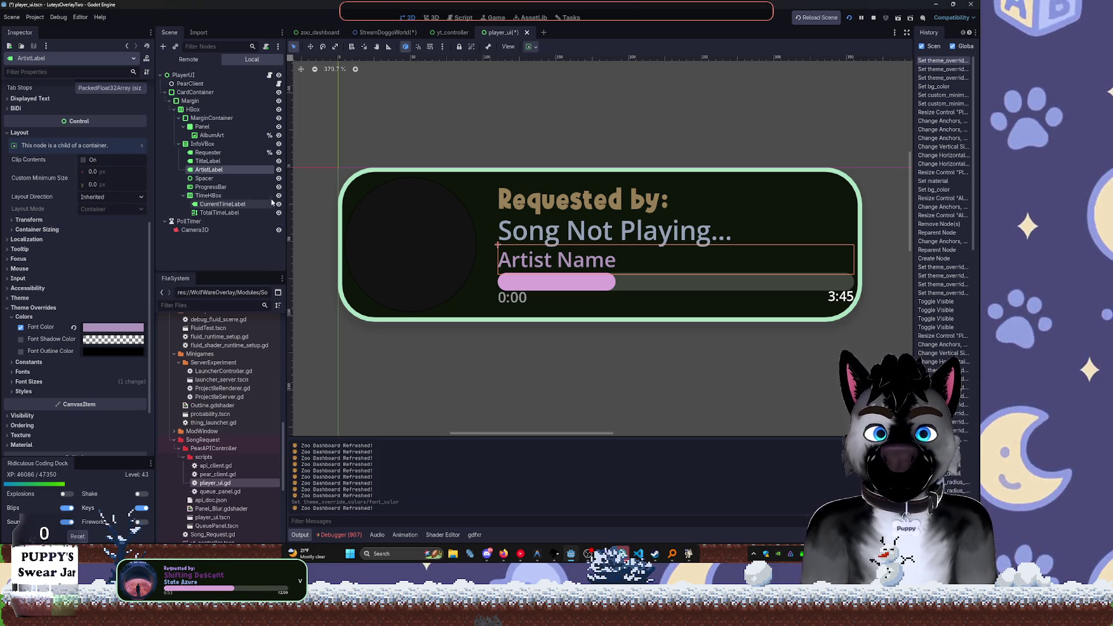
left_click(214, 187)
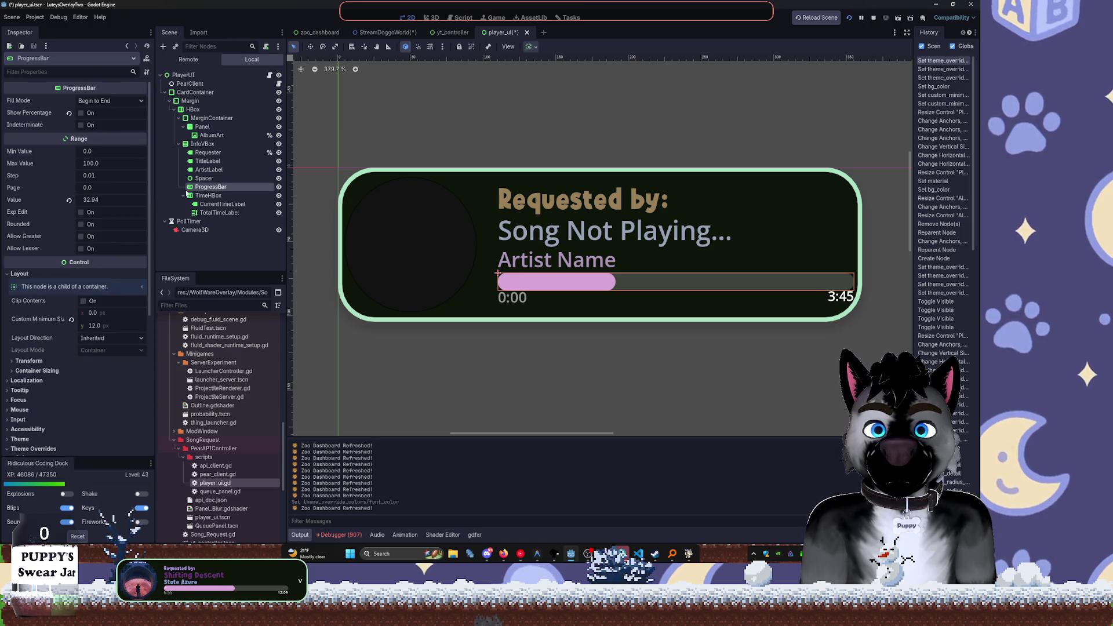
scroll(108, 233, "down", 5)
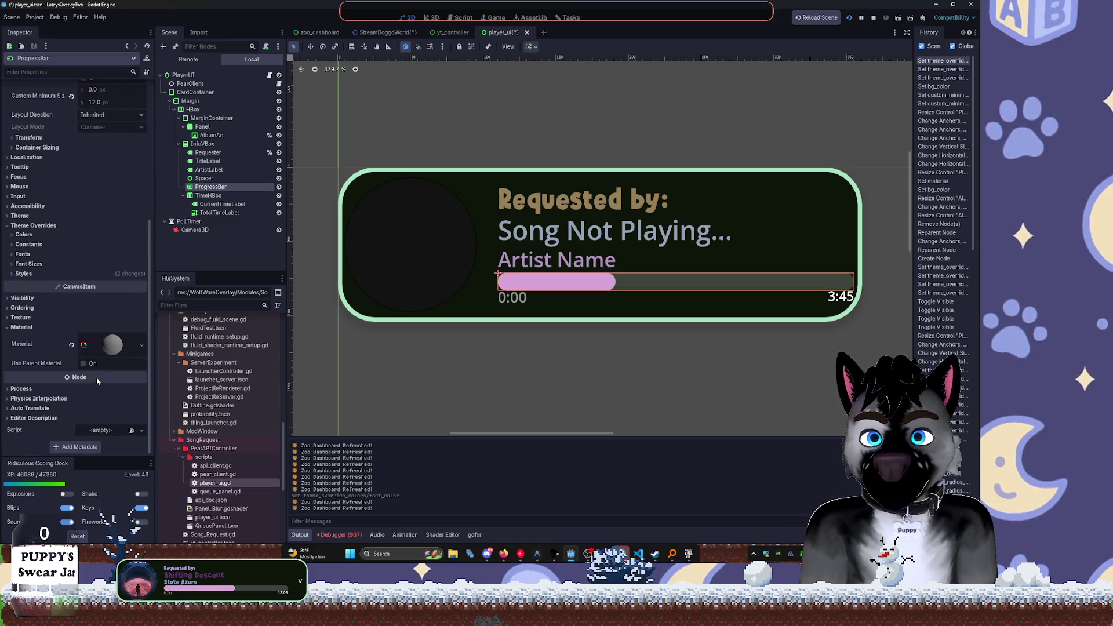
left_click(113, 346)
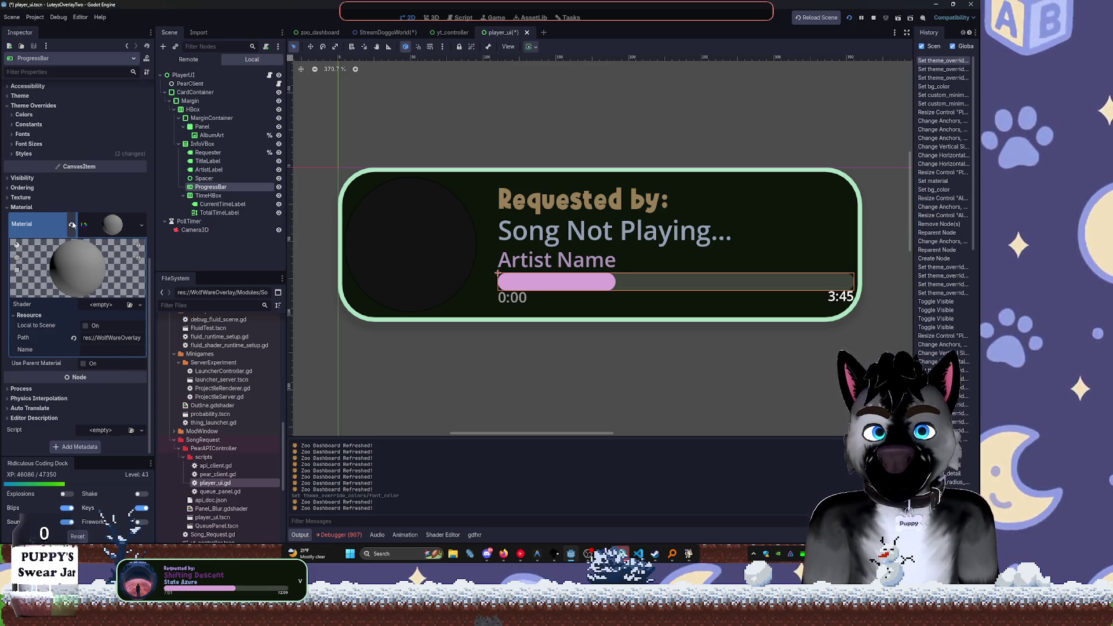
left_click(72, 224)
key("ctrl+z")
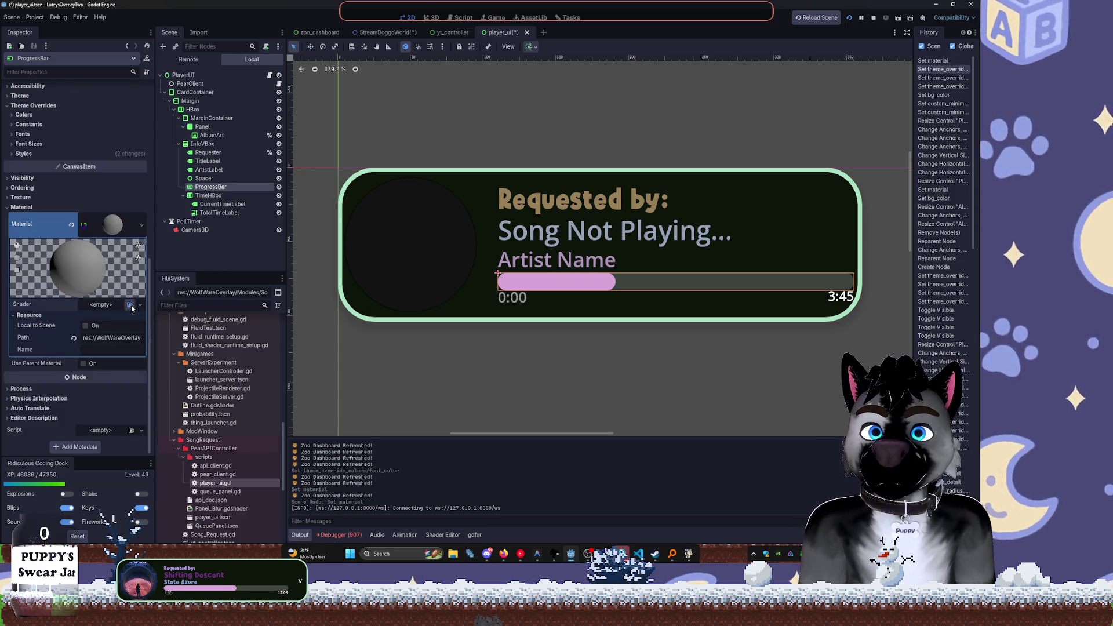
Try the SparklyChatBG shader on the progress bar, then remove it
left_click(130, 304)
left_click_drag(447, 148, 249, 64)
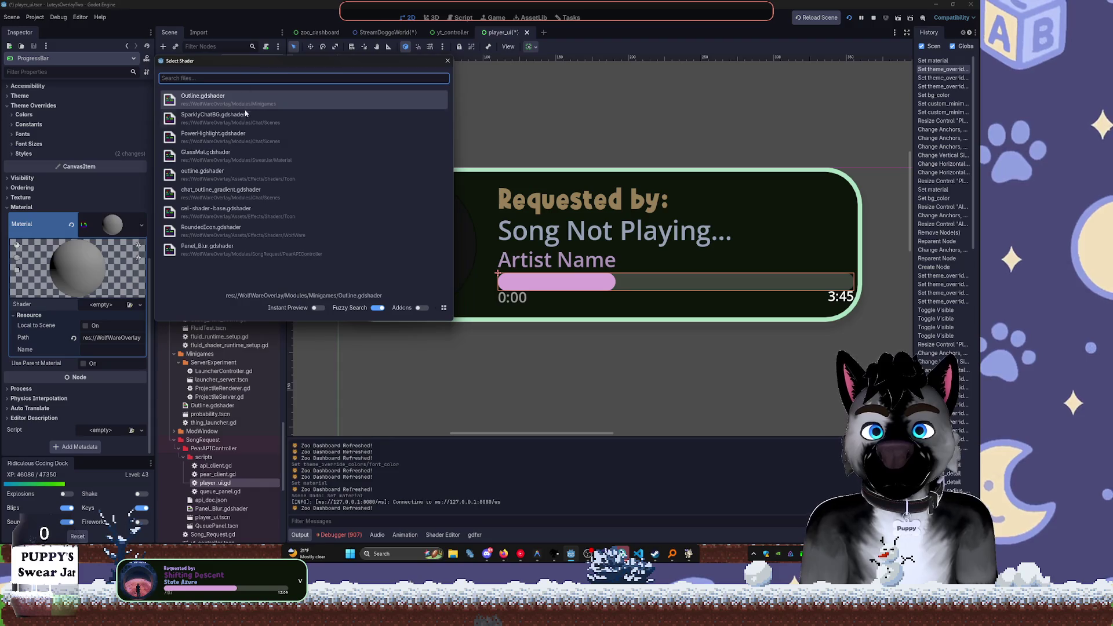
double_click(249, 118)
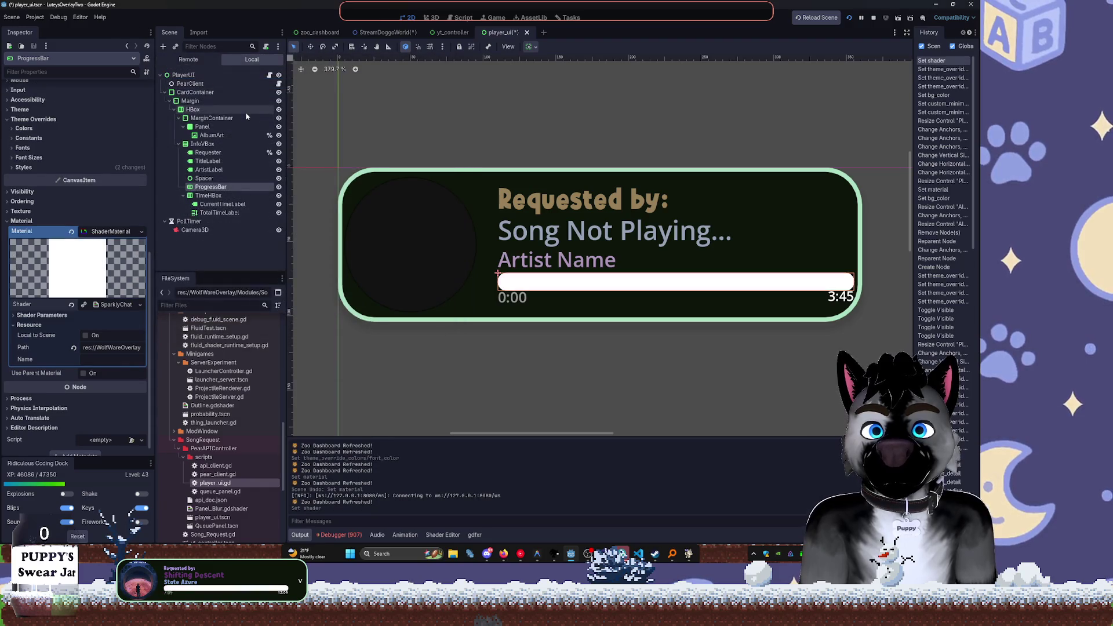
left_click(110, 304)
left_click(140, 304)
left_click(133, 325)
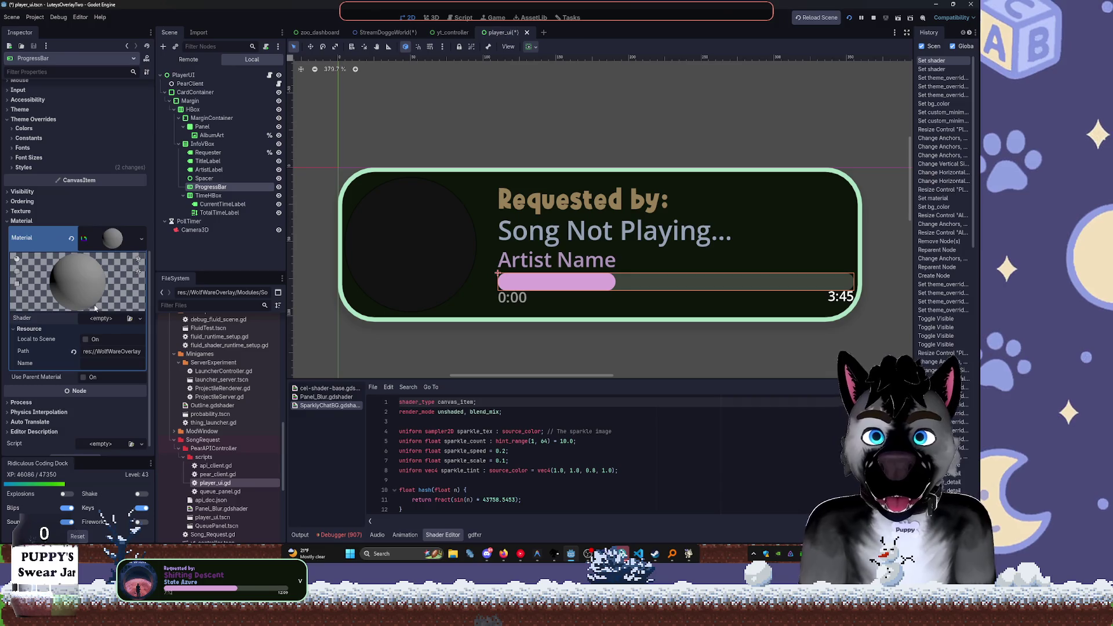
Try Panel_Blur, then apply RoundedIcon.gdshader to the progress bar material
left_click(130, 318)
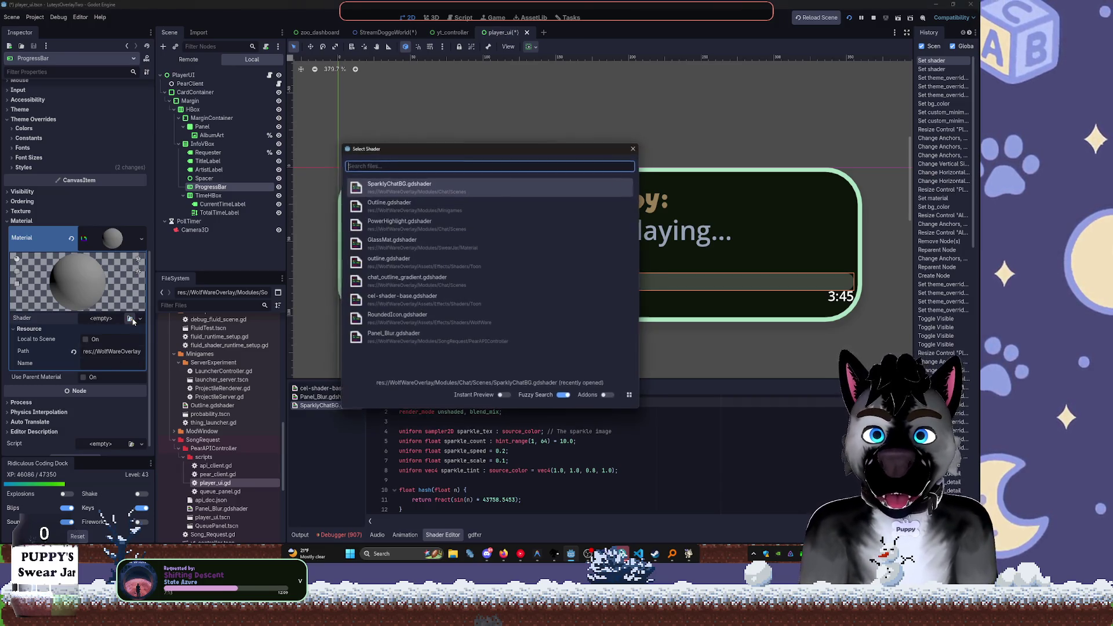
left_click_drag(413, 149, 178, 207)
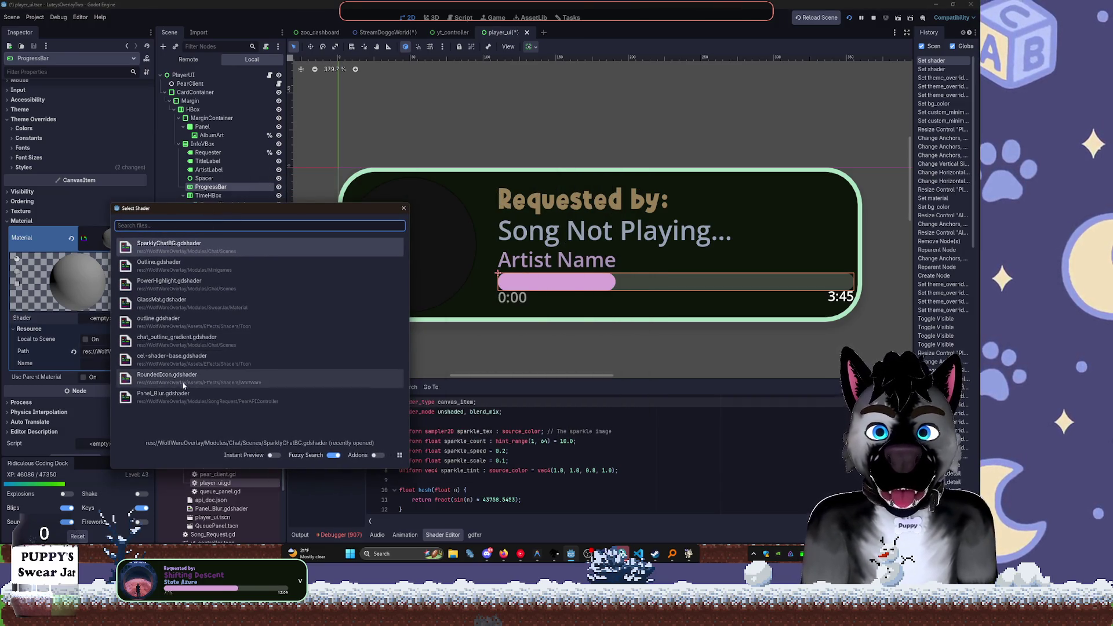
left_click(181, 405)
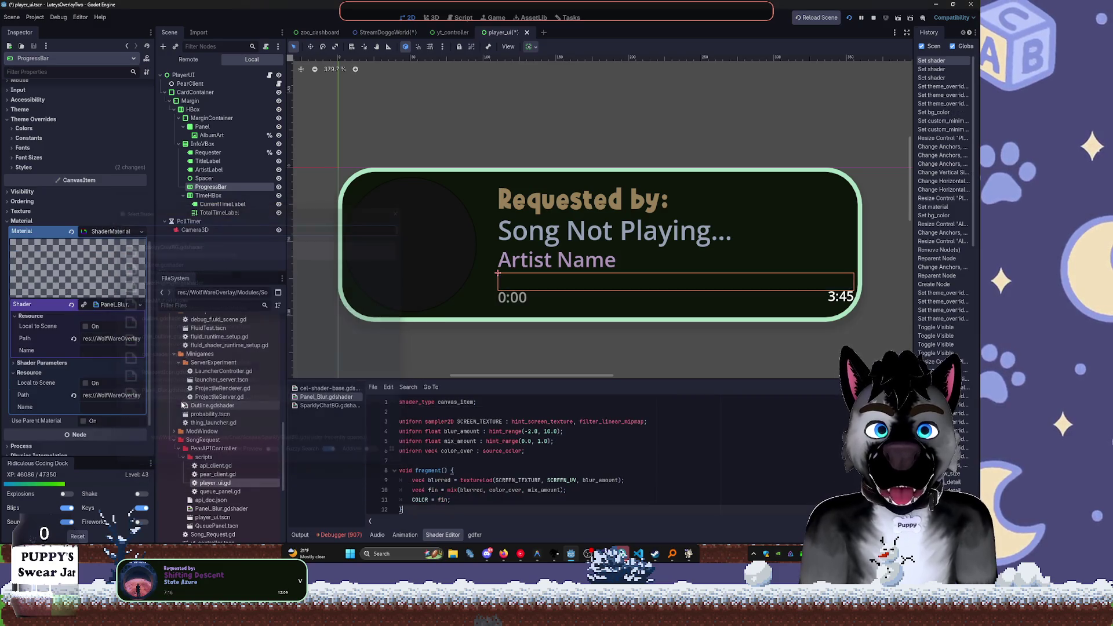
left_click(129, 318)
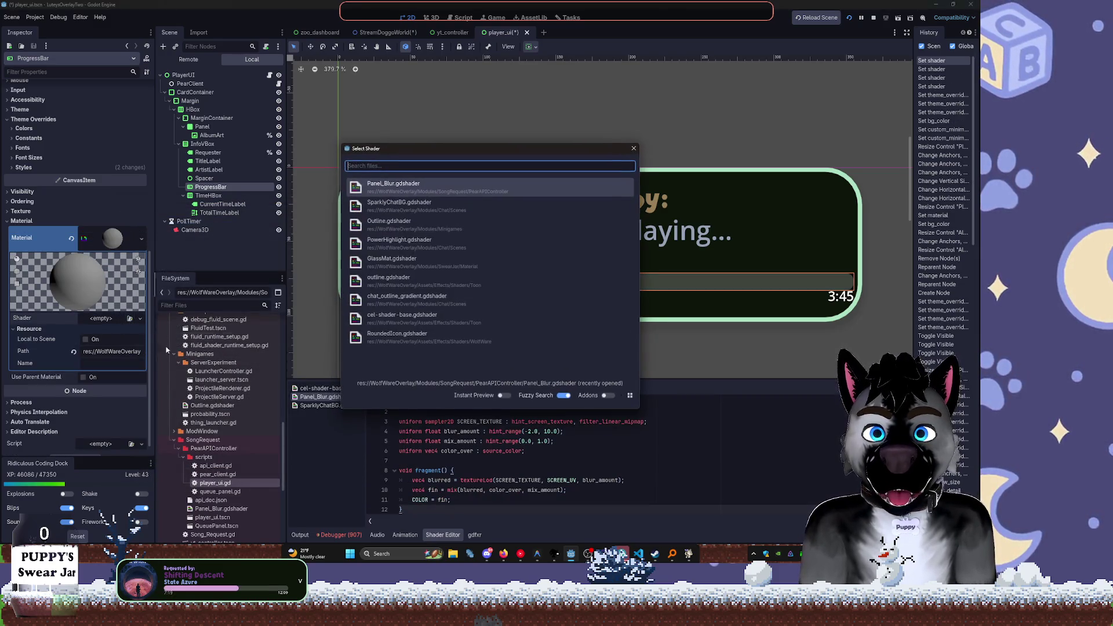
left_click(395, 341)
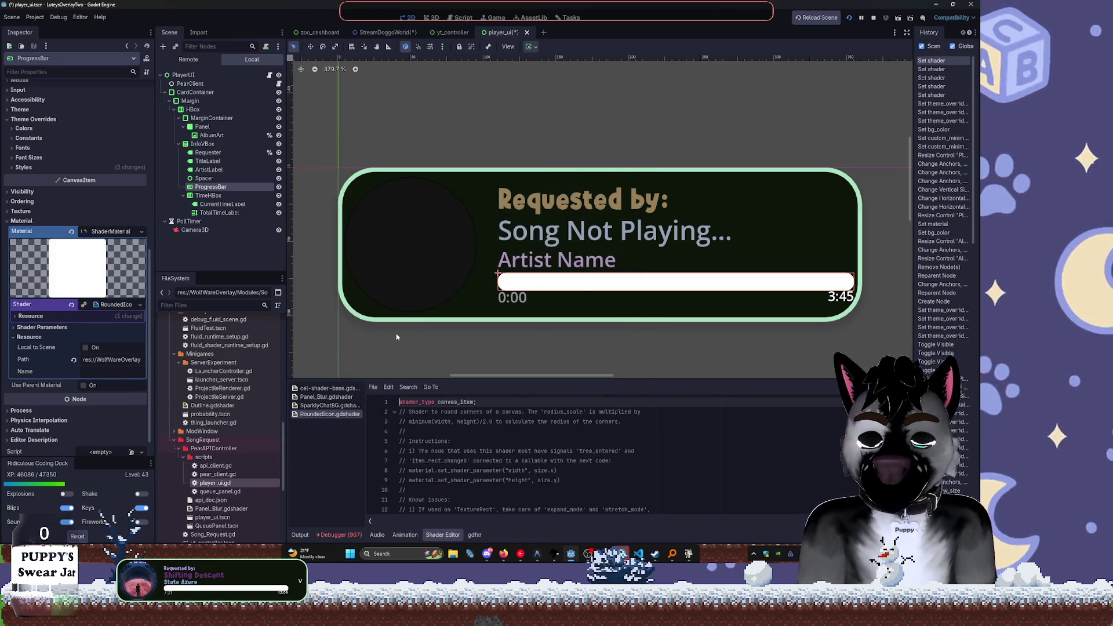
Save the scene and replace the bar's RoundedIcon shader with PowerHighlight.gdshader
key("ctrl+s")
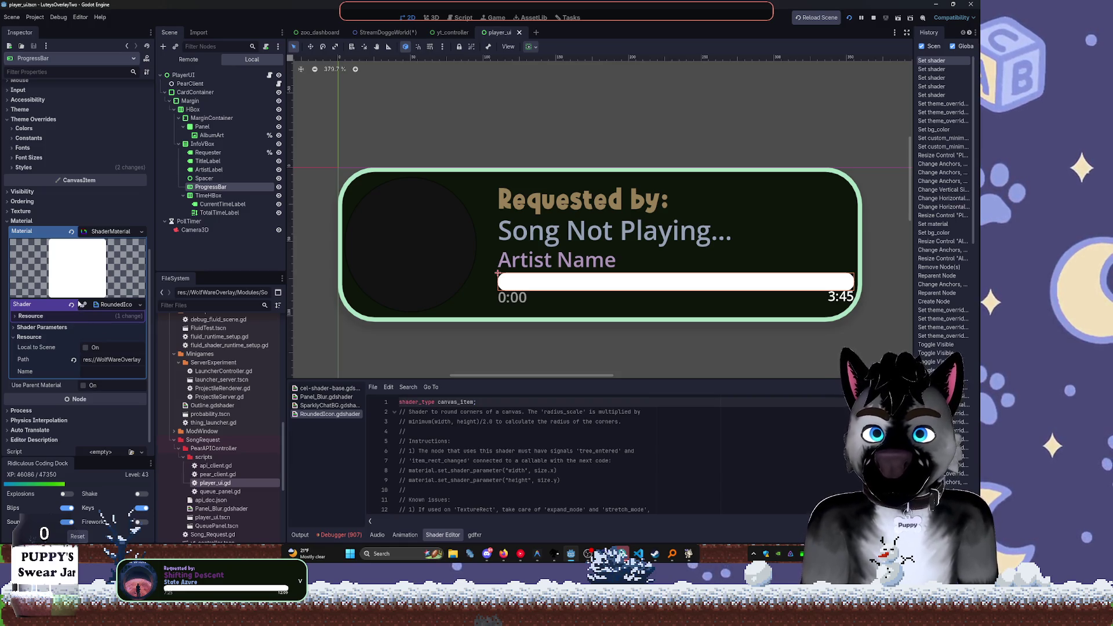
left_click(32, 315)
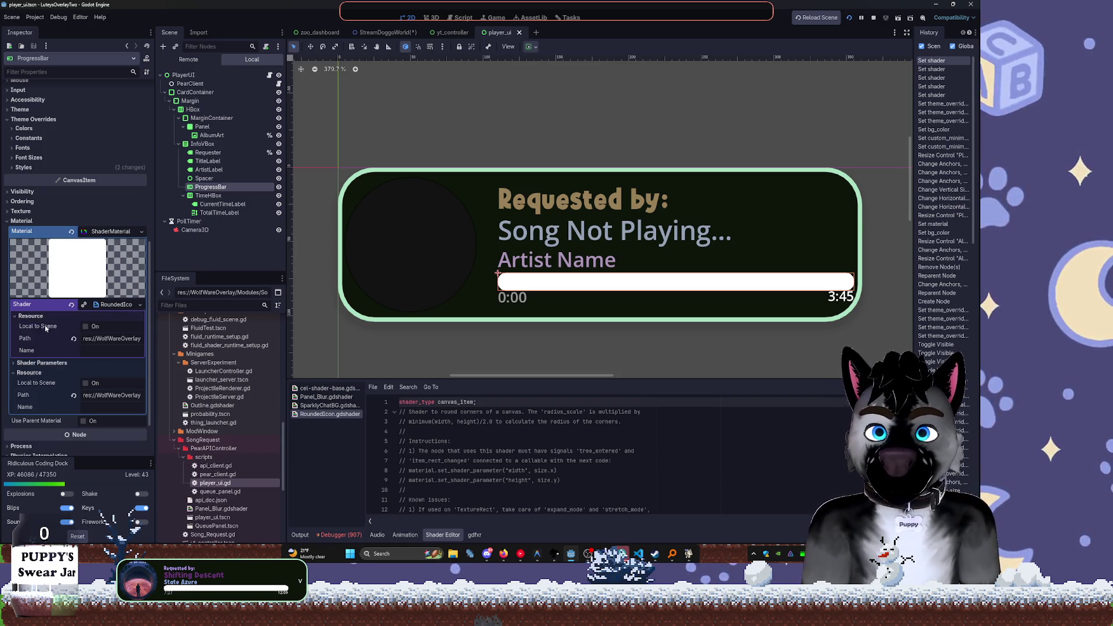
left_click(119, 316)
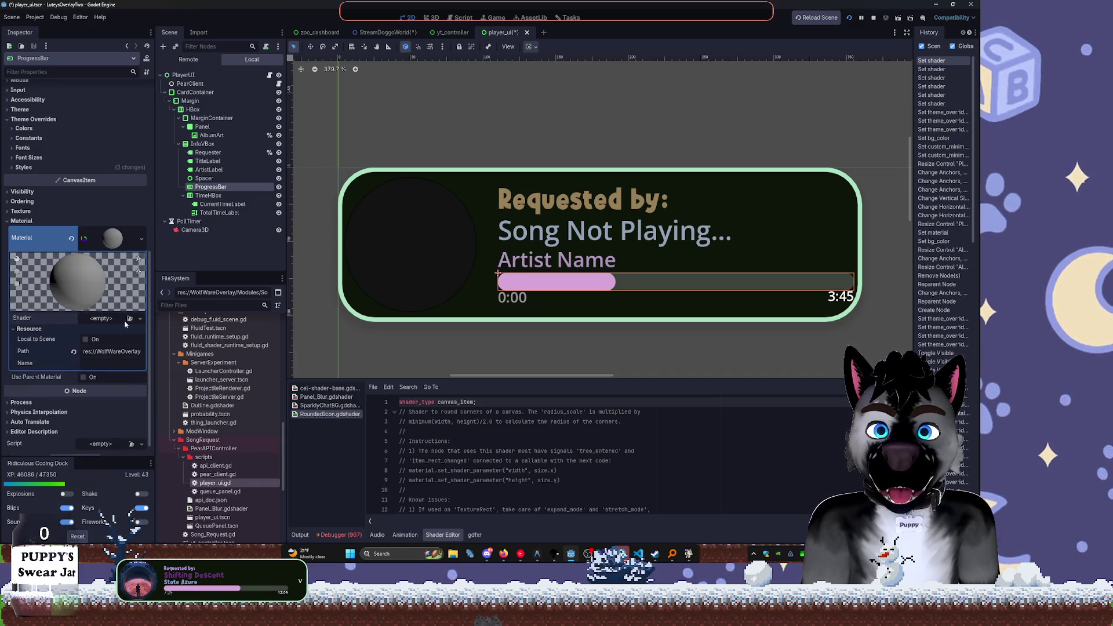
left_click(129, 319)
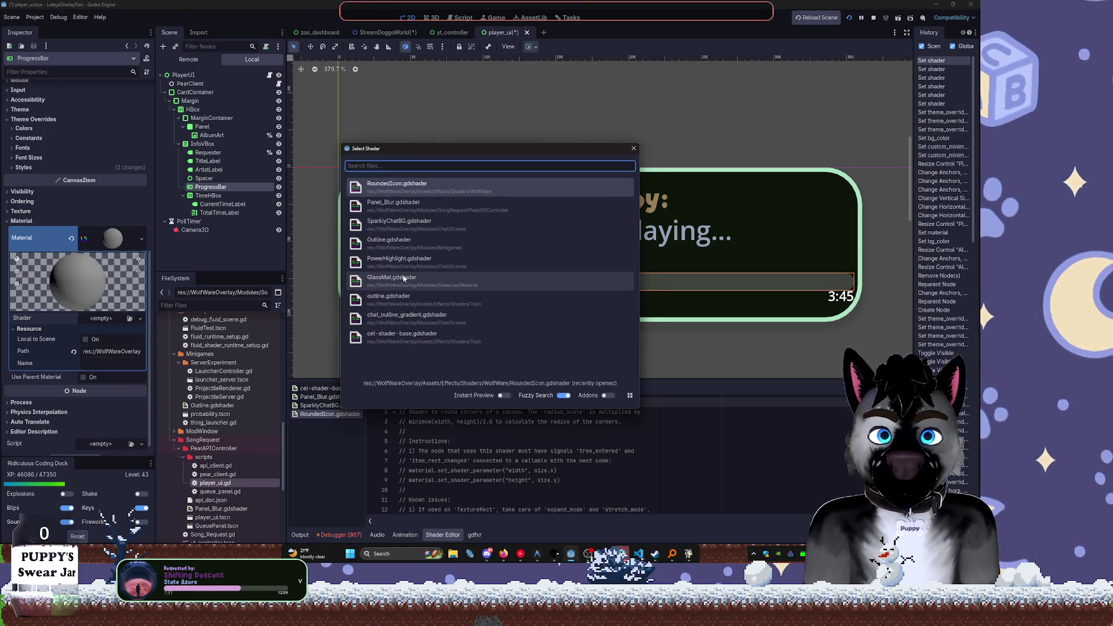
left_click(396, 259)
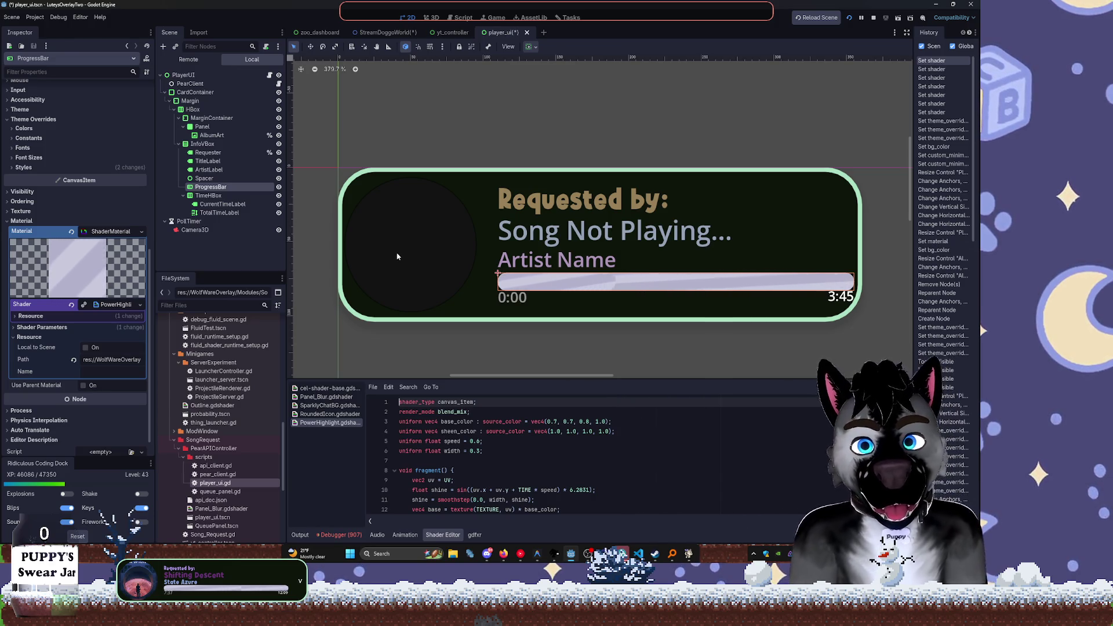
Open the sheen's Base Color parameter, then undo the black colour pick and the shader assignment
left_click(30, 316)
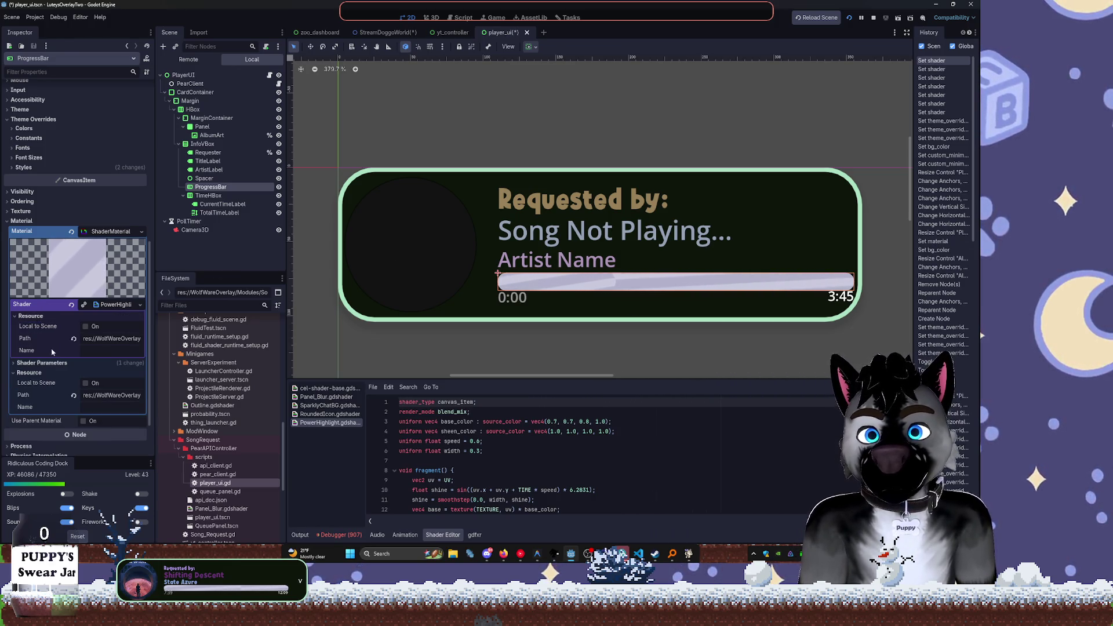
left_click(42, 363)
left_click(112, 373)
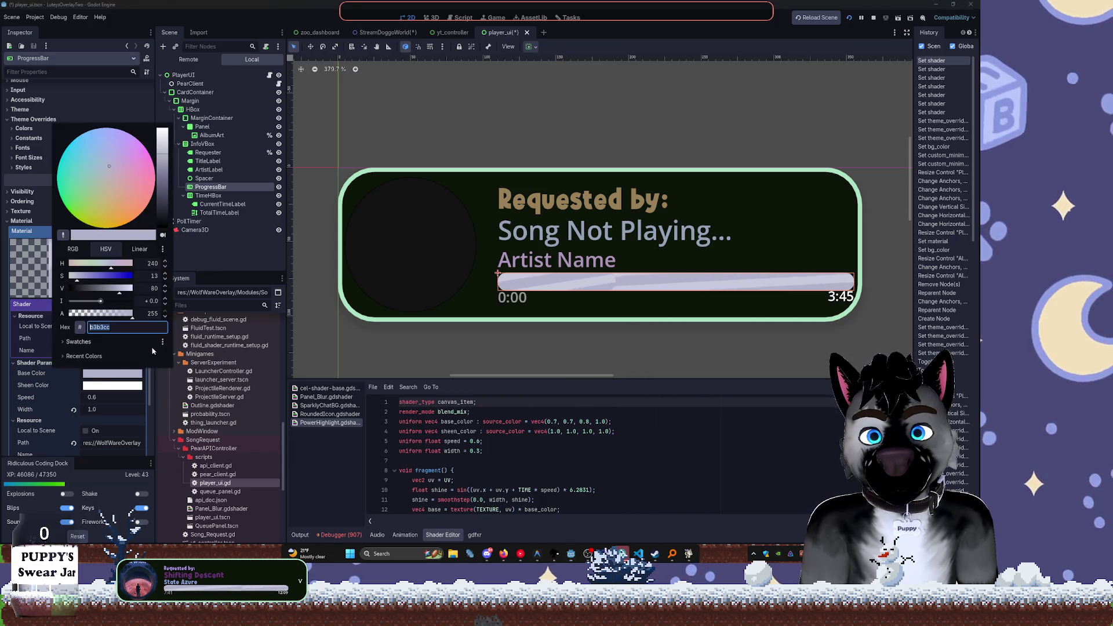
left_click(162, 234)
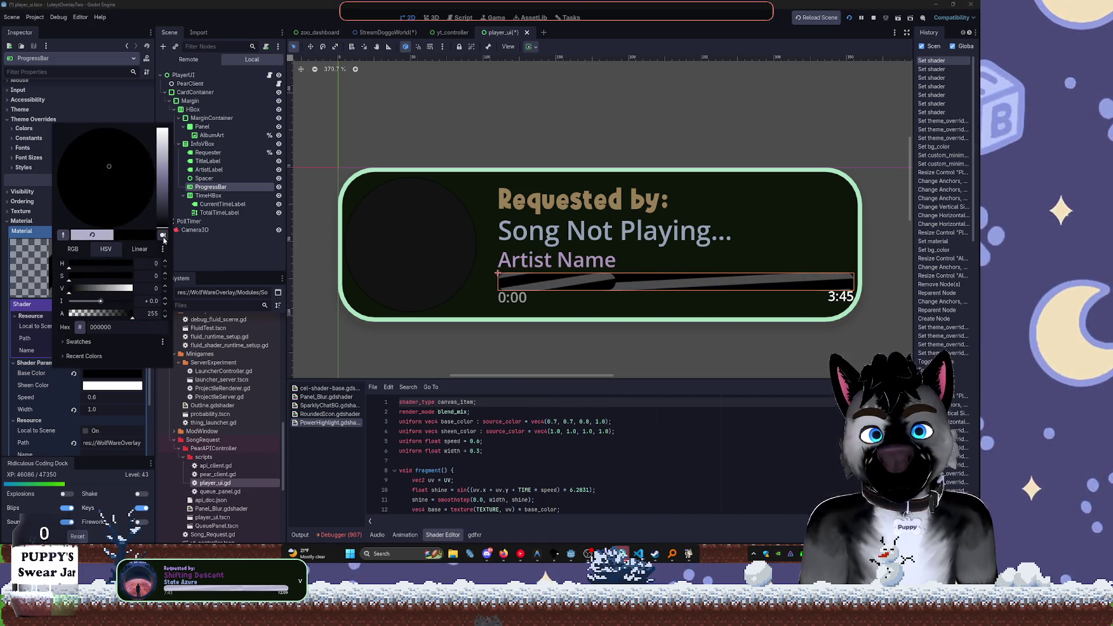
key("Escape")
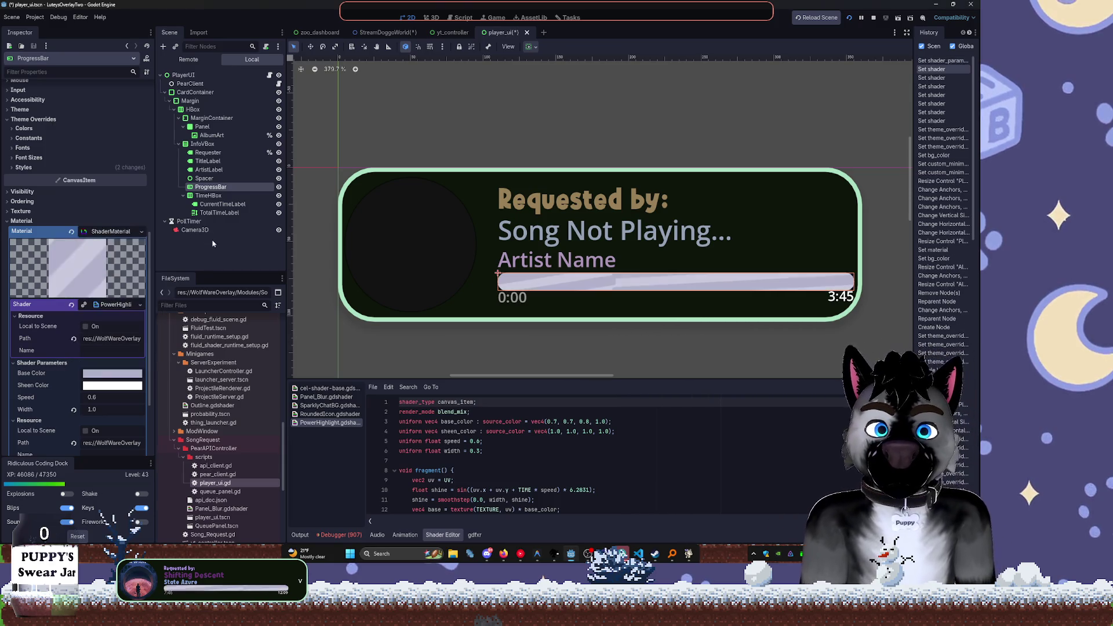
key("ctrl+z")
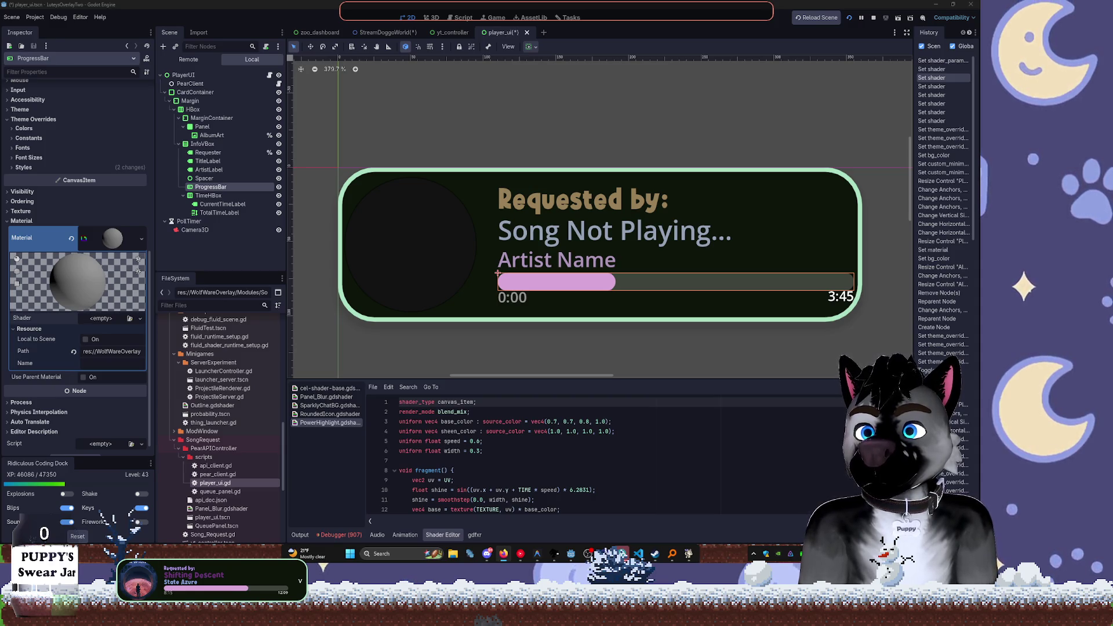
Select the card's main HBox row container in the Scene dock
left_click(494, 246)
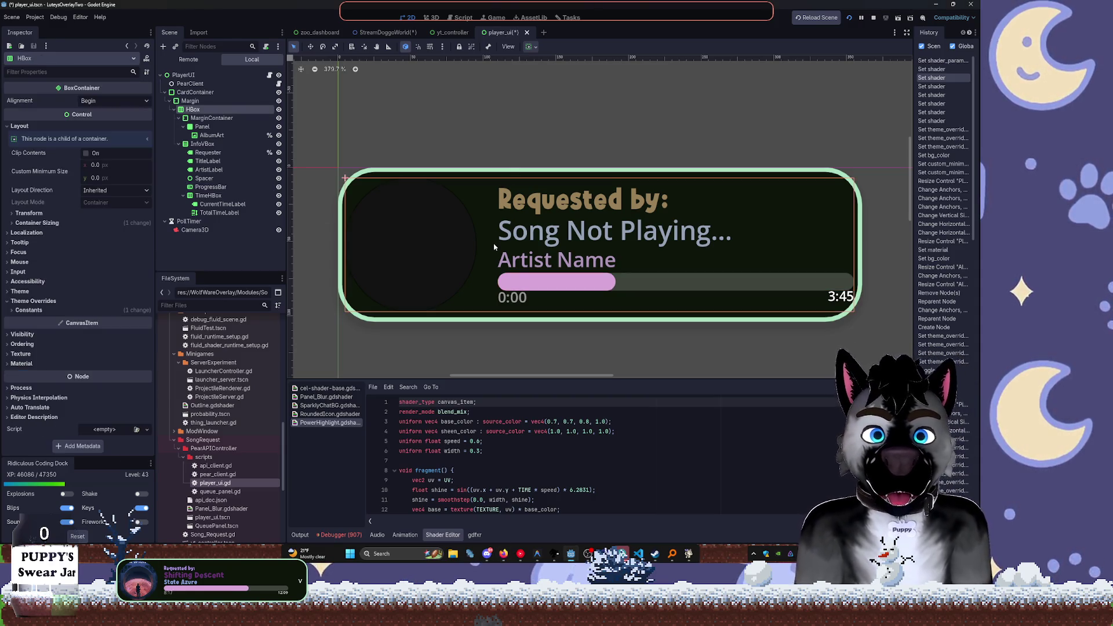
left_click(208, 195)
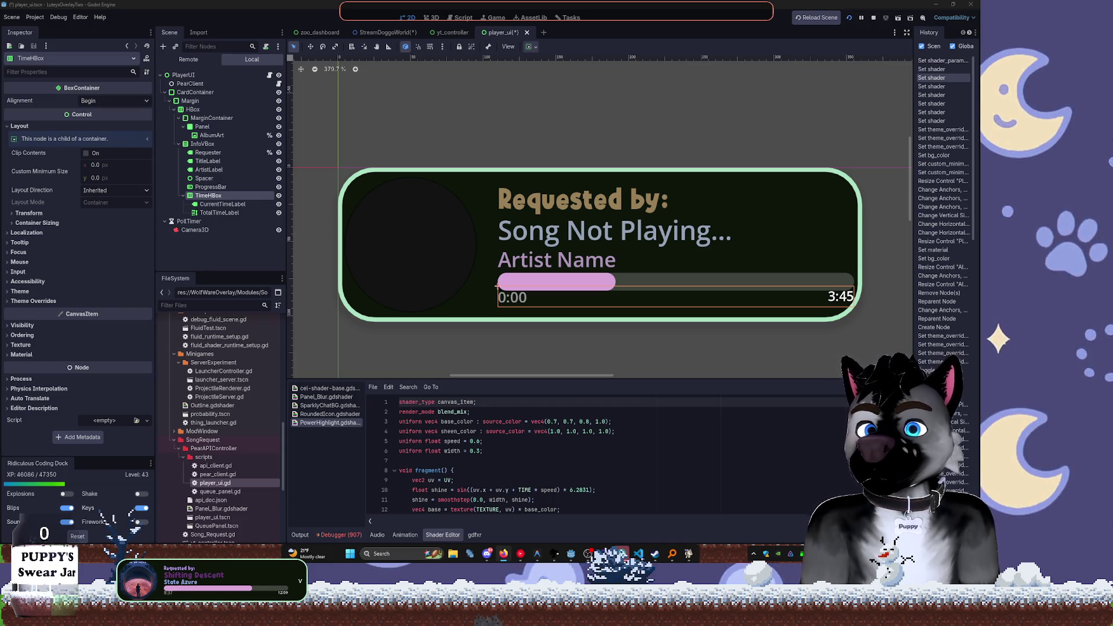
left_click(510, 240)
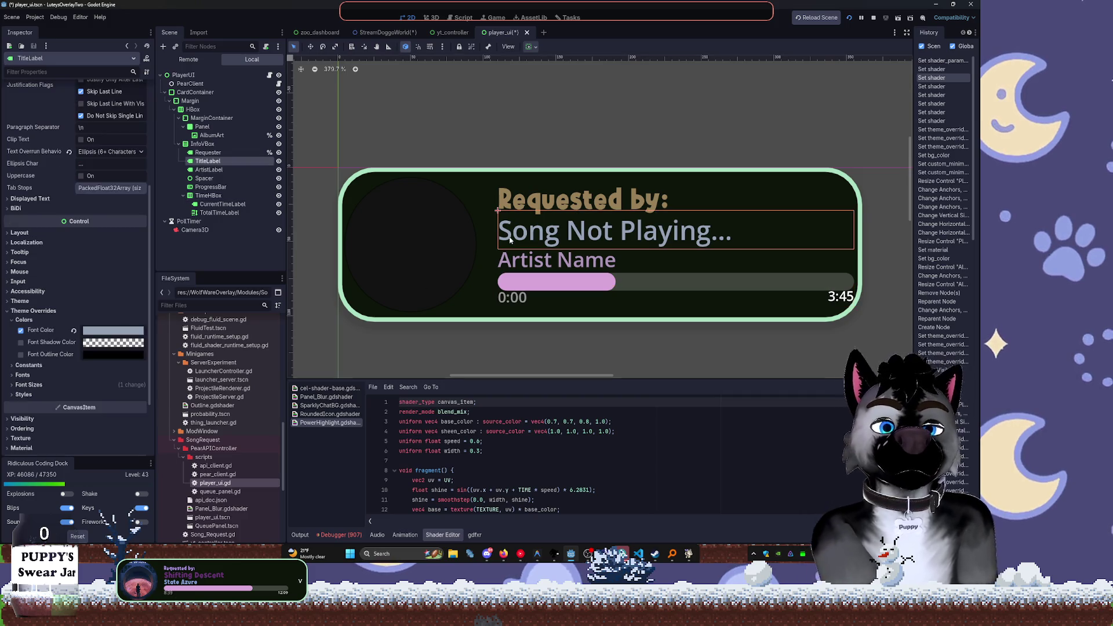
left_click(541, 280)
left_click(512, 297)
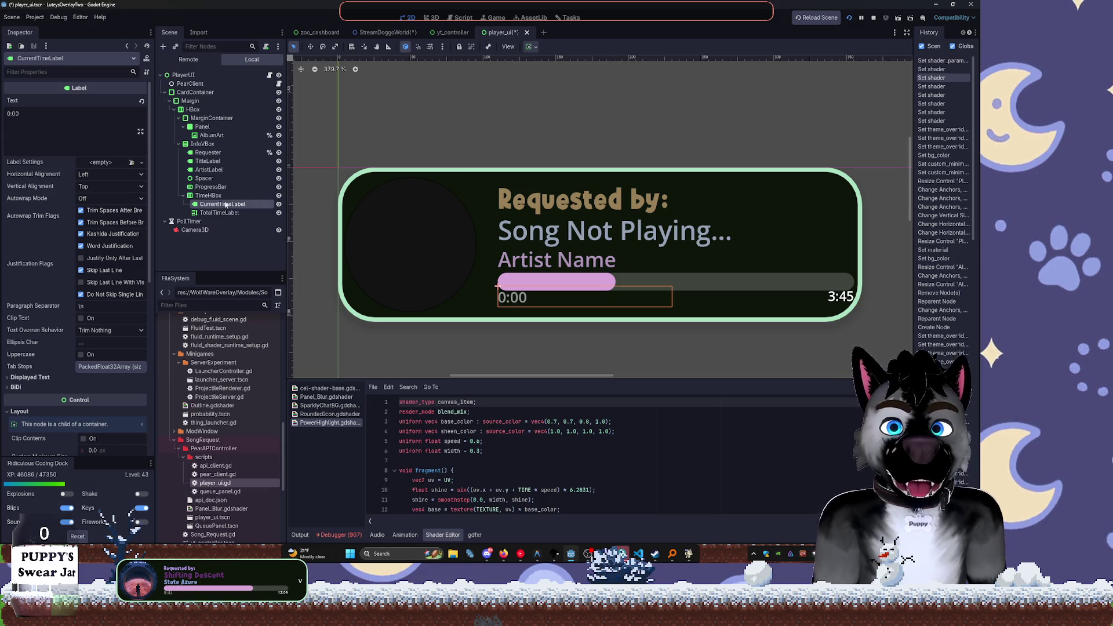
left_click(203, 197)
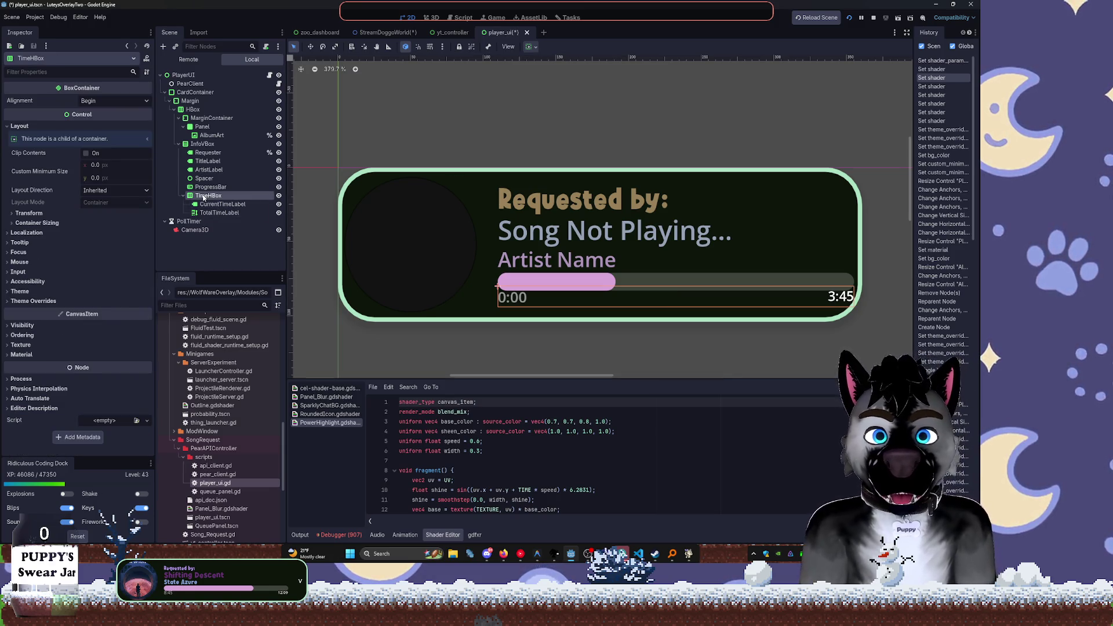
Place ProgressBar inside TimerHBox between CurrentTimeLabel and TotalTimeLabel, undoing a misdrop
left_click(212, 206)
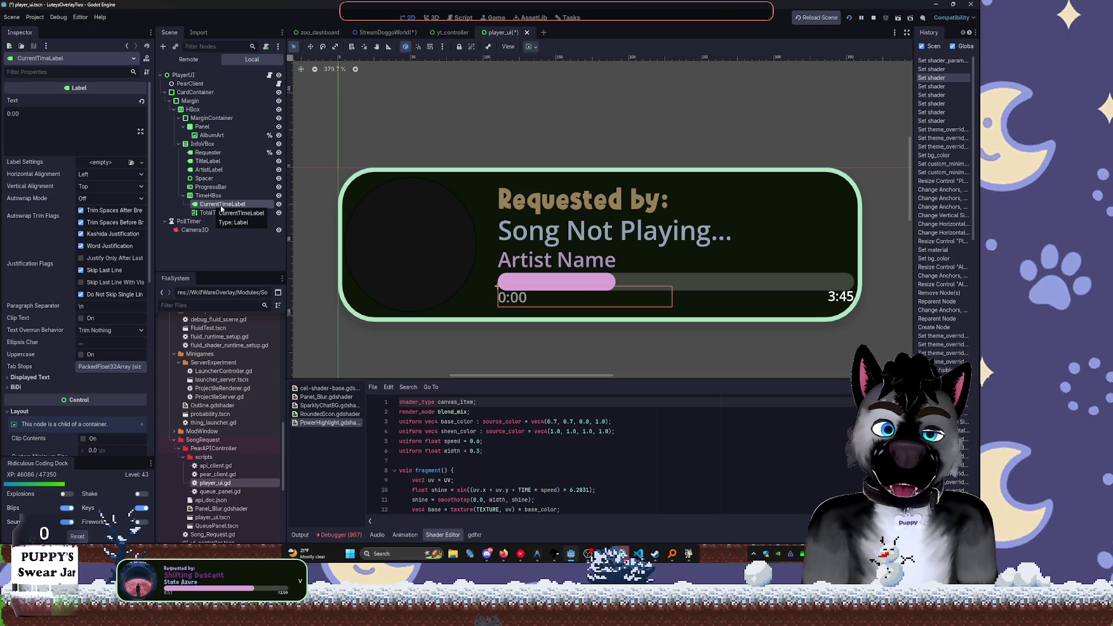
left_click(214, 213, "shift")
left_click_drag(214, 212, 207, 197)
left_click(208, 188)
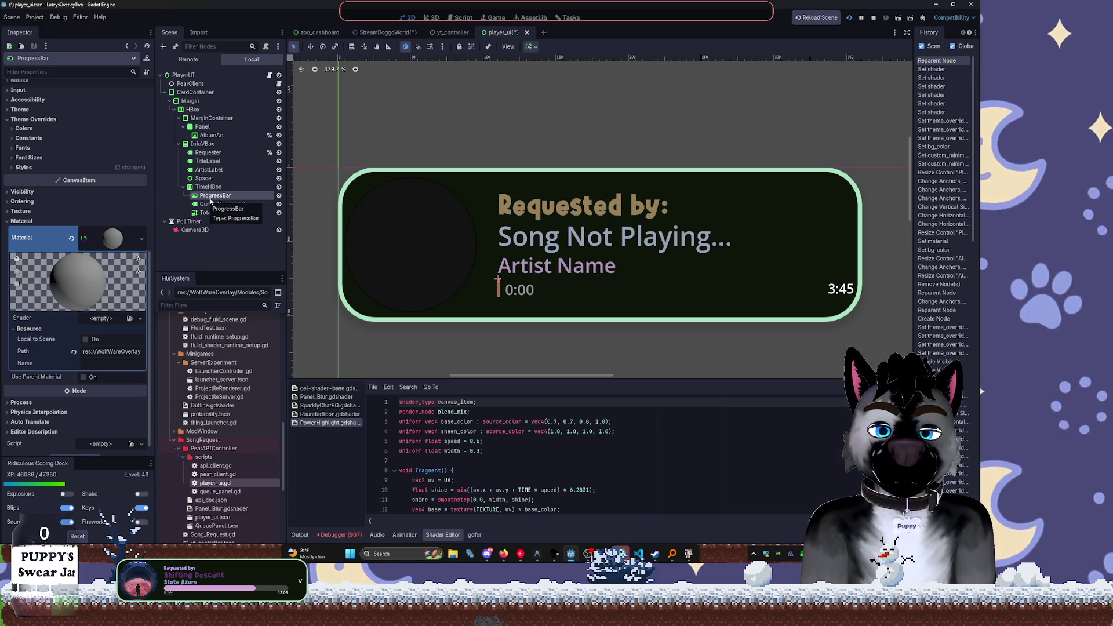
key("ctrl+z")
left_click_drag(209, 186, 211, 210)
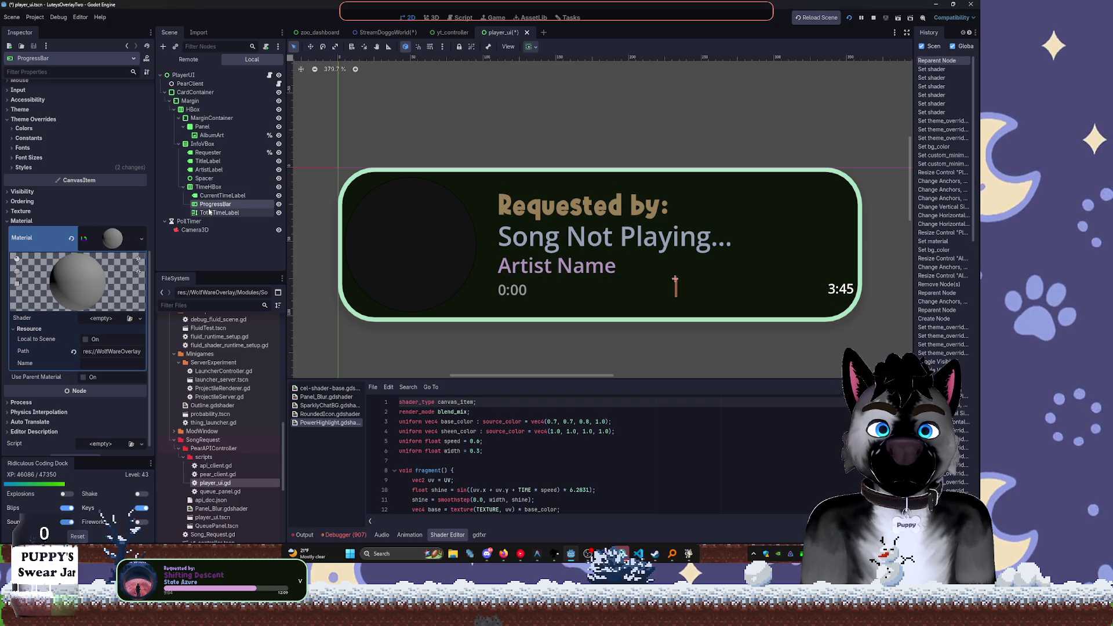
left_click(531, 46)
left_click(576, 76)
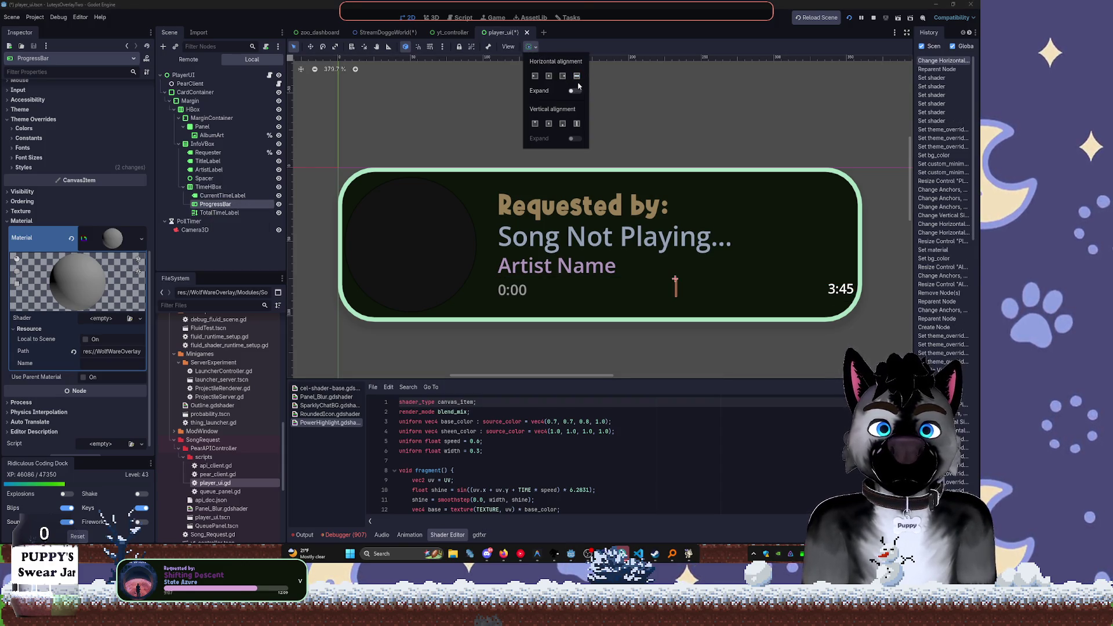
Turn on Horizontal Expand for ProgressBar and turn it off for both time labels
left_click(574, 91)
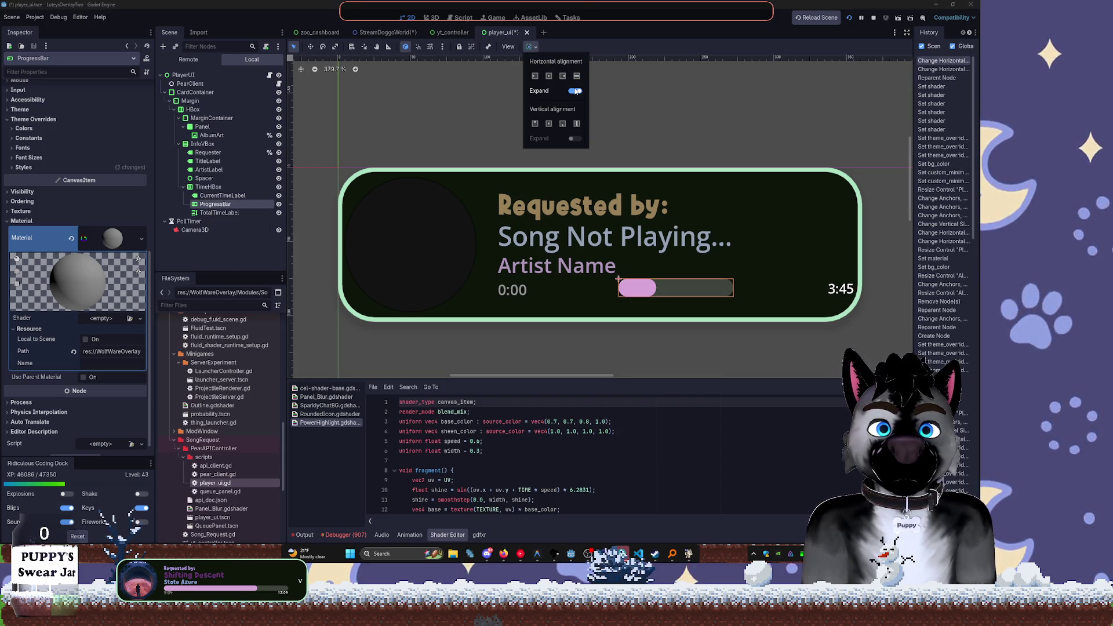
left_click(218, 200)
left_click(220, 195)
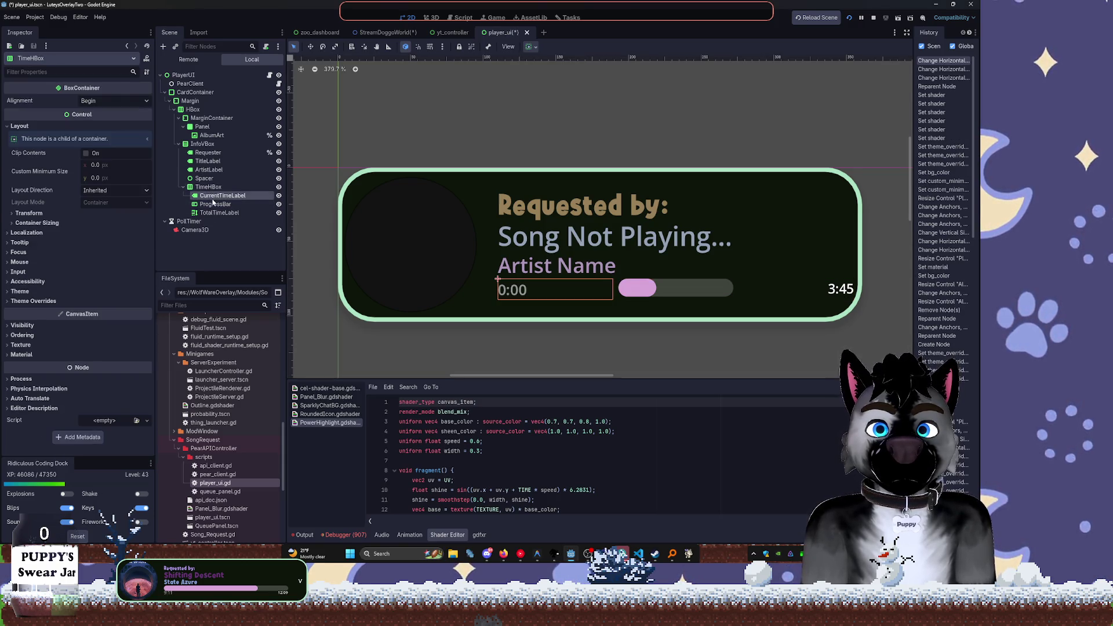
left_click(219, 212, "ctrl")
left_click(534, 47)
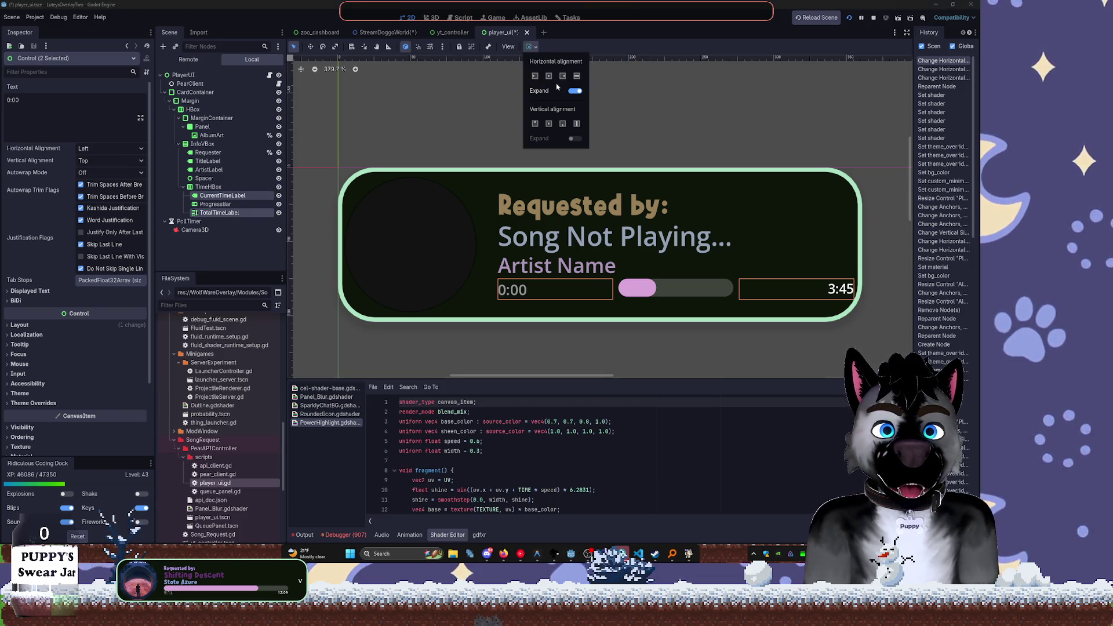
left_click(575, 91)
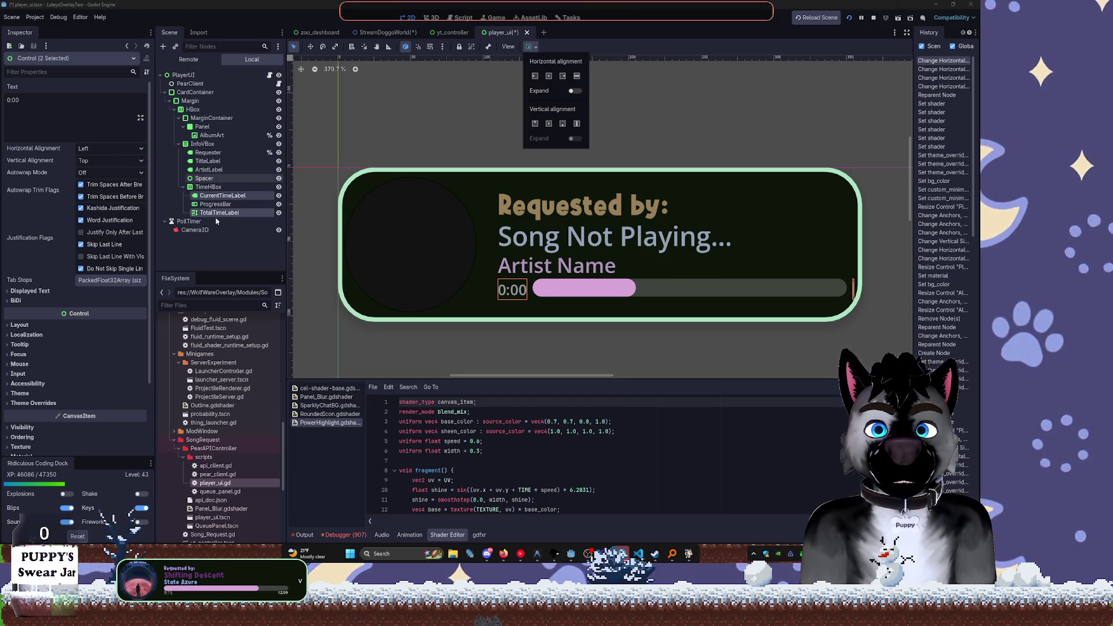
Keep TotalTimeLabel unexpanded and raise its Custom Minimum Size x so '3:45' shows fully
left_click(219, 213)
left_click(219, 213)
left_click(532, 47)
left_click(574, 91)
left_click(575, 91)
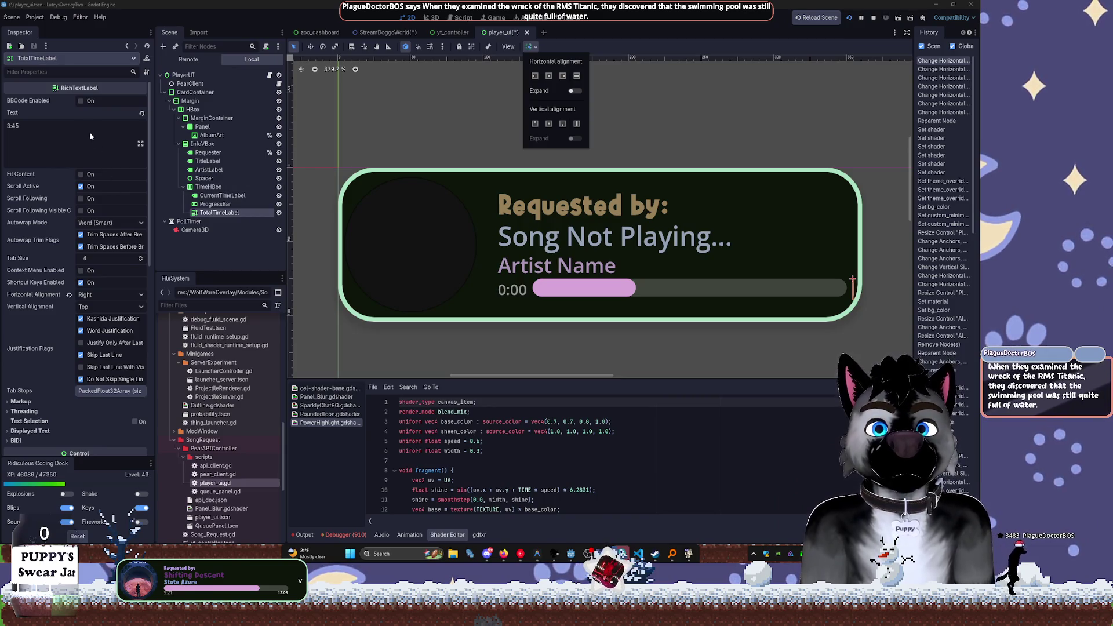
scroll(60, 344, "down", 5)
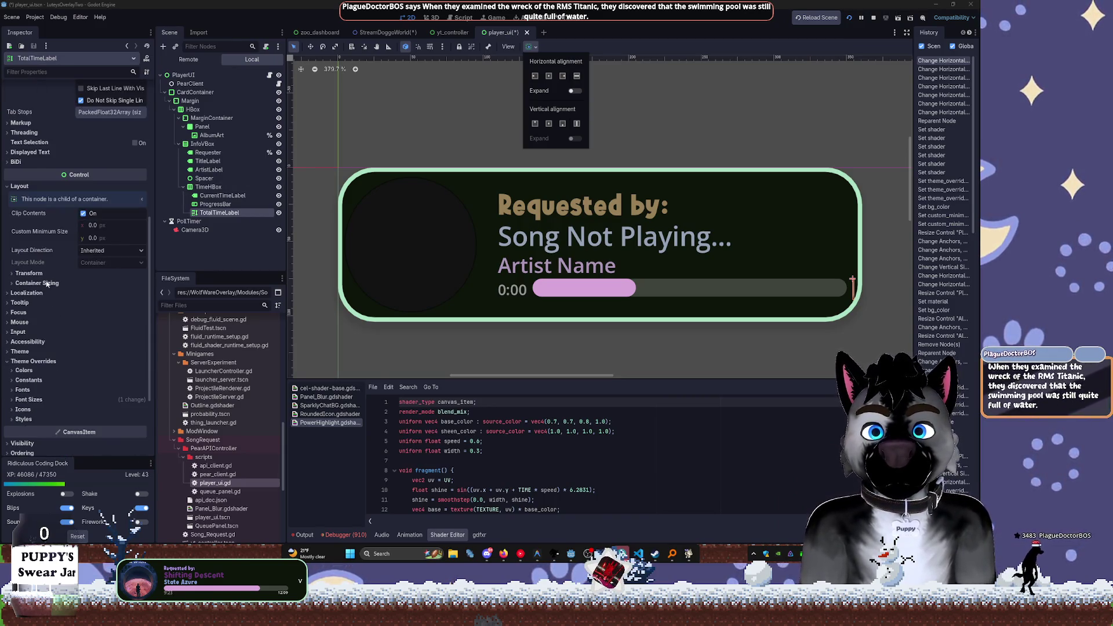
left_click(208, 247)
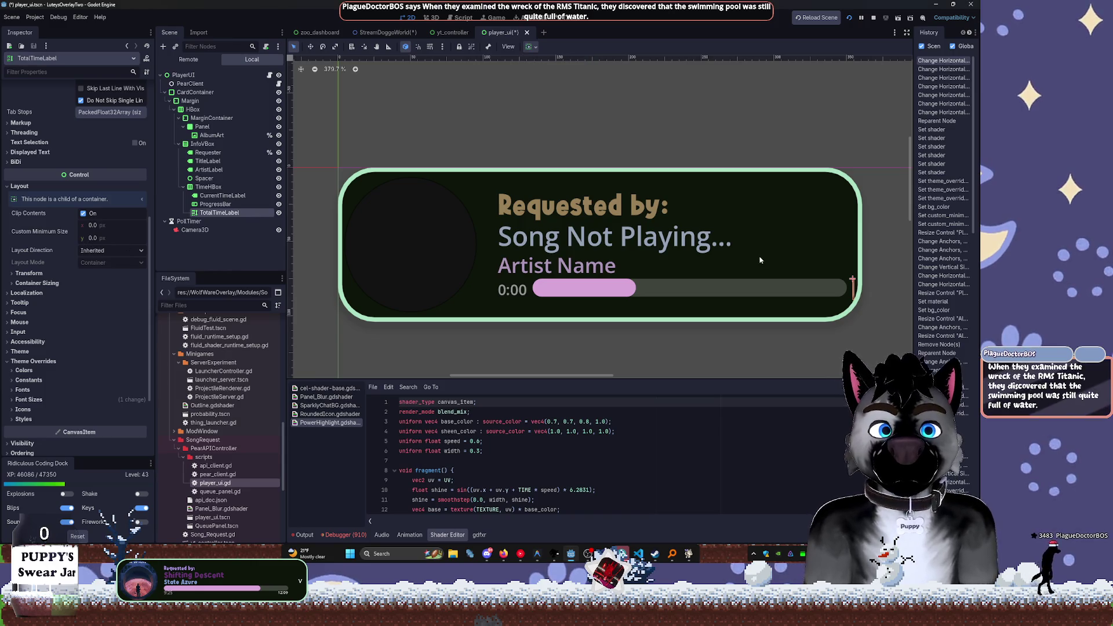
left_click_drag(93, 225, 119, 225)
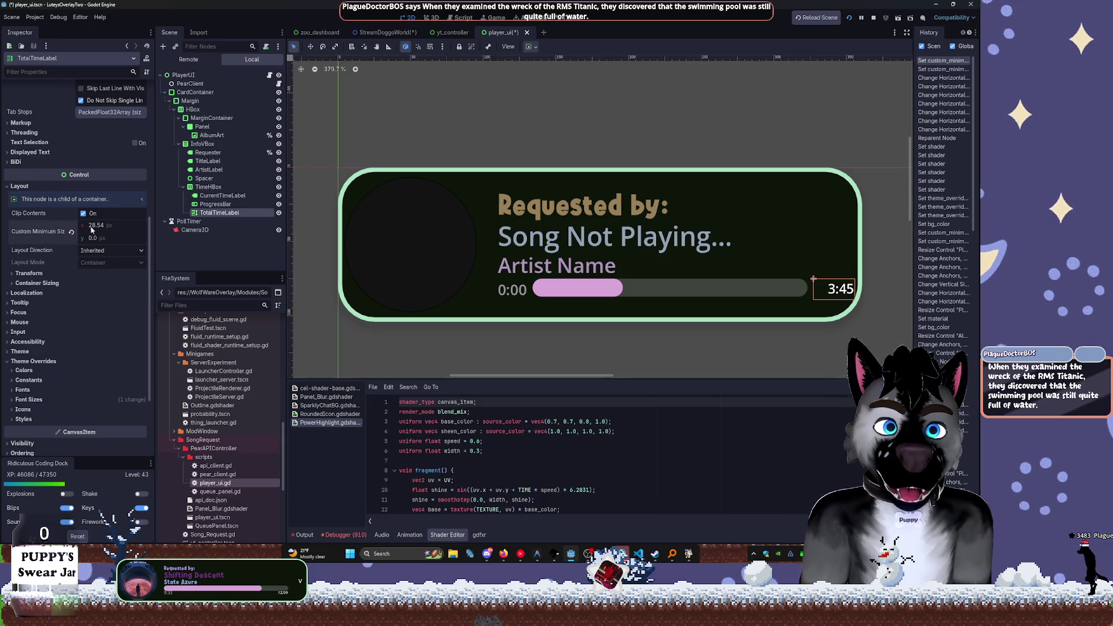
left_click(220, 186)
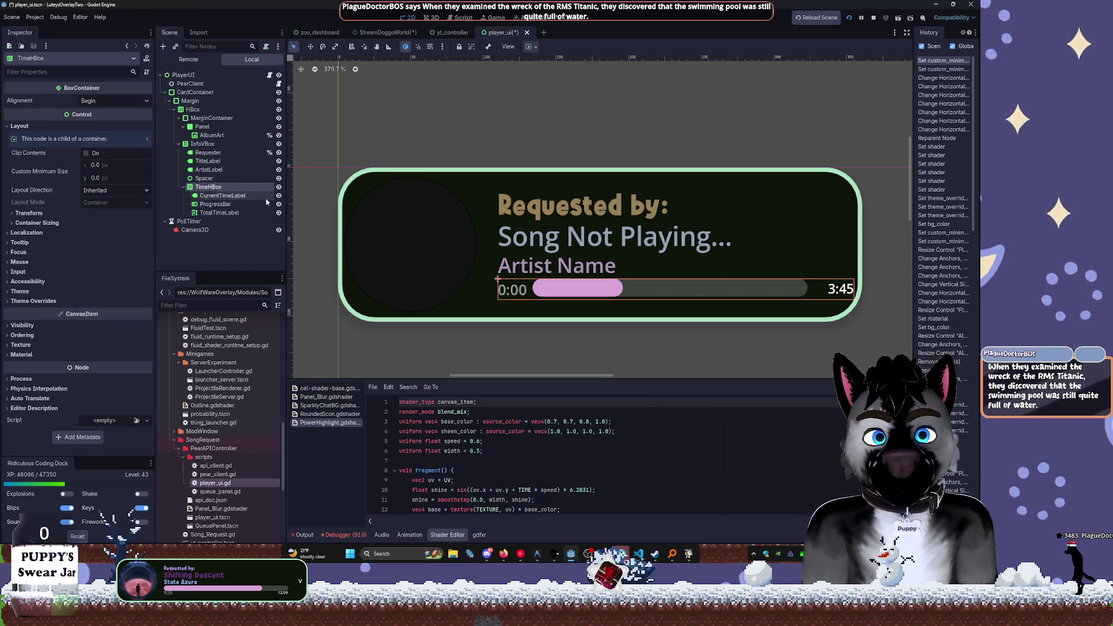
left_click(490, 323)
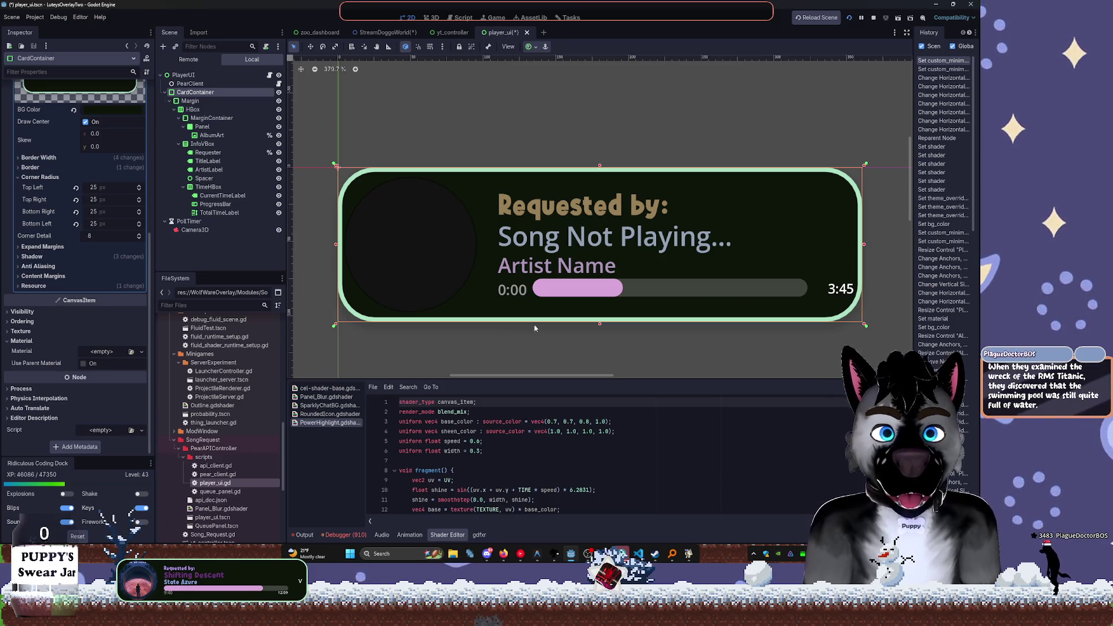
Set CurrentTimeLabel's Horizontal and Vertical Alignment to Center
scroll(534, 332, "up", 6)
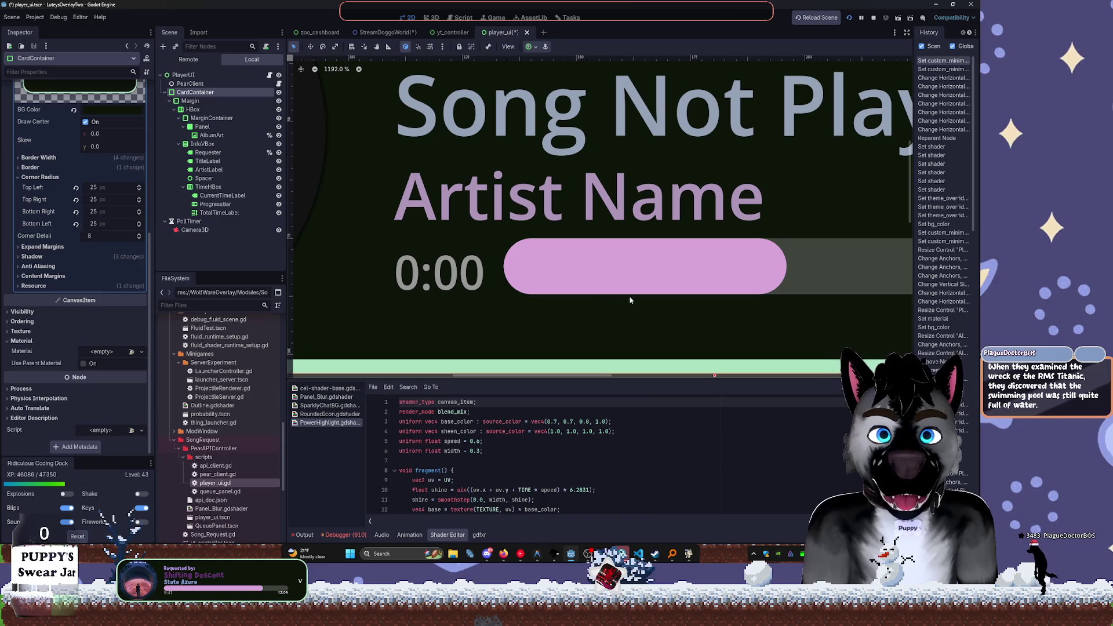
left_click(234, 196)
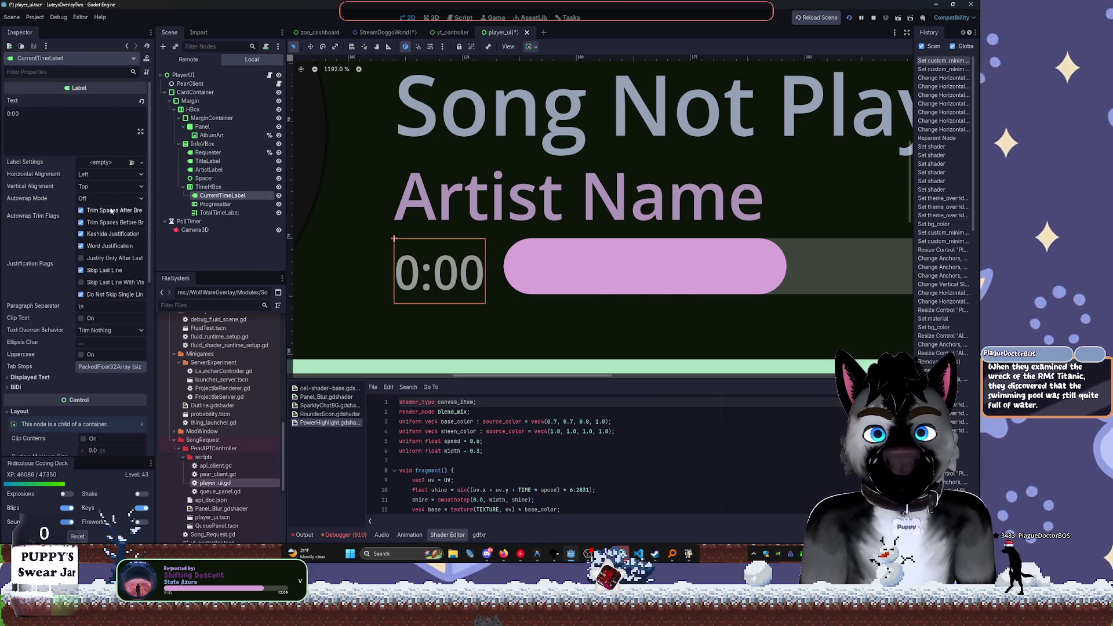
left_click(81, 187)
left_click(101, 208)
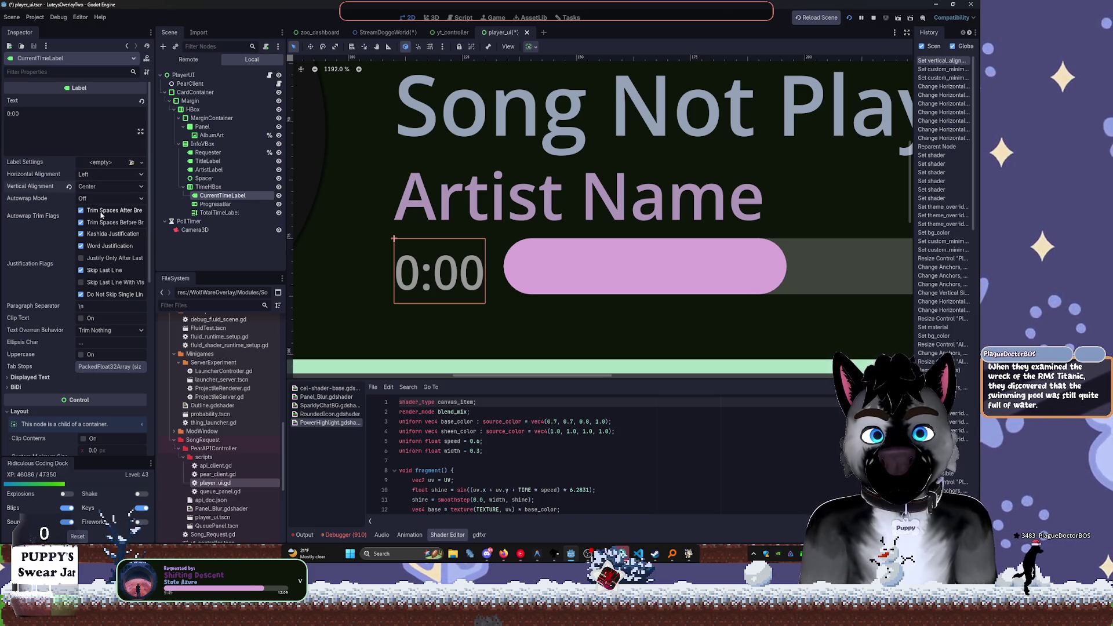
left_click(98, 175)
left_click(96, 197)
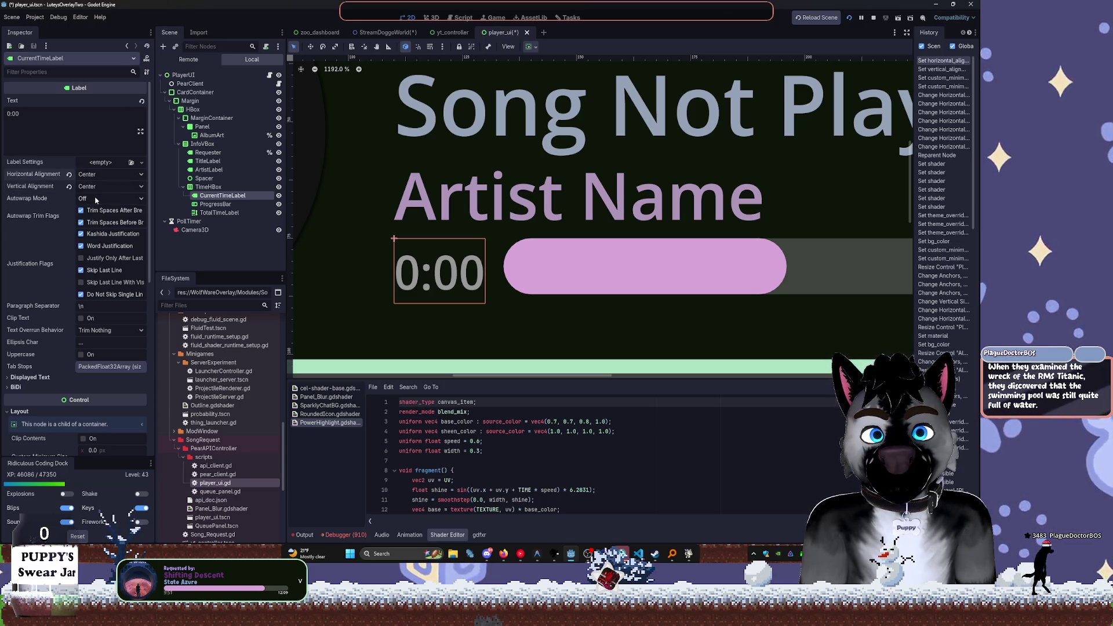
Confirm in the Inspector that TotalTimeLabel is Right-aligned
left_click(219, 213)
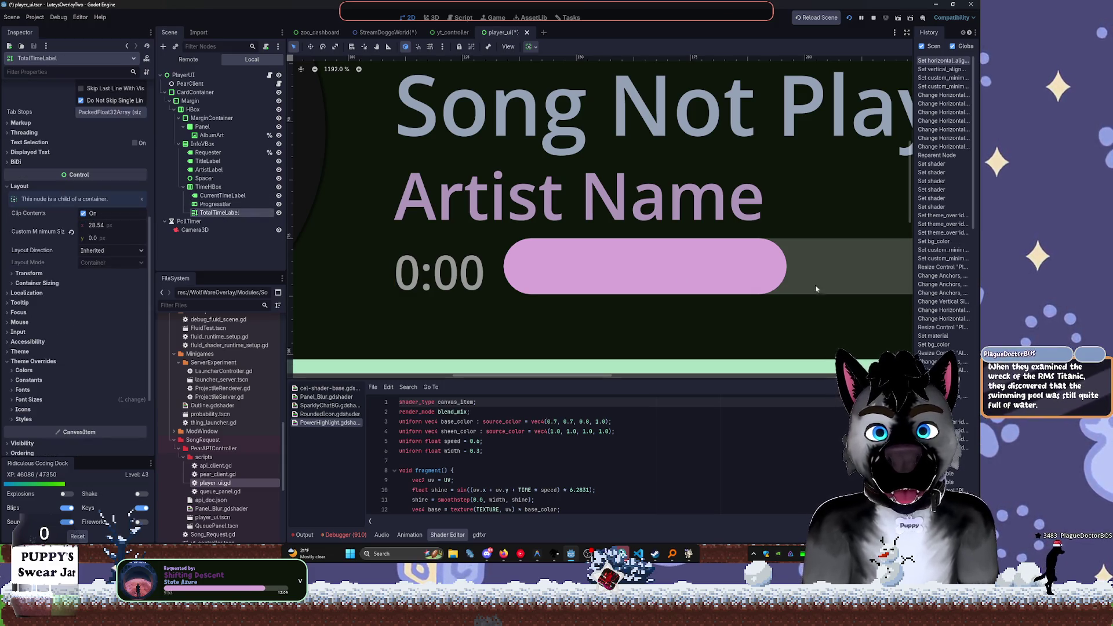
scroll(772, 242, "right", 5)
scroll(771, 243, "right", 5)
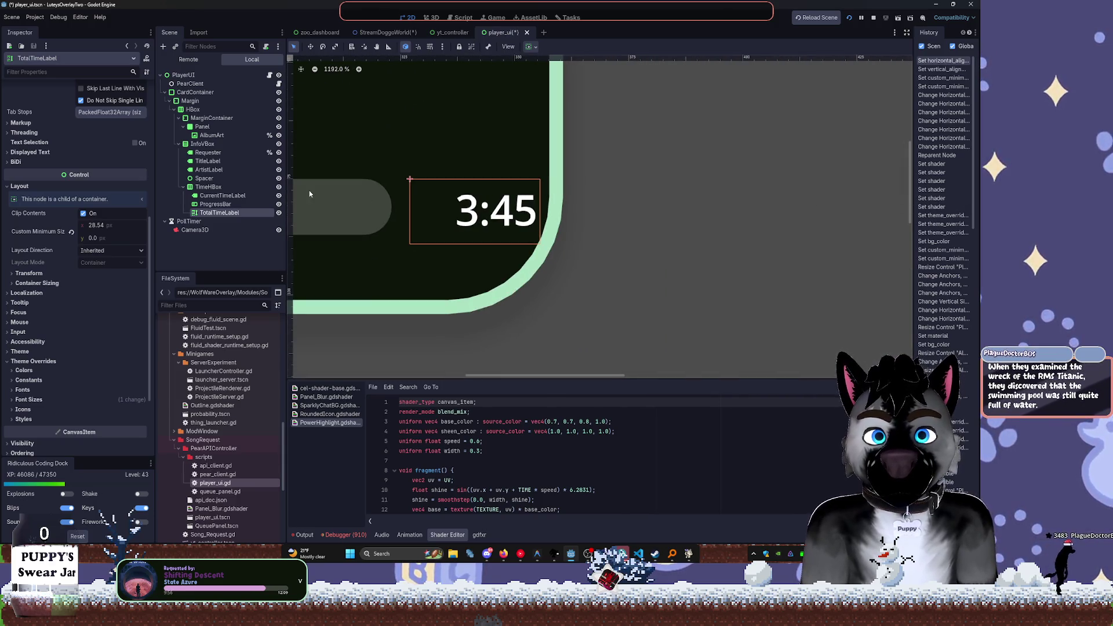
scroll(99, 160, "up", 5)
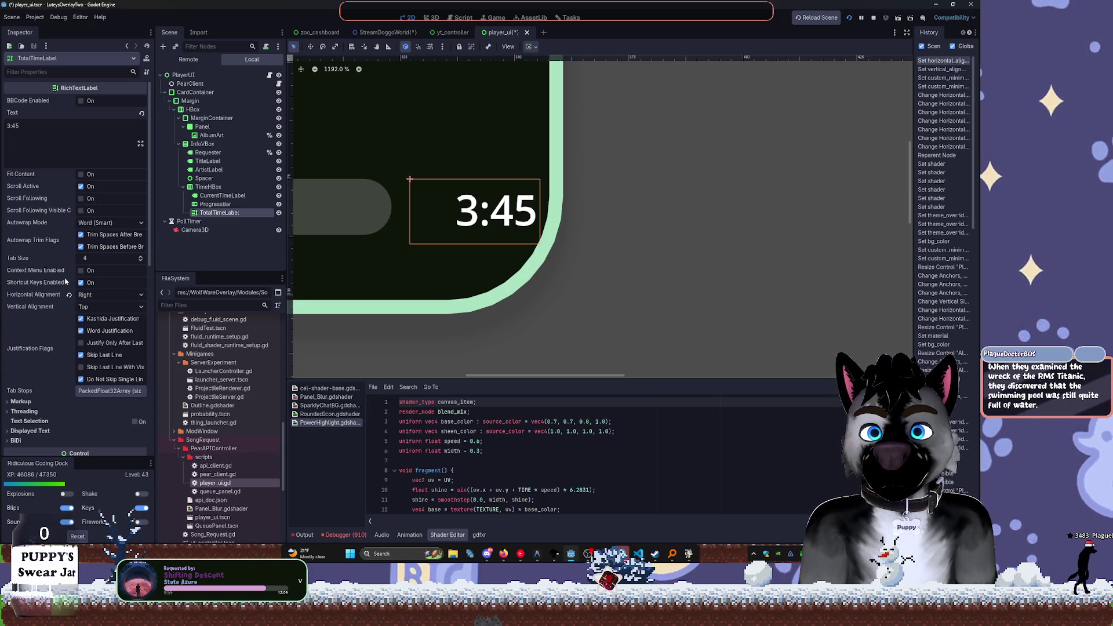
left_click(215, 204)
left_click(219, 213)
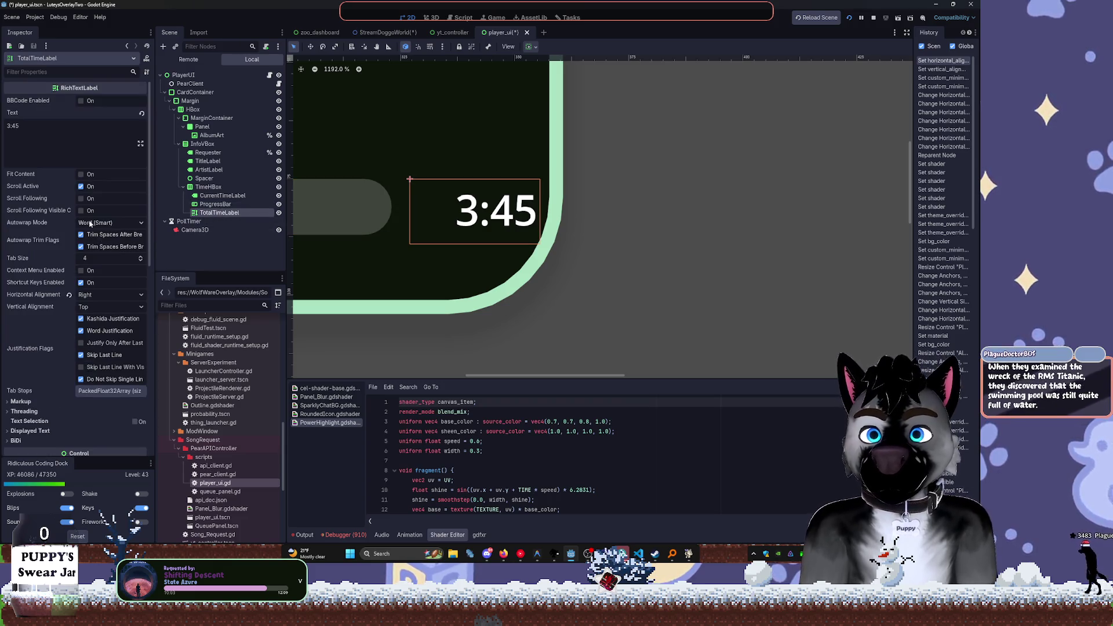
scroll(406, 220, "down", 5)
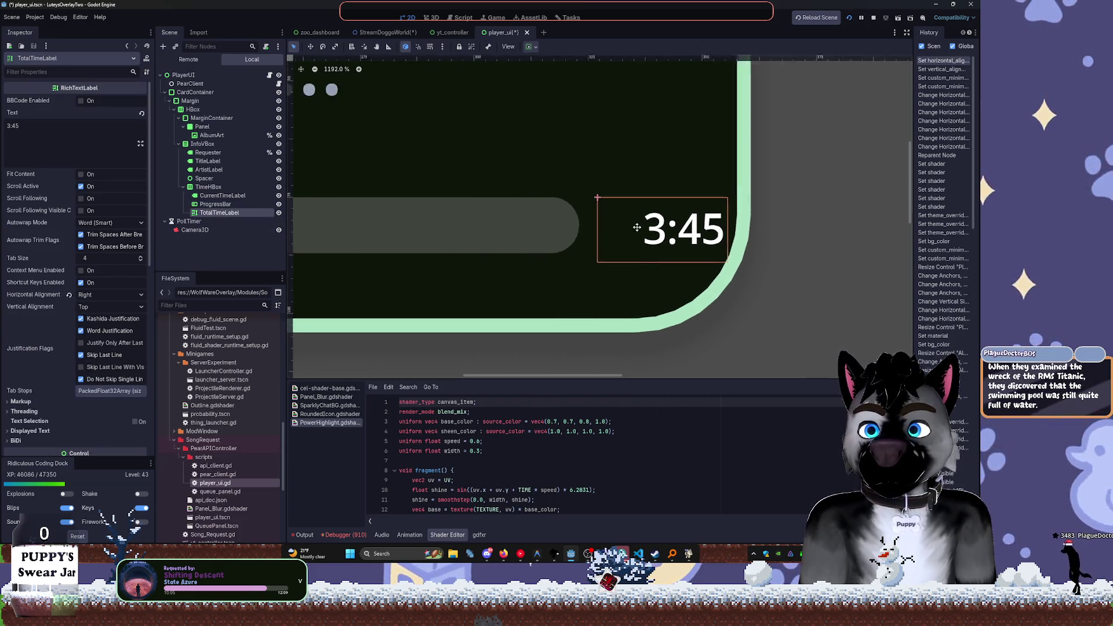
scroll(550, 278, "left", 2)
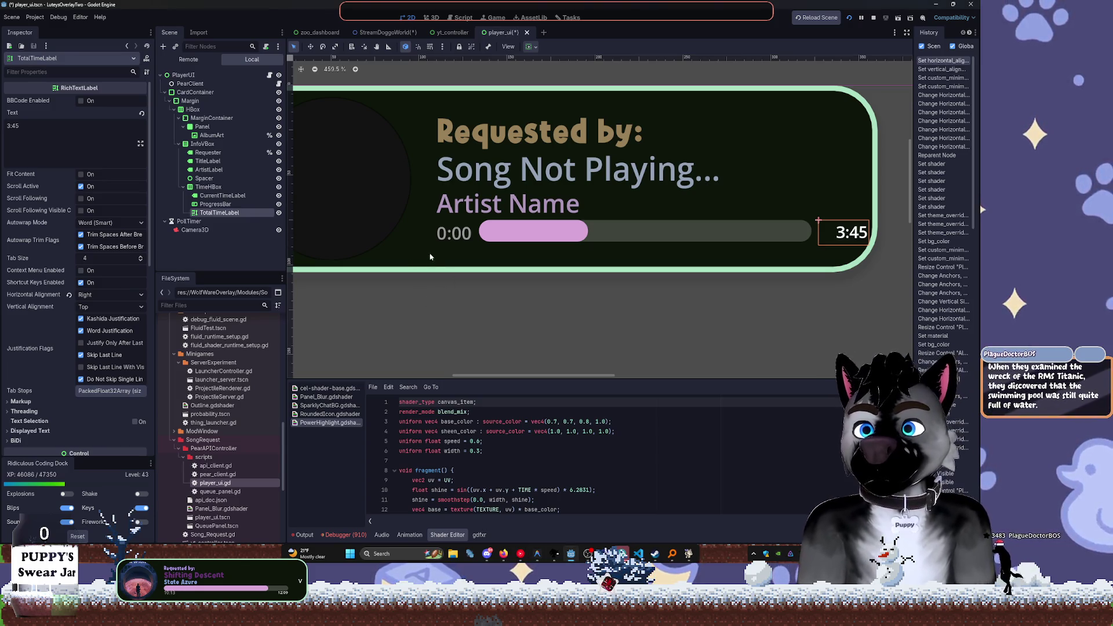
Move ProgressBar out of TimeHBox so it sits below the timer row
left_click_drag(388, 190, 459, 202)
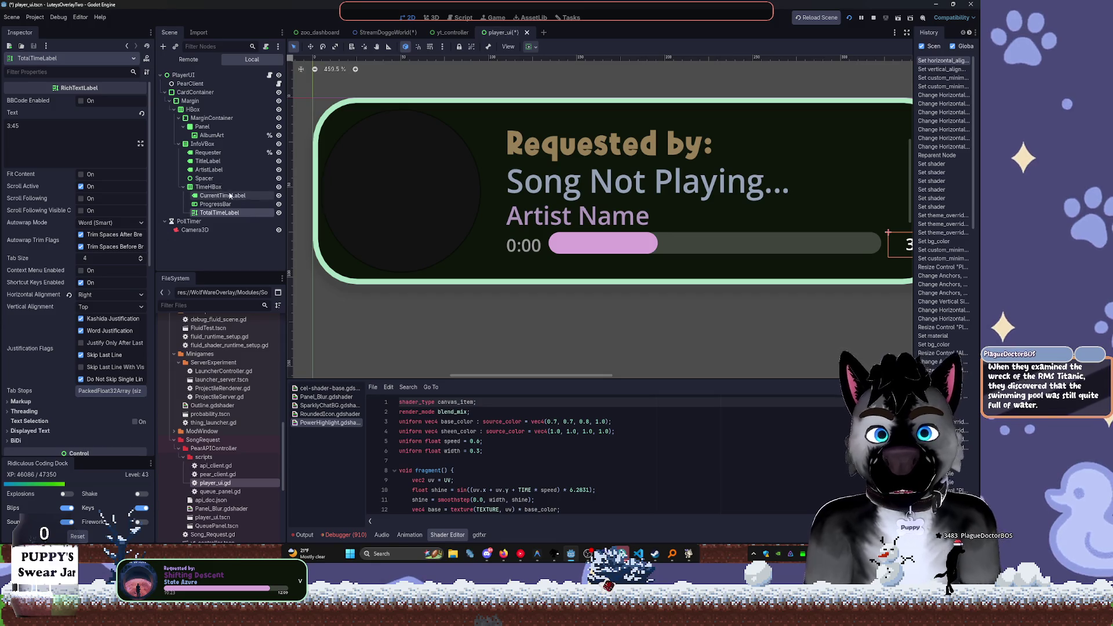
scroll(609, 237, "right", 5)
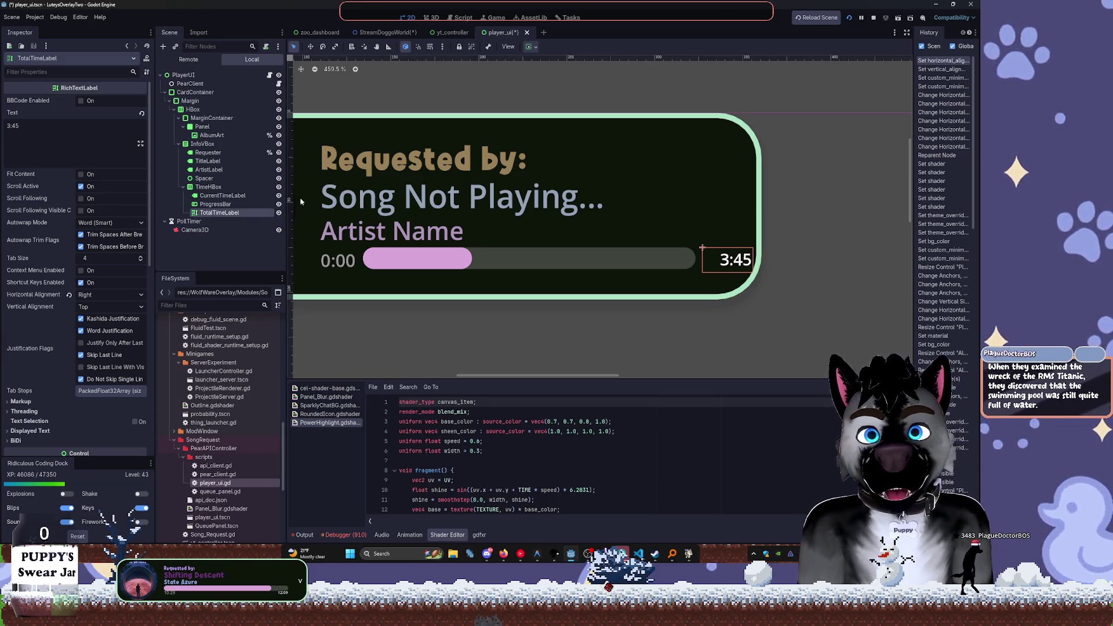
left_click(216, 204)
left_click(221, 213)
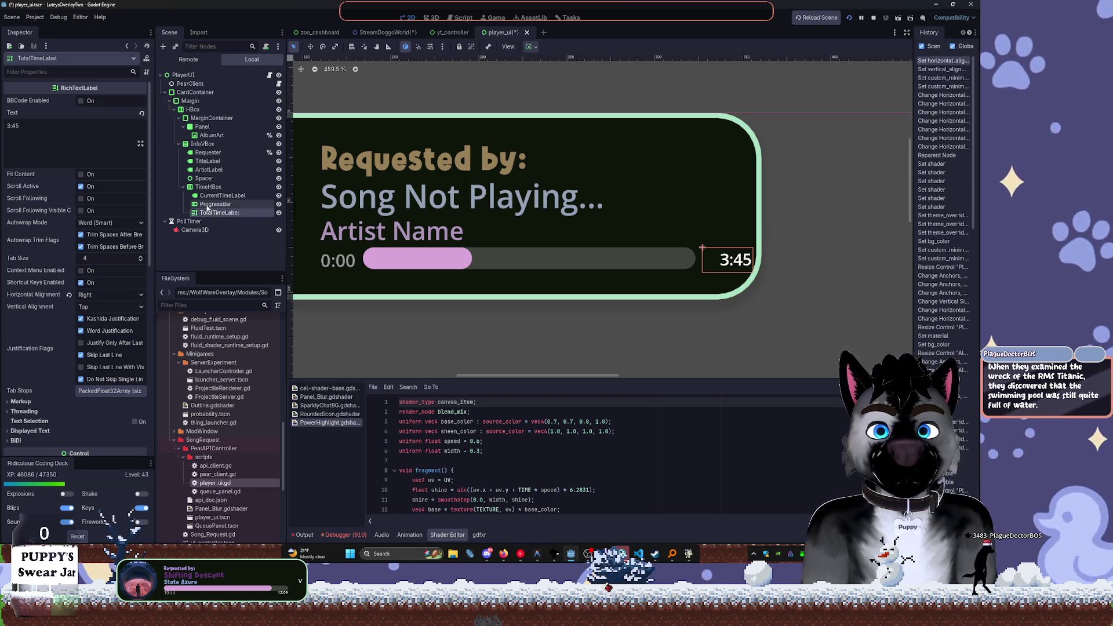
left_click_drag(213, 204, 207, 191)
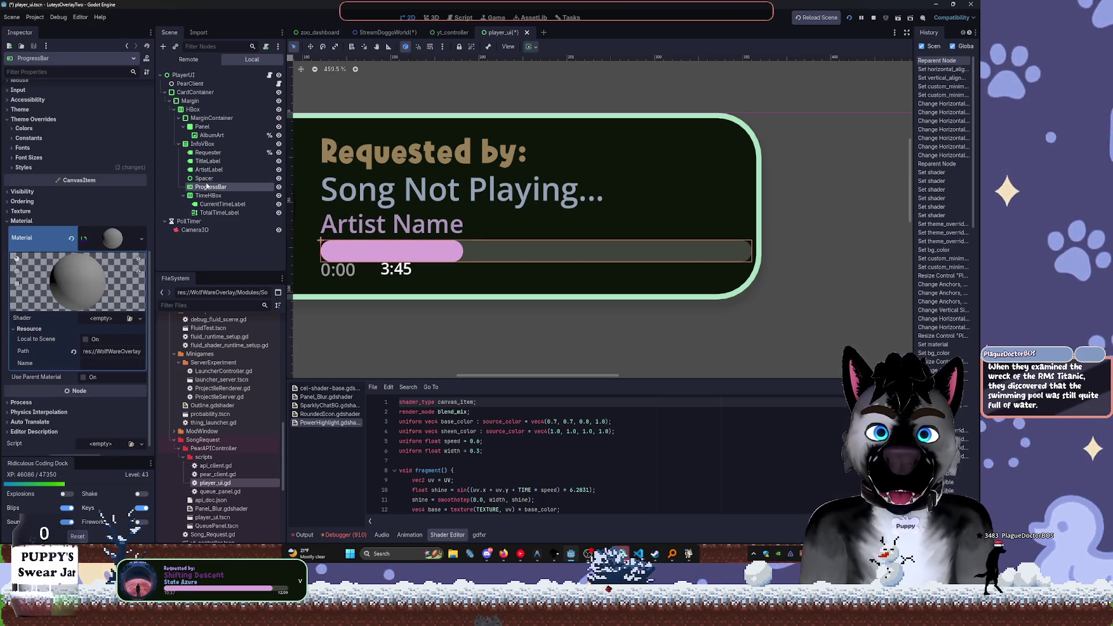
left_click_drag(207, 196, 203, 187)
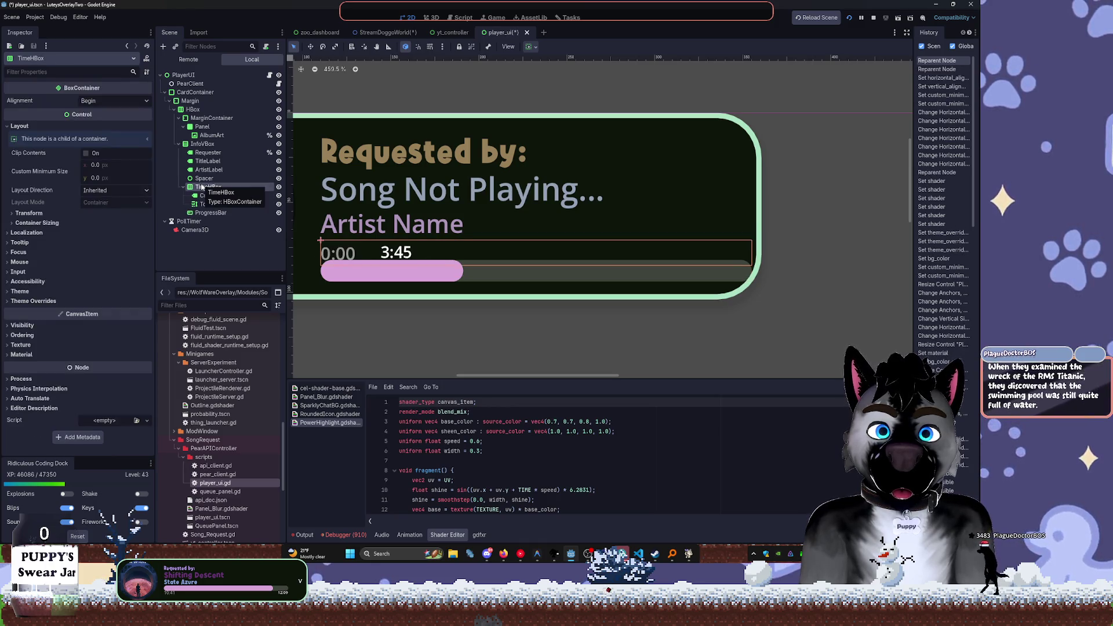
Set TotalTimeLabel's horizontal sizing to Fill with Expand enabled
left_click(219, 196)
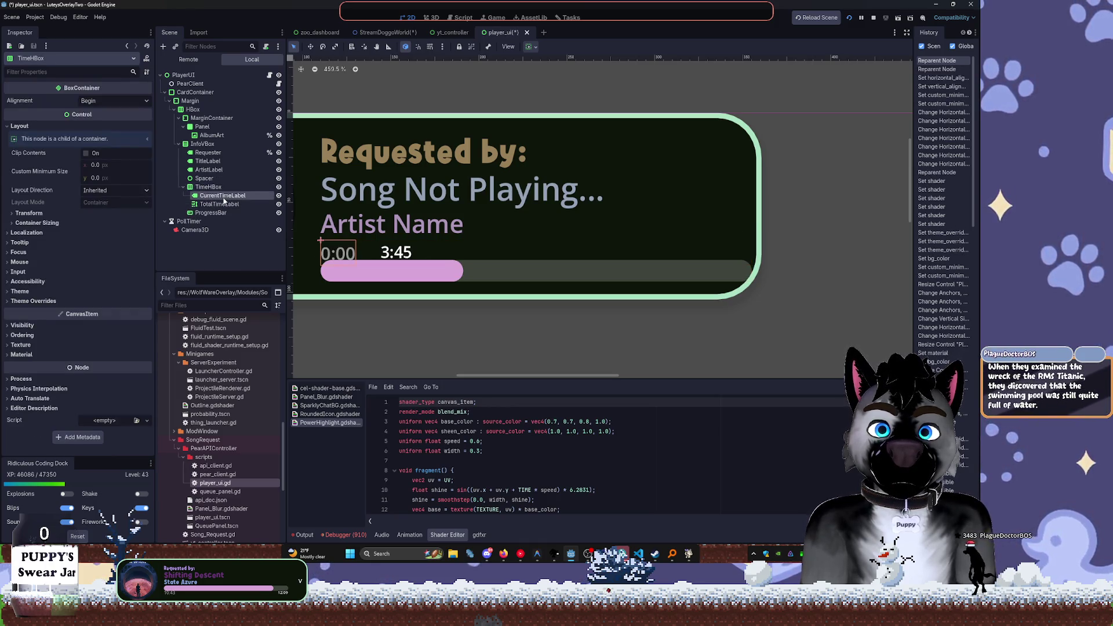
left_click(221, 205)
left_click(529, 46)
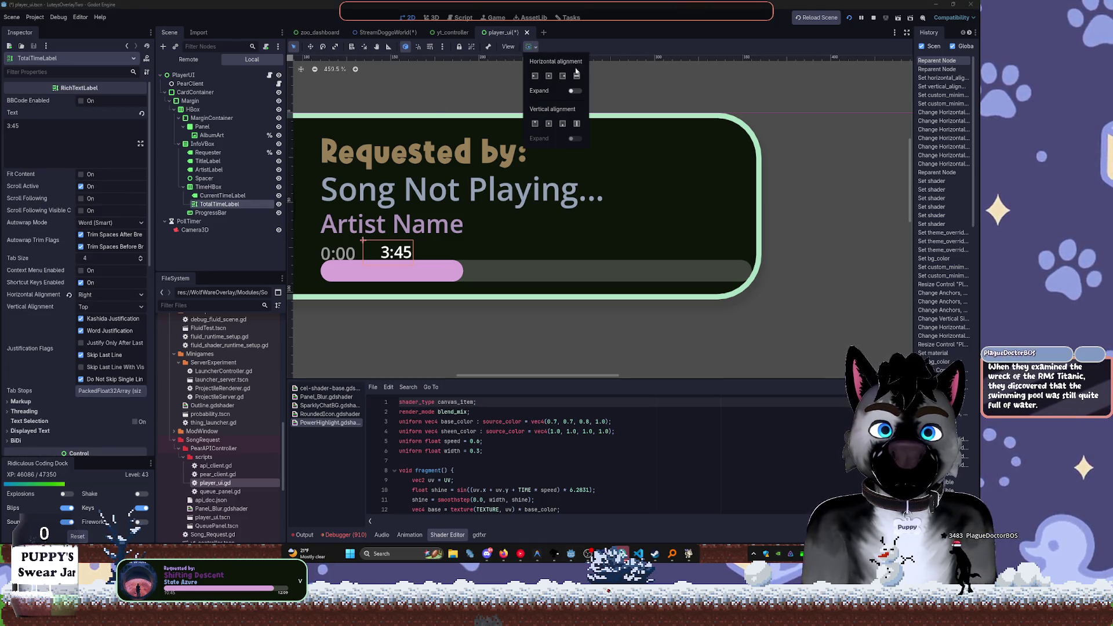
left_click(577, 76)
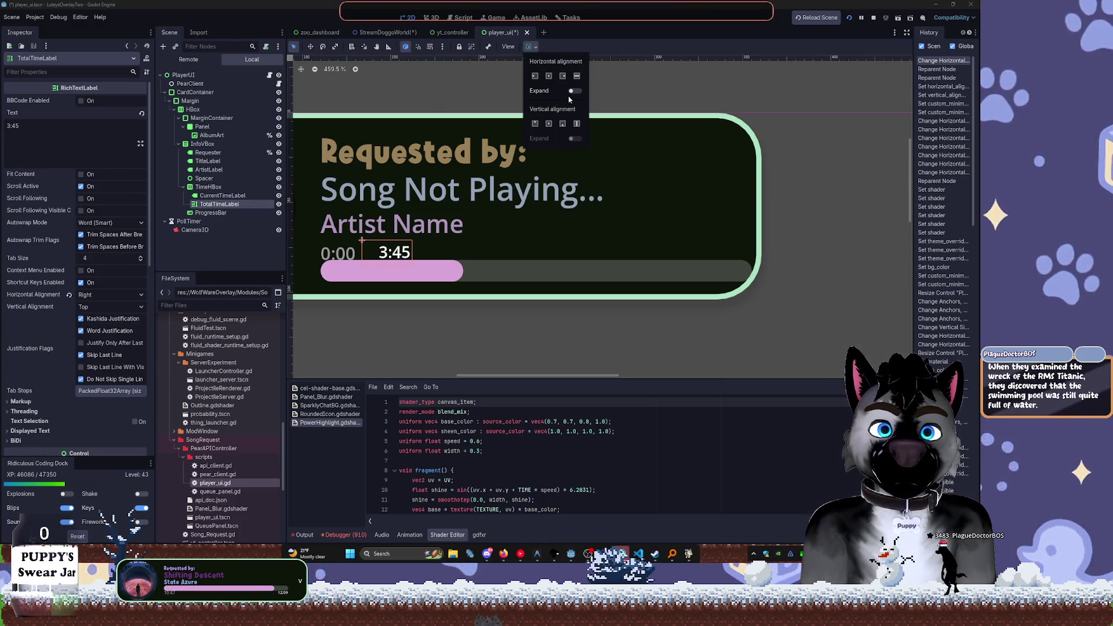
left_click(575, 91)
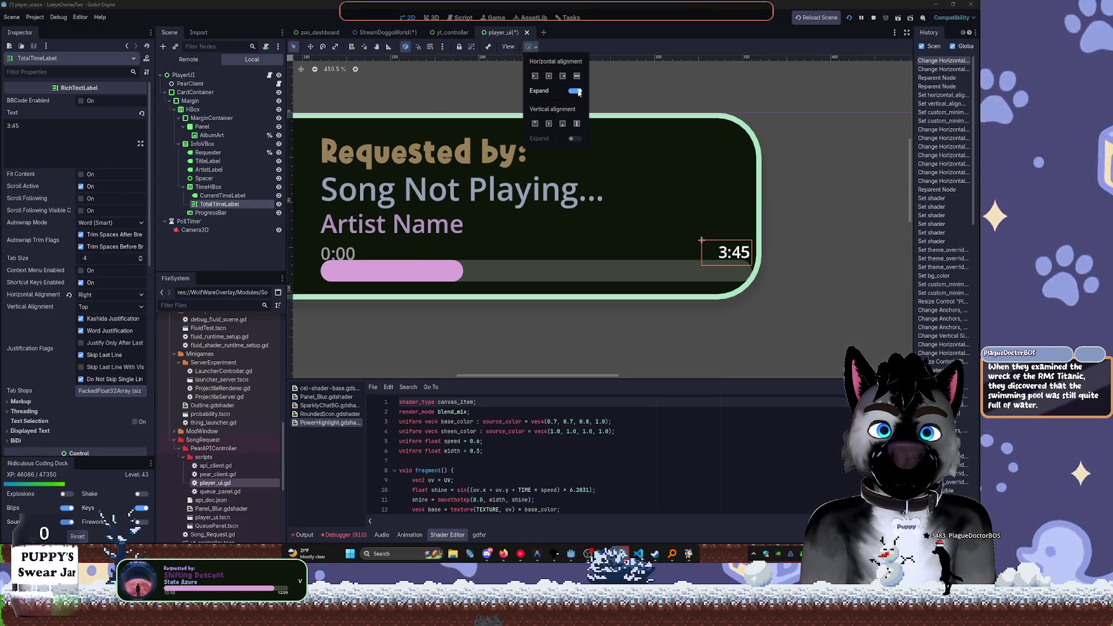
left_click(227, 203)
Check CurrentTimeLabel's sizing options and cancel the Add Node dialog without adding anything
left_click(223, 196)
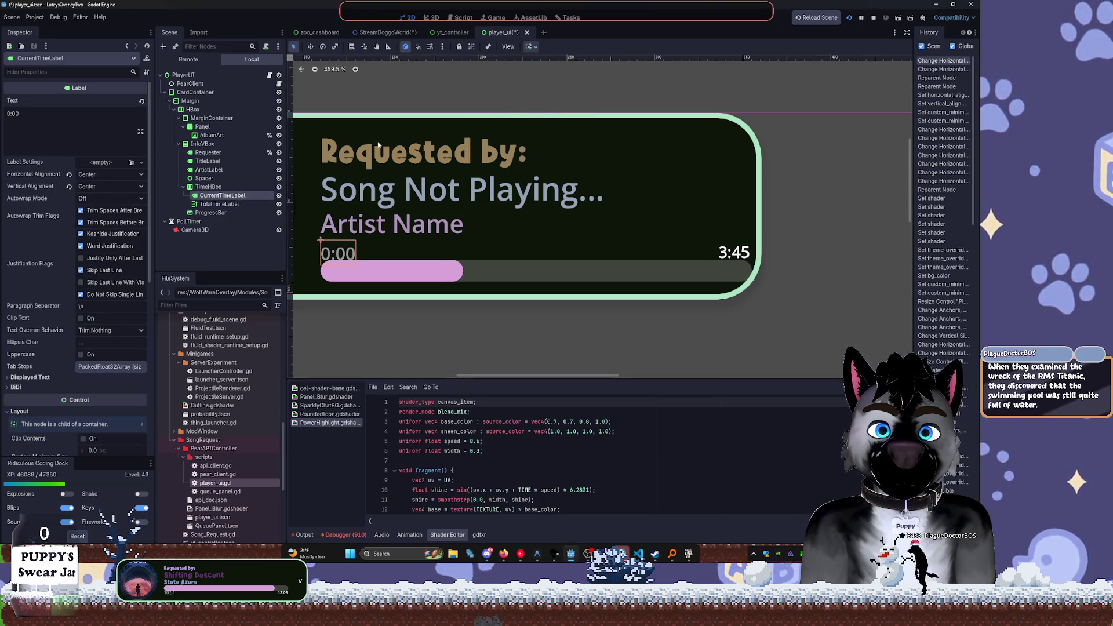
left_click(528, 46)
left_click(215, 197)
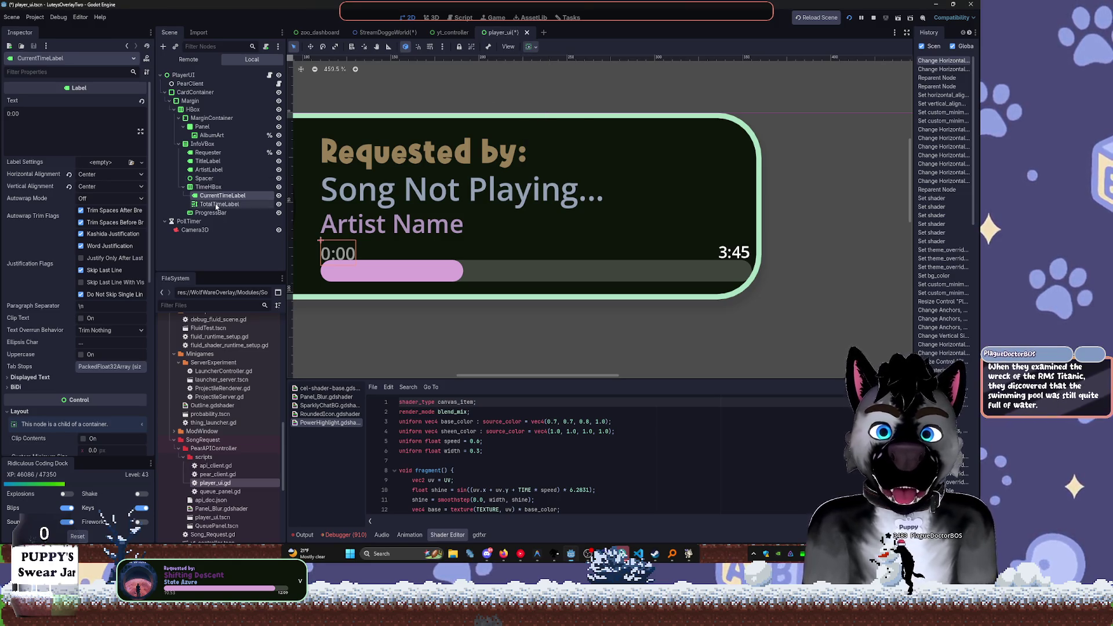
left_click(216, 189)
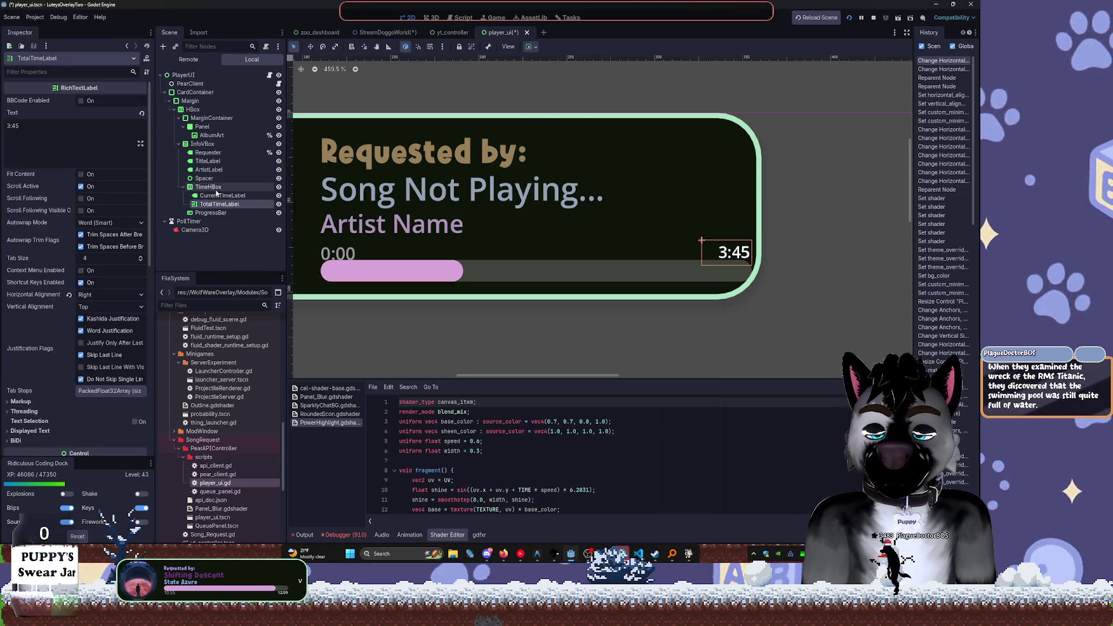
key("ctrl+a")
key("Escape")
left_click(215, 197)
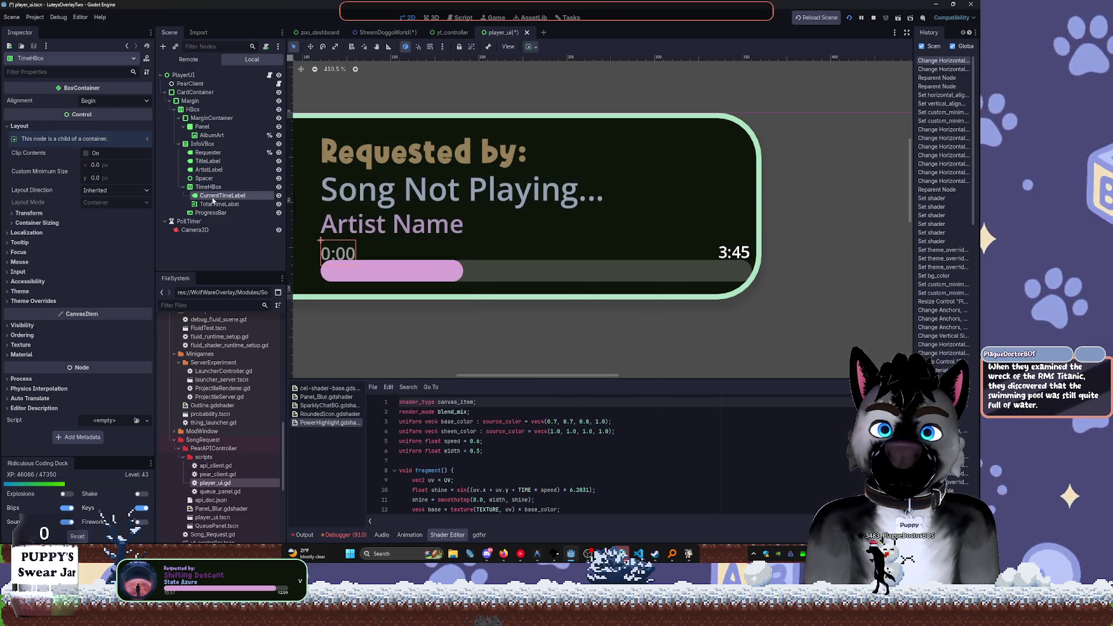
Undo an accidental wrap, then convert CurrentTimeLabel to a RichTextLabel with Fit Content on
key("ctrl+a")
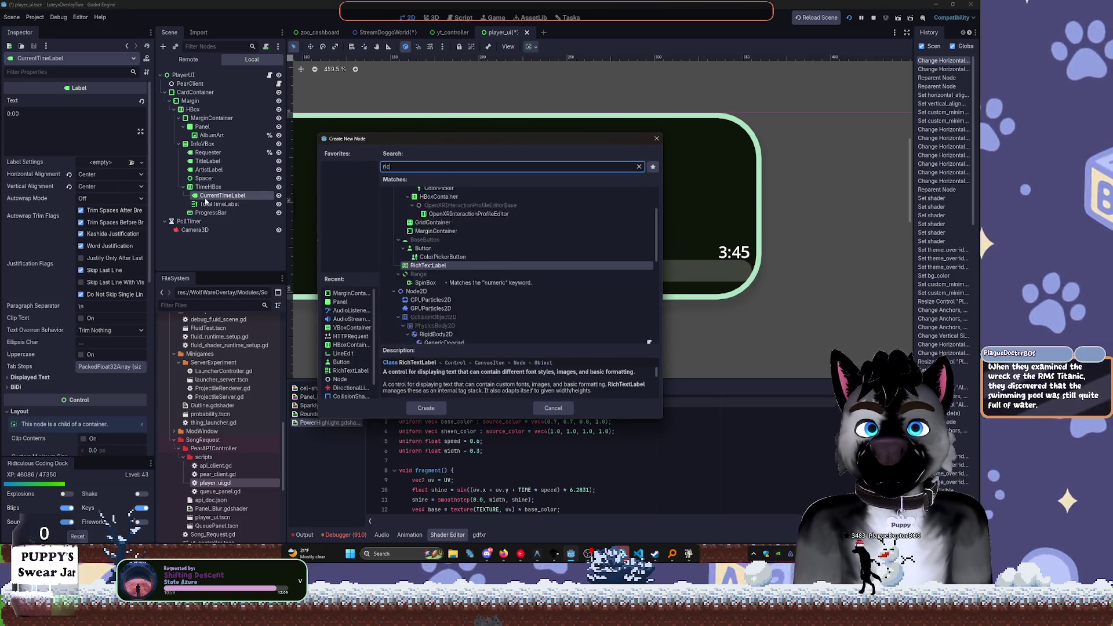
key("Escape")
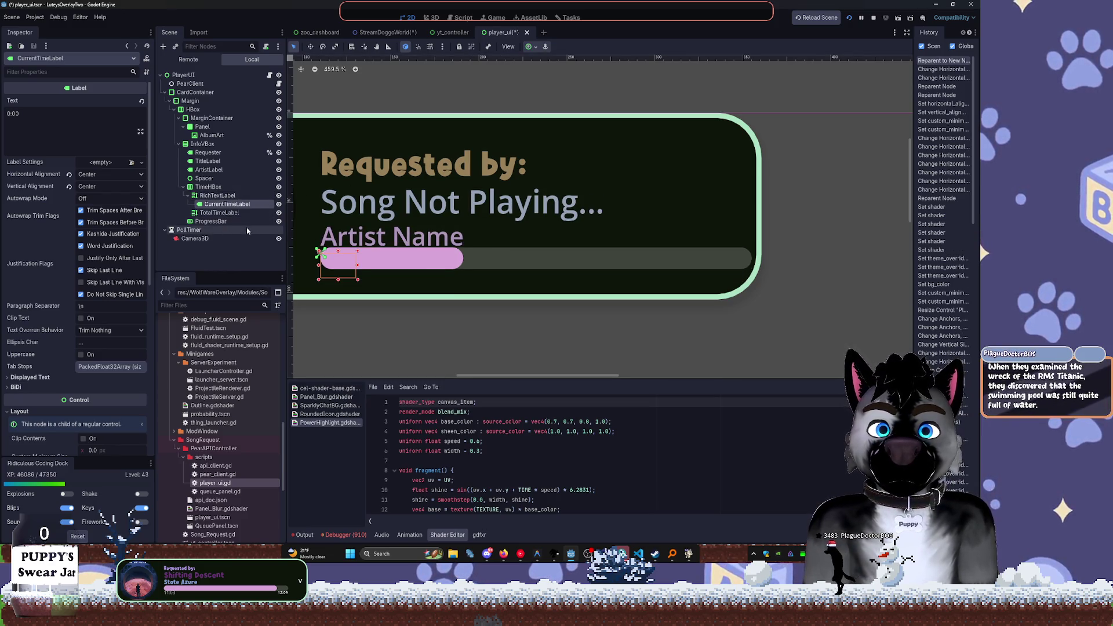
key("ctrl+z")
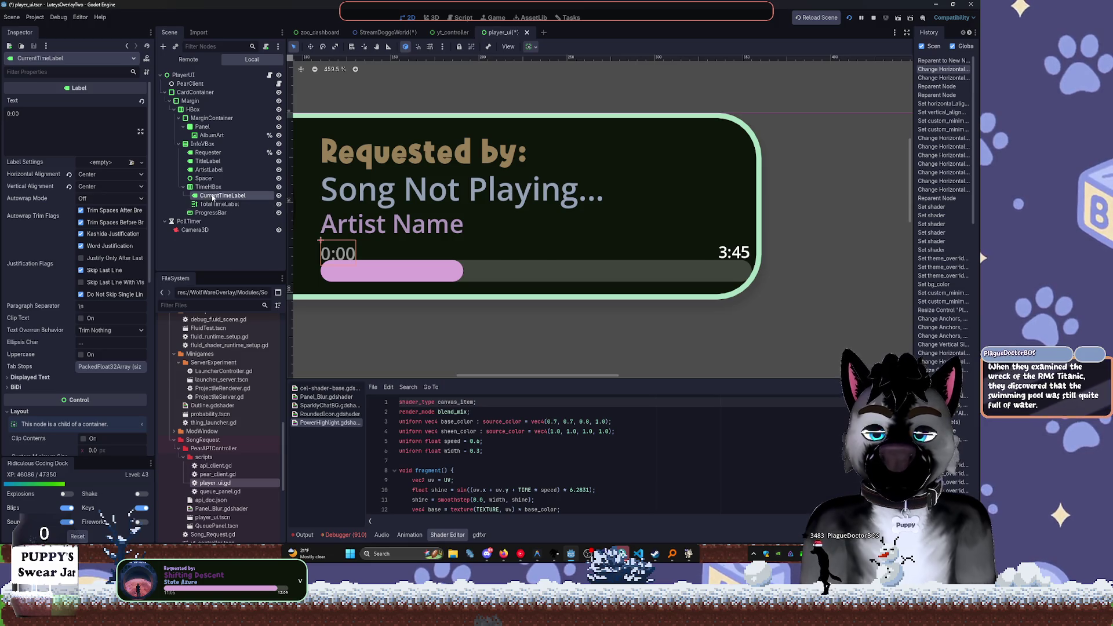
key("ctrl+shift+t")
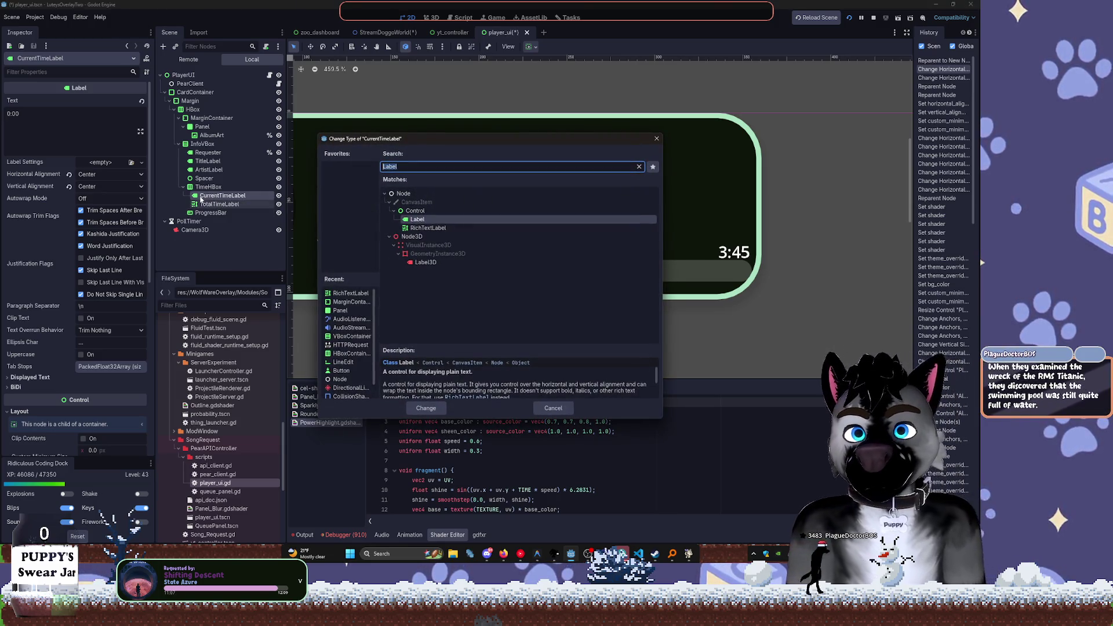
type("rich")
key("Return")
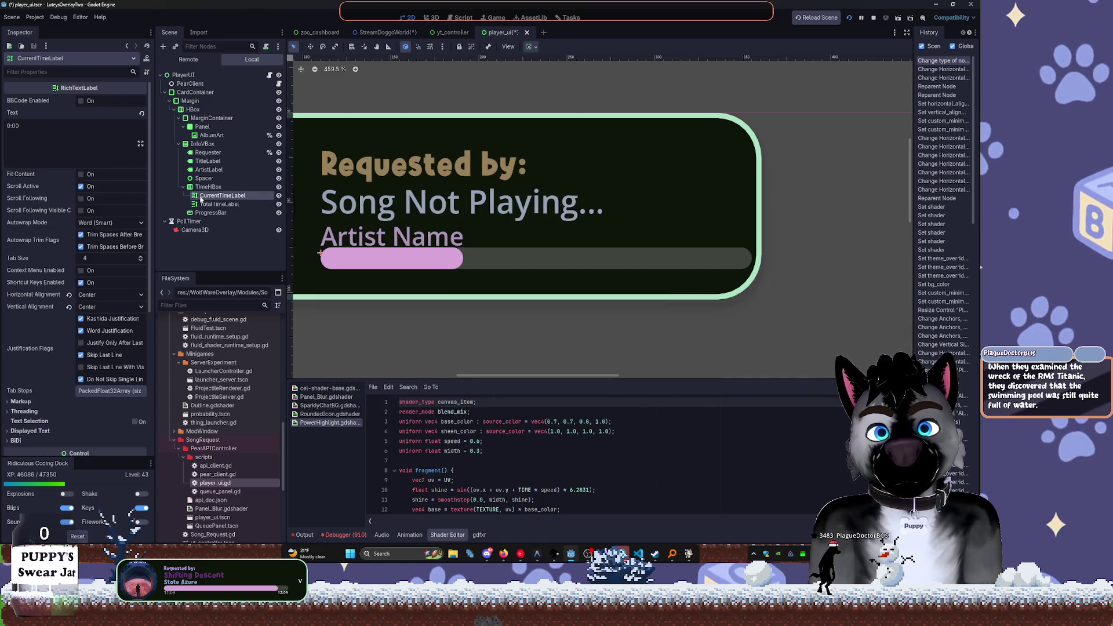
left_click(81, 175)
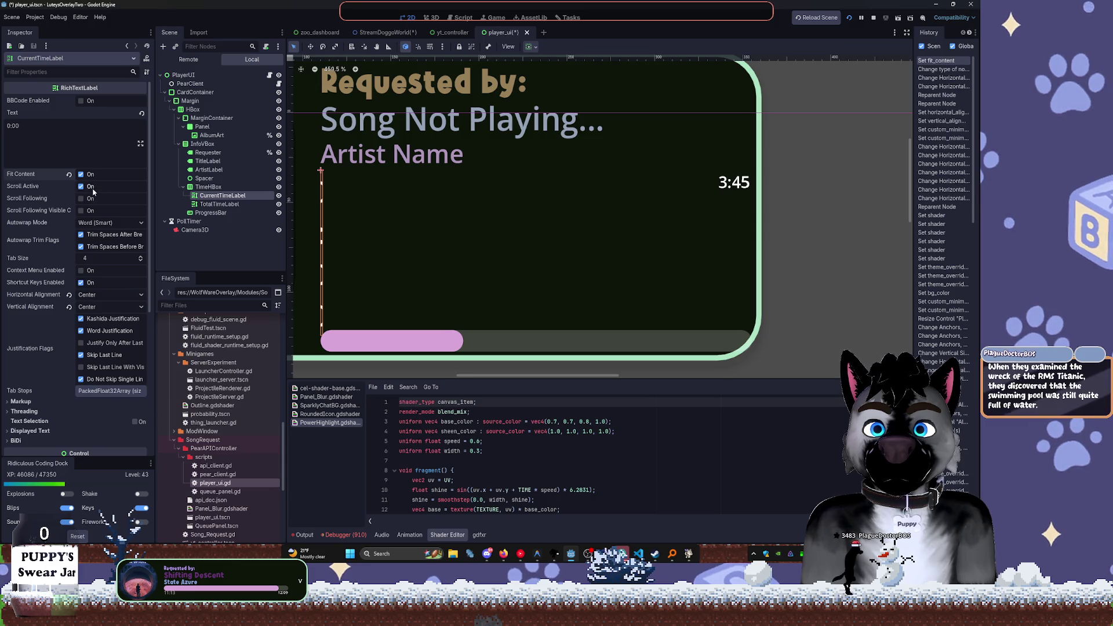
Set CurrentTimeLabel's horizontal sizing to Fill with Expand
left_click(529, 46)
left_click(536, 78)
left_click(574, 91)
left_click(577, 78)
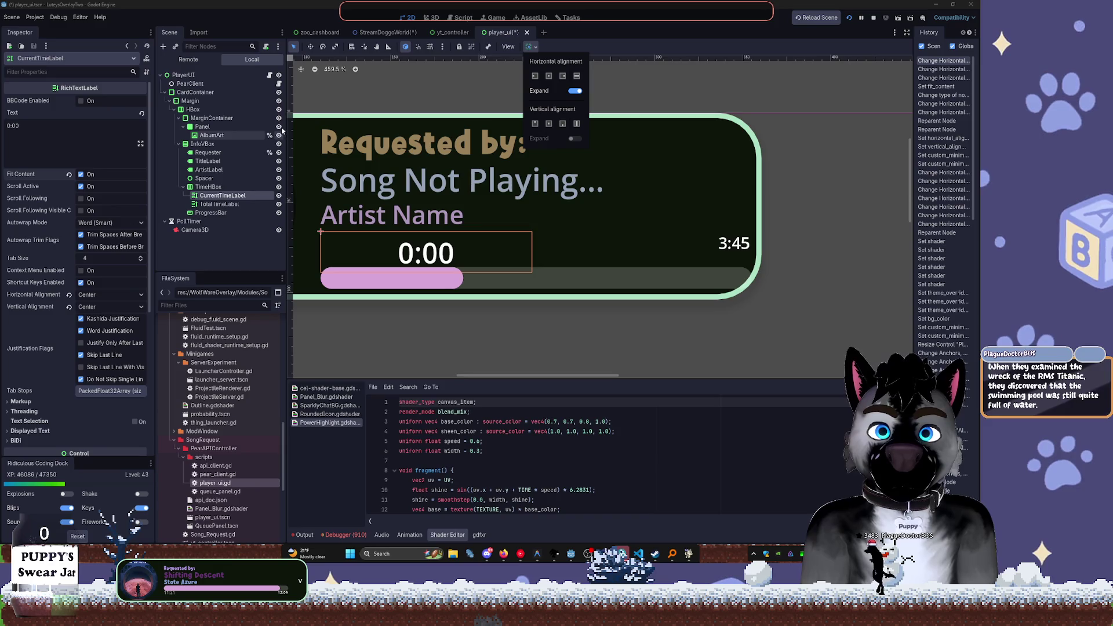
Expand Theme Overrides > Font Sizes and add TotalTimeLabel to the selection
scroll(103, 394, "down", 5)
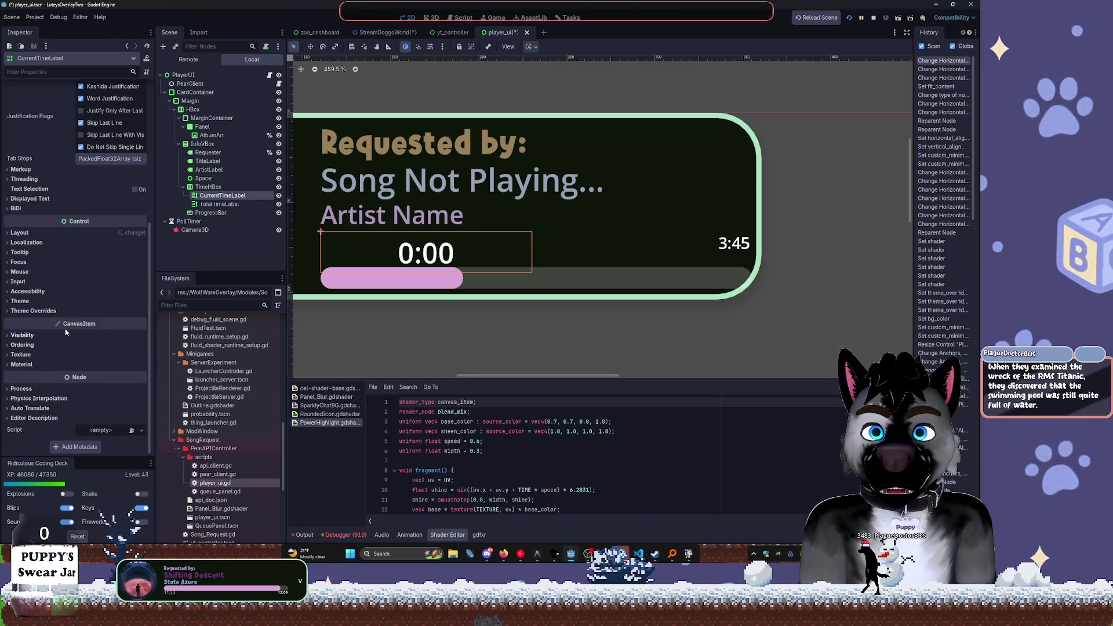
left_click(20, 301)
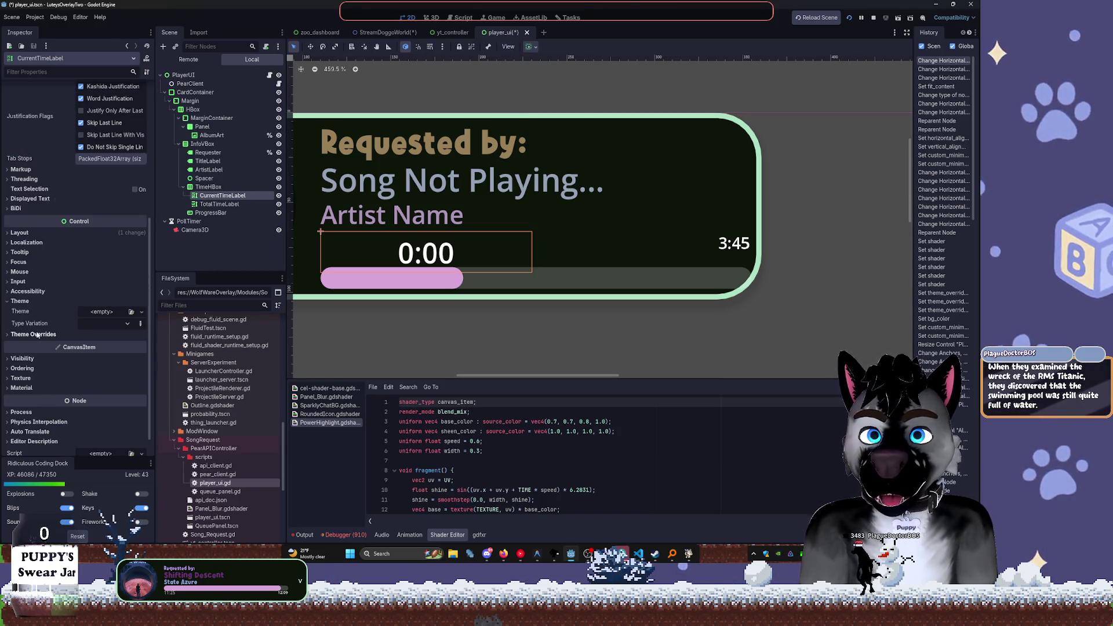
left_click(38, 334)
left_click(23, 363)
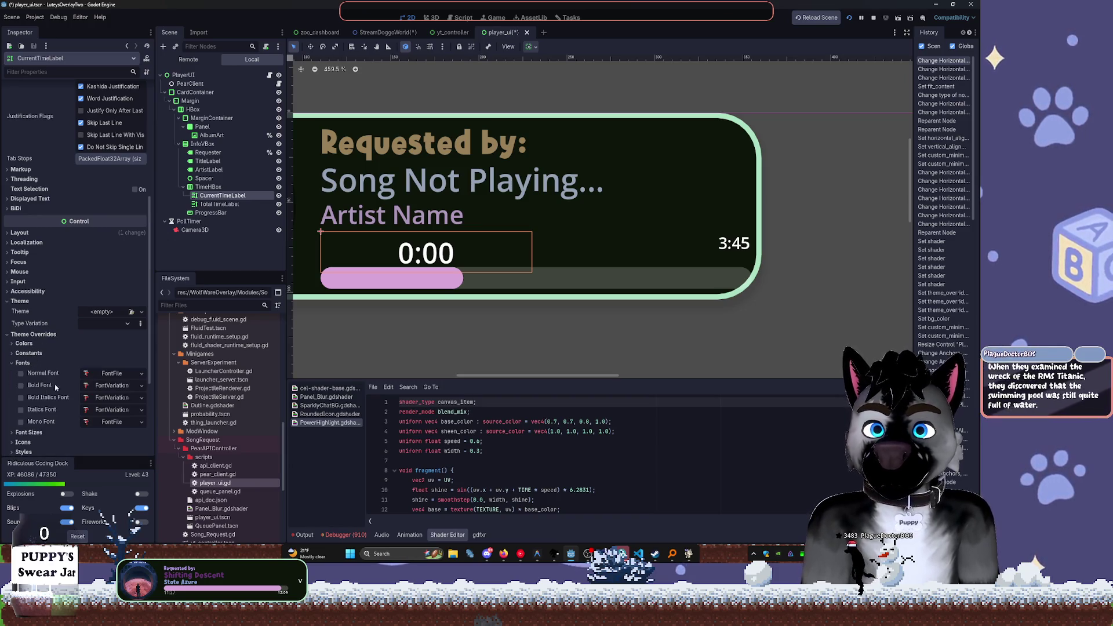
left_click(29, 432)
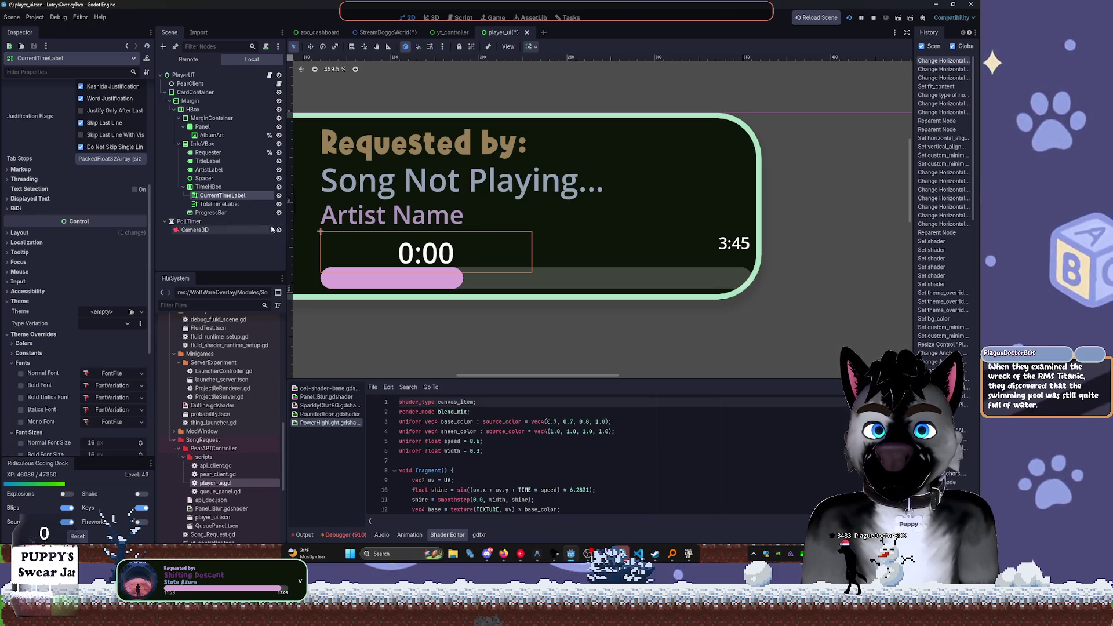
left_click(219, 204, "ctrl")
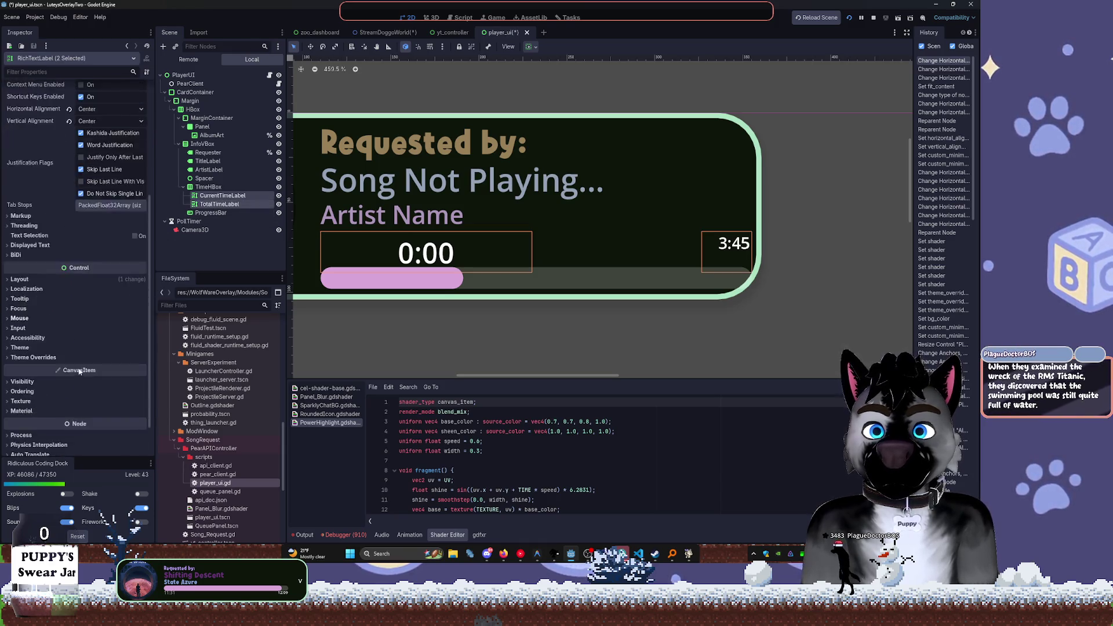